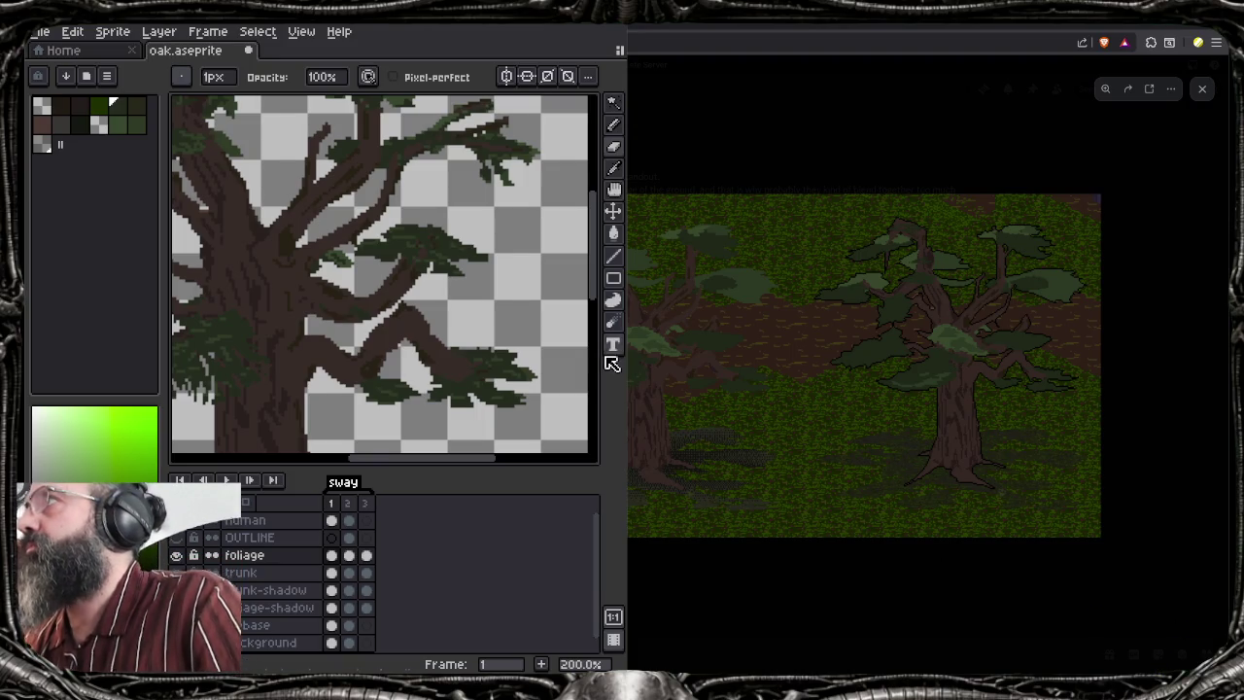
Hide and re-show the foliage to inspect the trunk, then clear the selected trunk cels
scroll(393, 336, "down", 1)
scroll(391, 333, "up", 1)
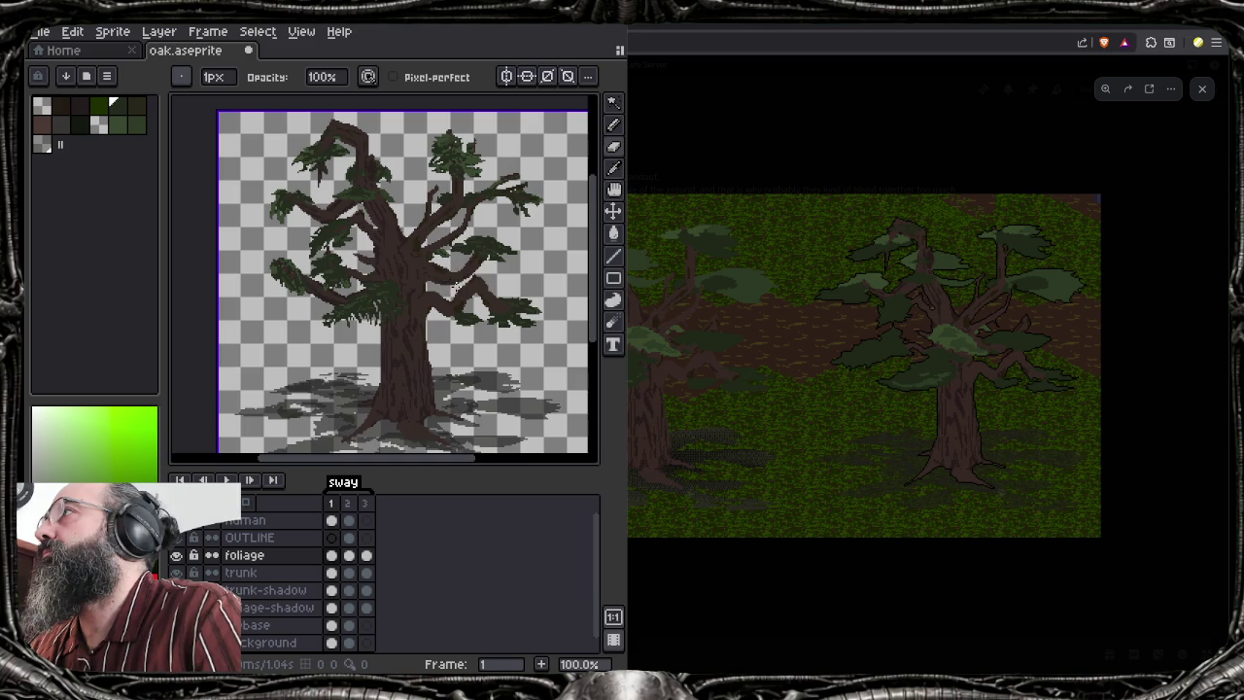
scroll(502, 173, "up", 1)
scroll(466, 175, "up", 1)
left_click_drag(457, 178, 405, 306)
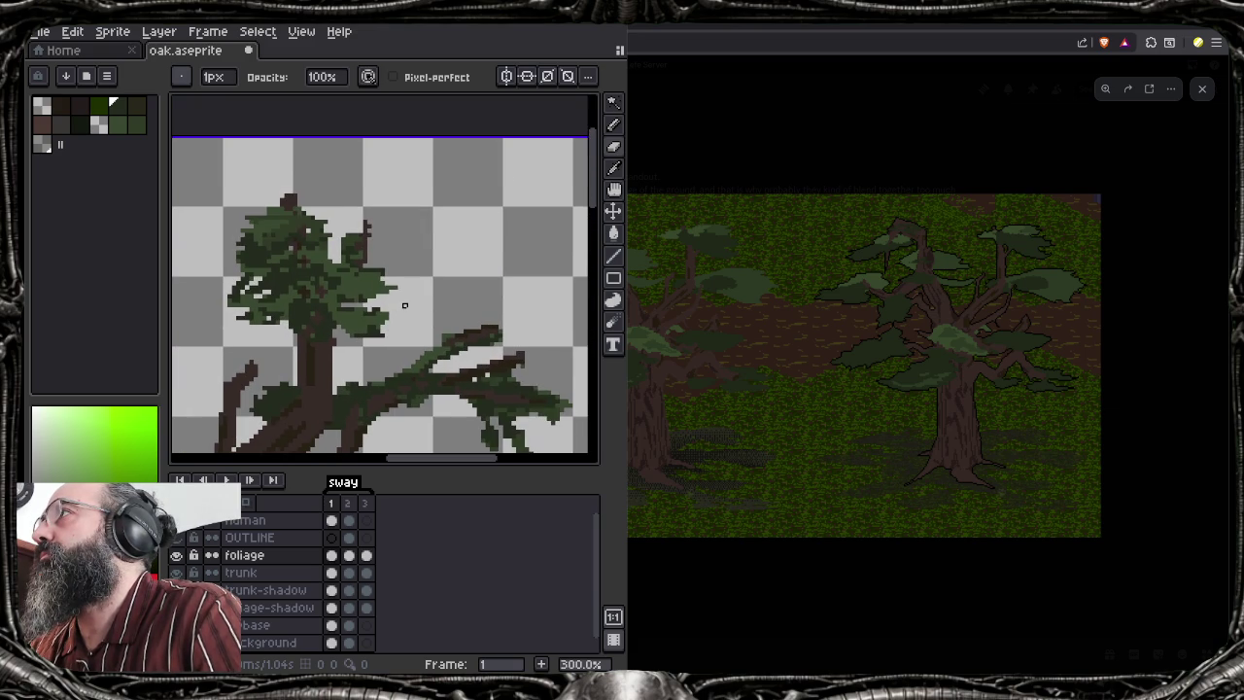
left_click(177, 555)
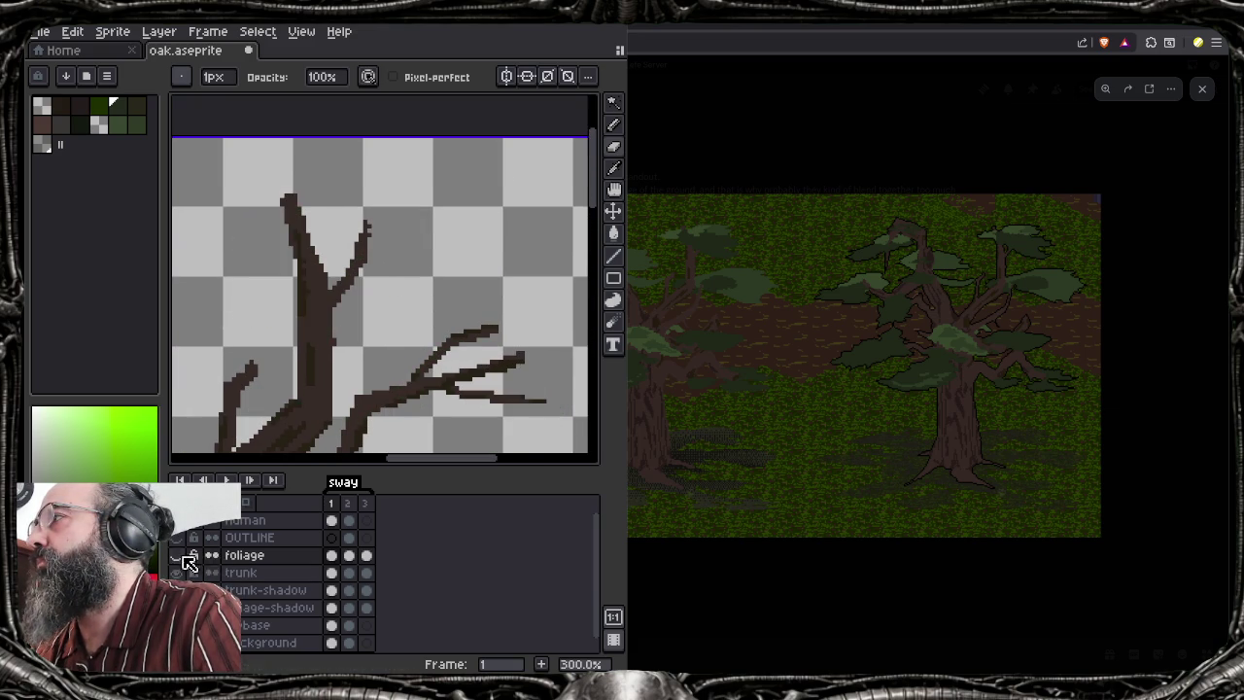
left_click(177, 555)
left_click(254, 573)
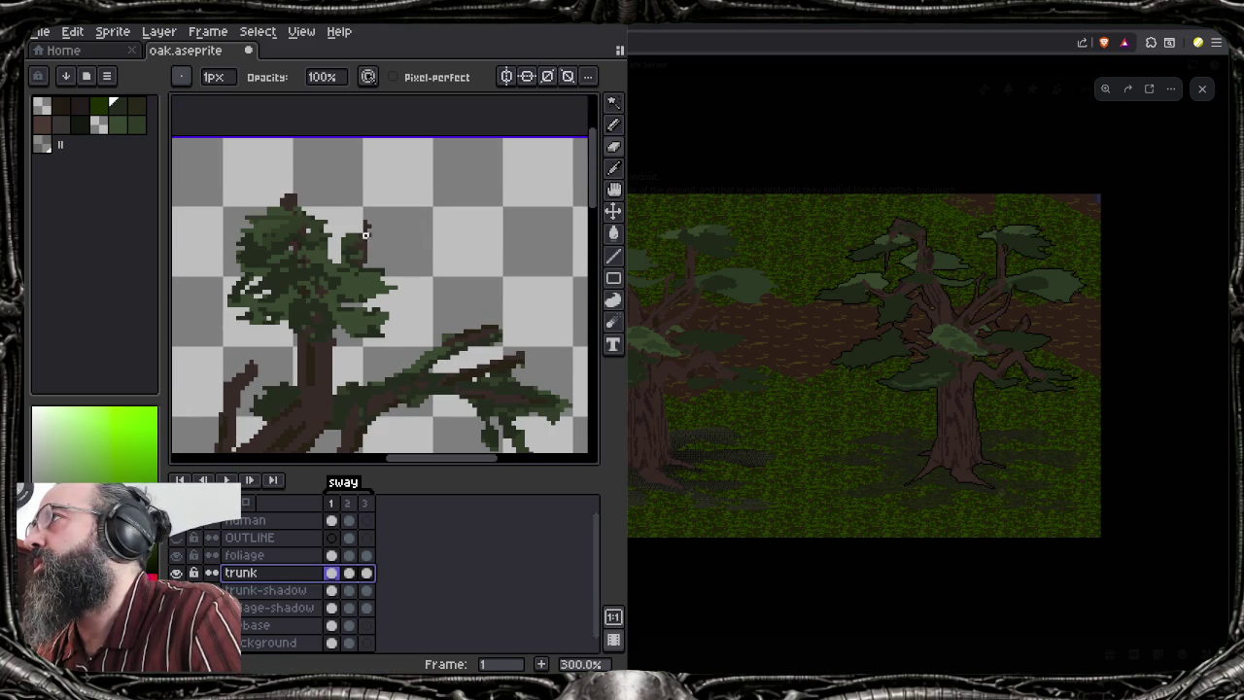
left_click(369, 227)
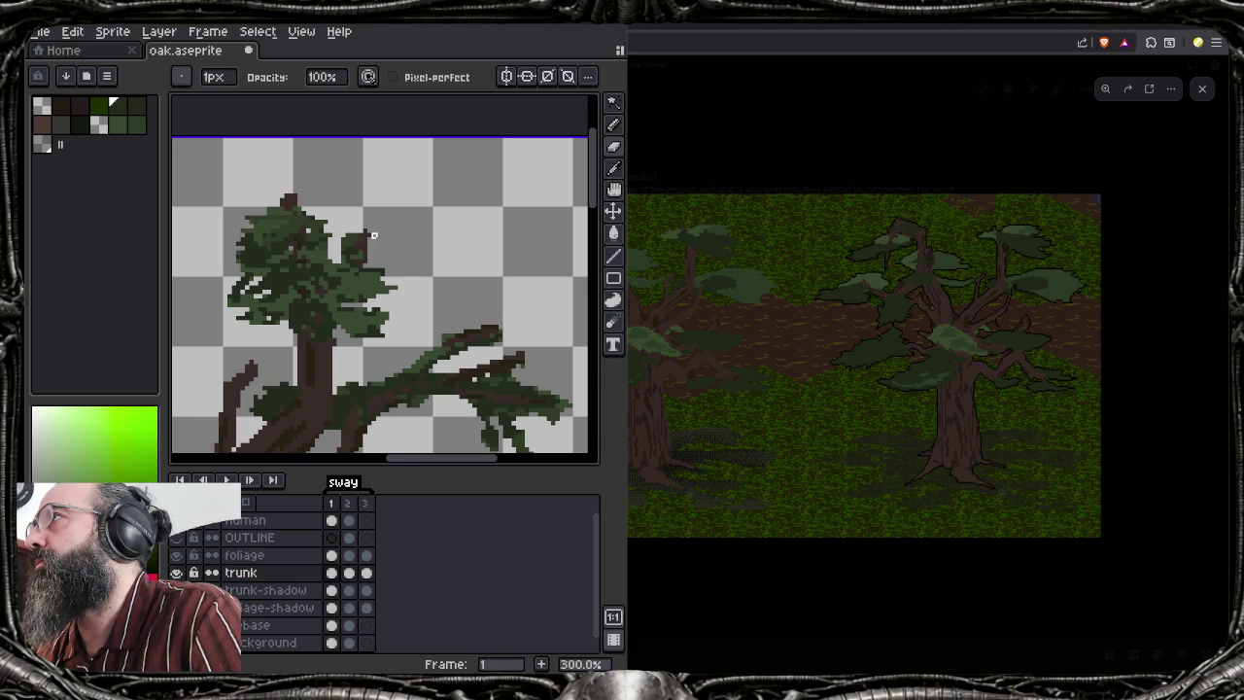
Select the foliage and trunk layers together and apply an Outline effect to them
scroll(337, 322, "down", 2)
scroll(408, 316, "up", 1)
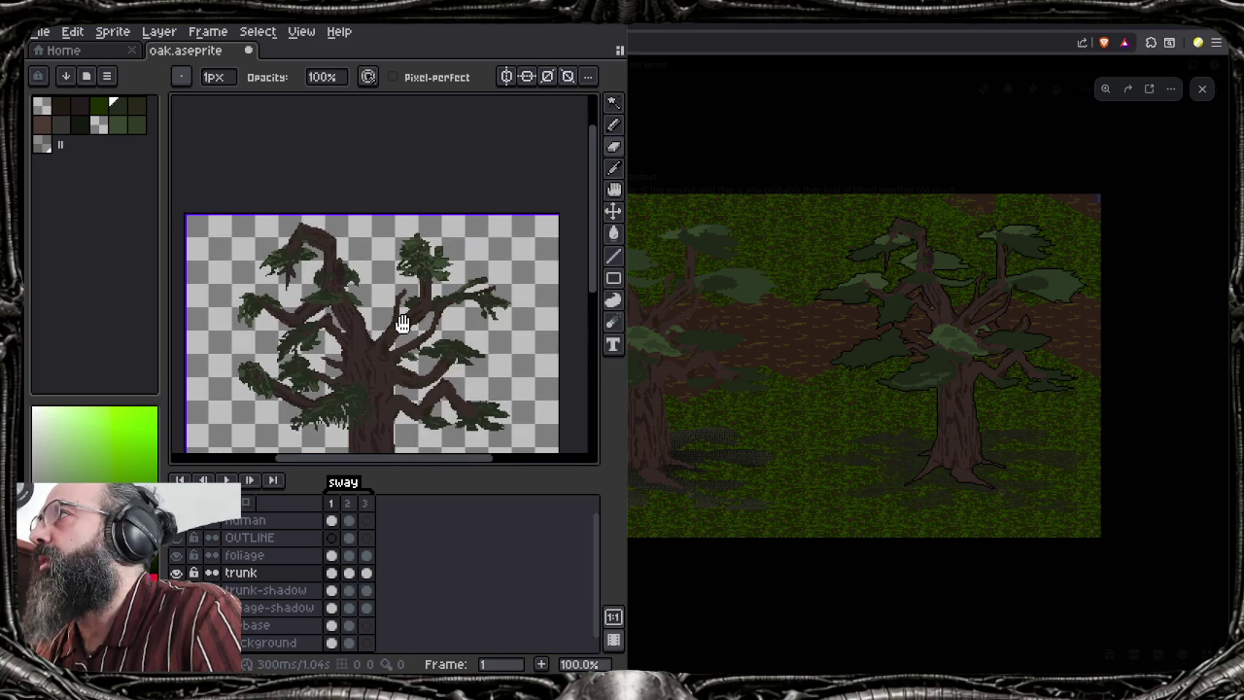
scroll(429, 333, "up", 1)
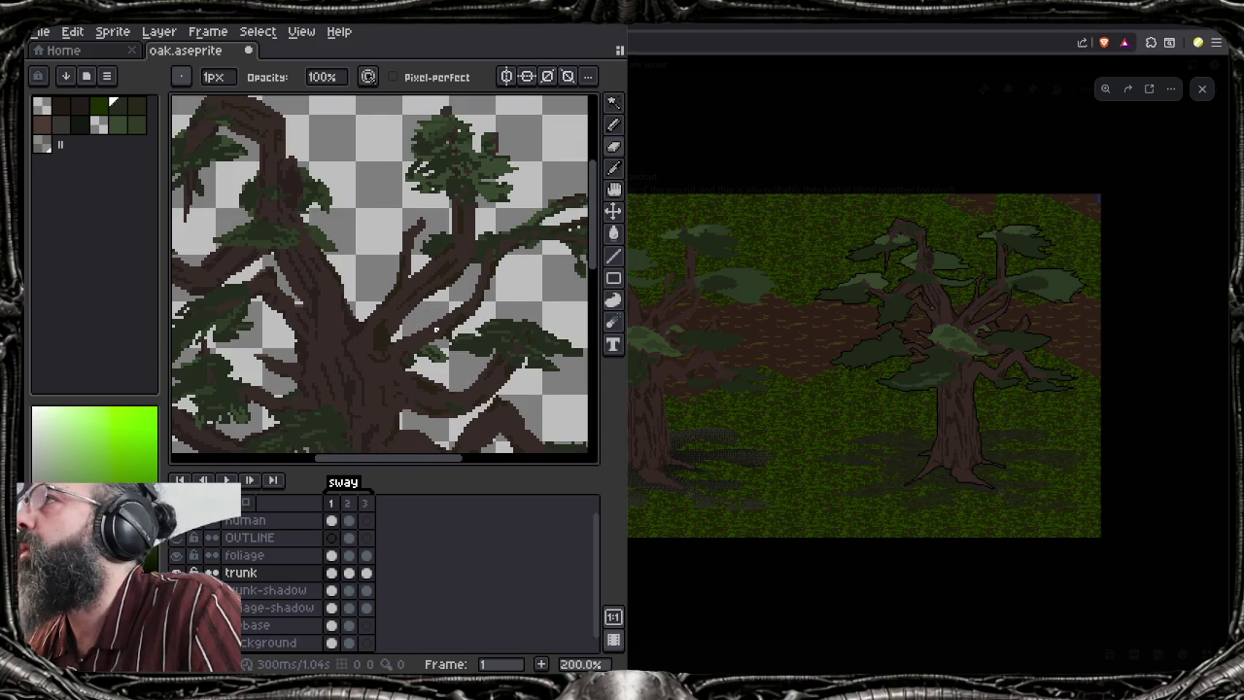
left_click_drag(429, 334, 459, 280)
scroll(459, 280, "down", 1)
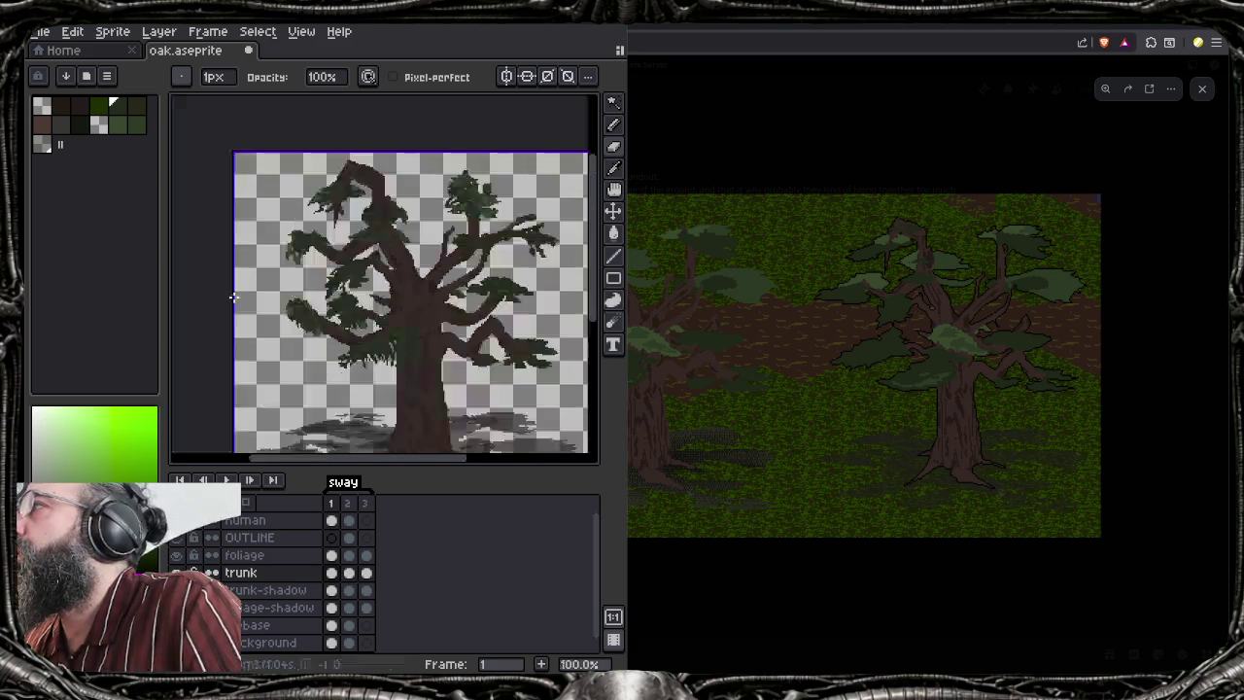
left_click(244, 555)
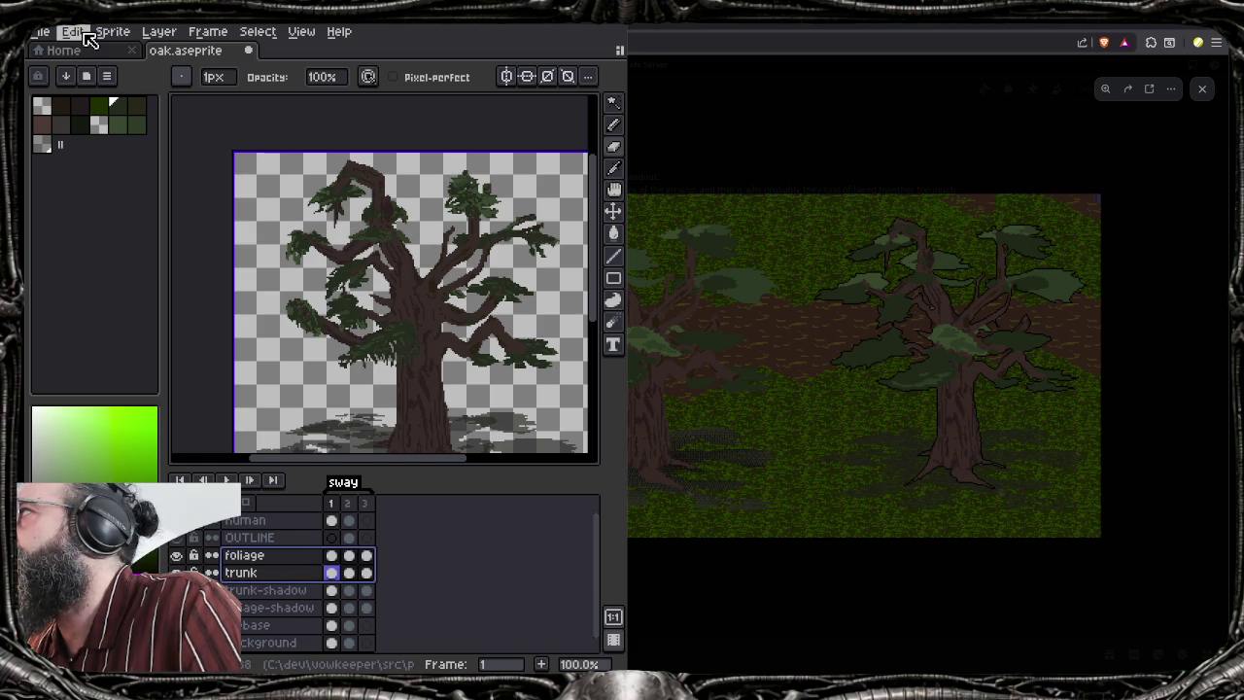
left_click(80, 35)
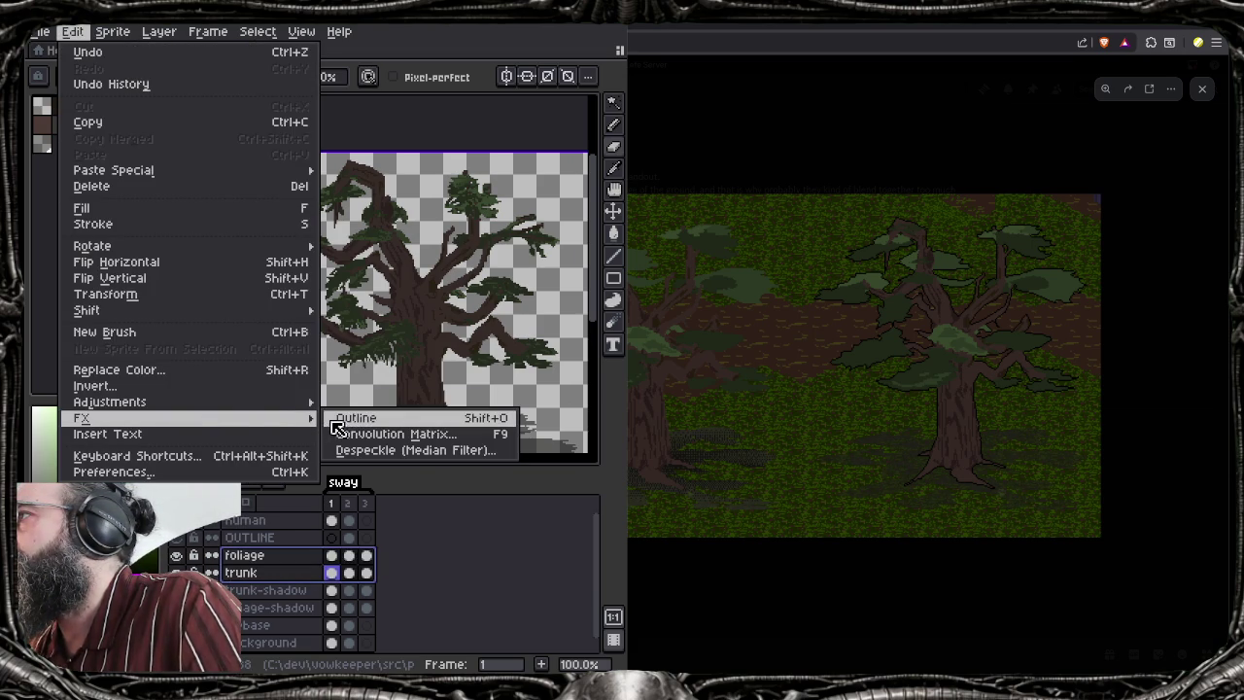
mouse_move(190, 417)
left_click(341, 418)
left_click(583, 382)
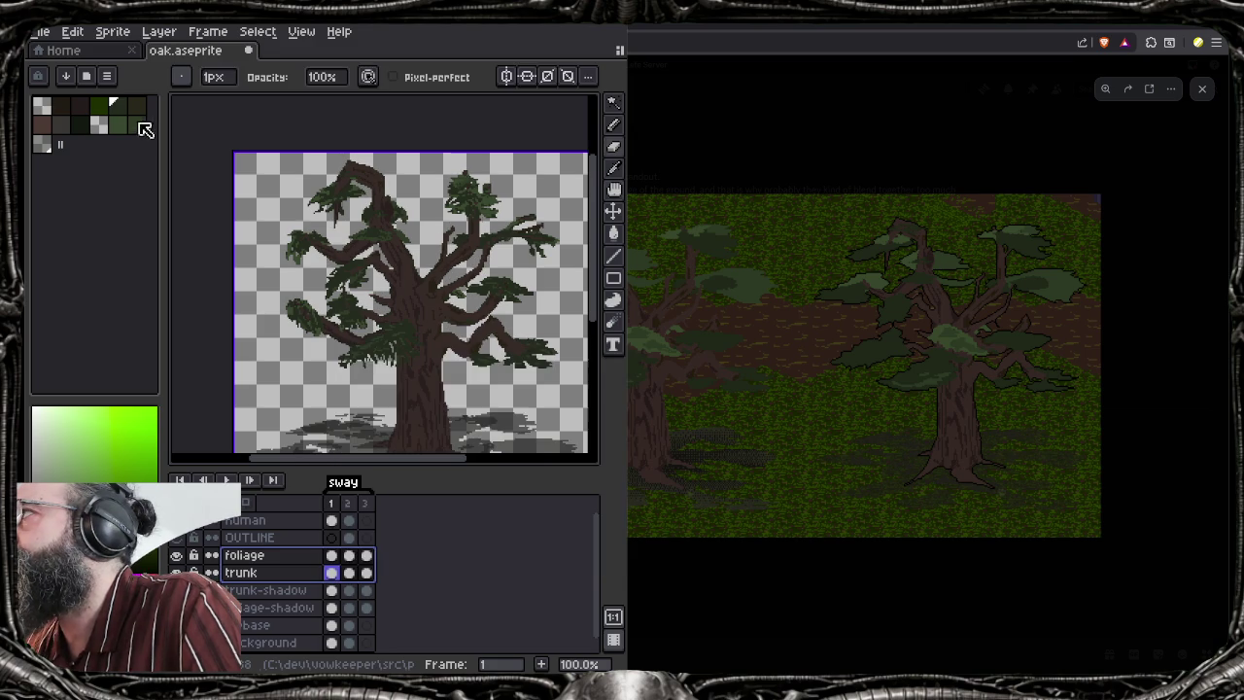
Pick a different palette colour and reapply the Outline to the foliage and trunk layers
left_click(73, 31)
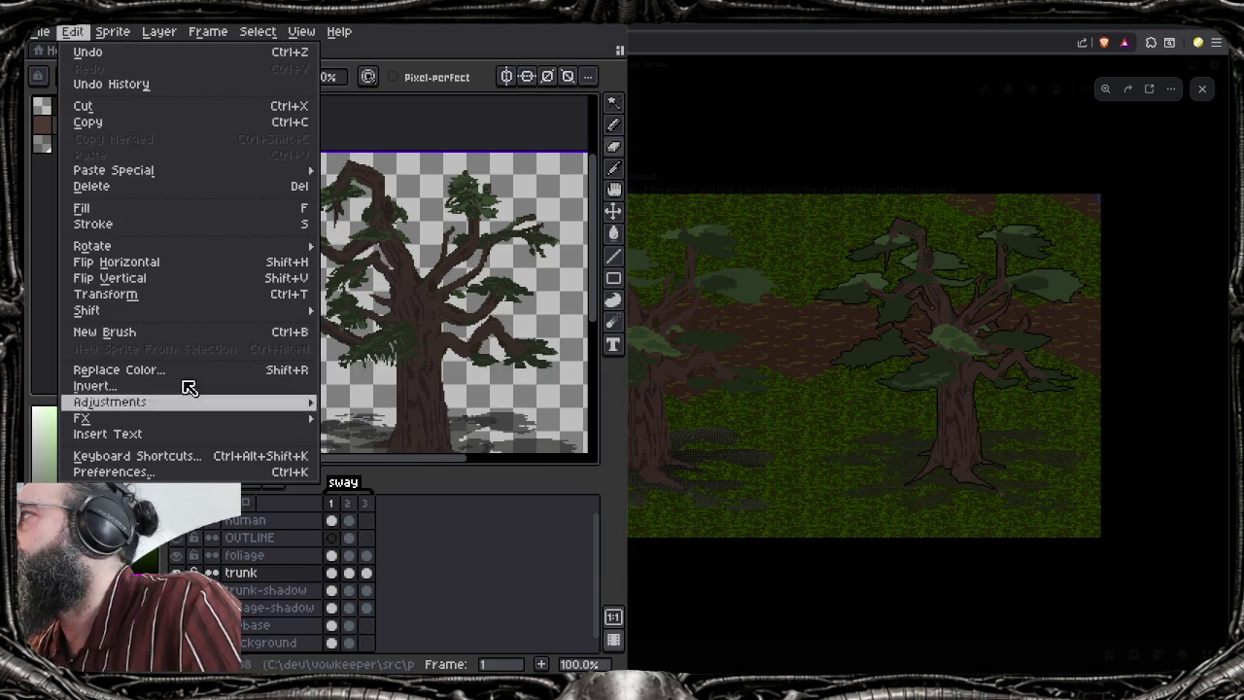
left_click(263, 569)
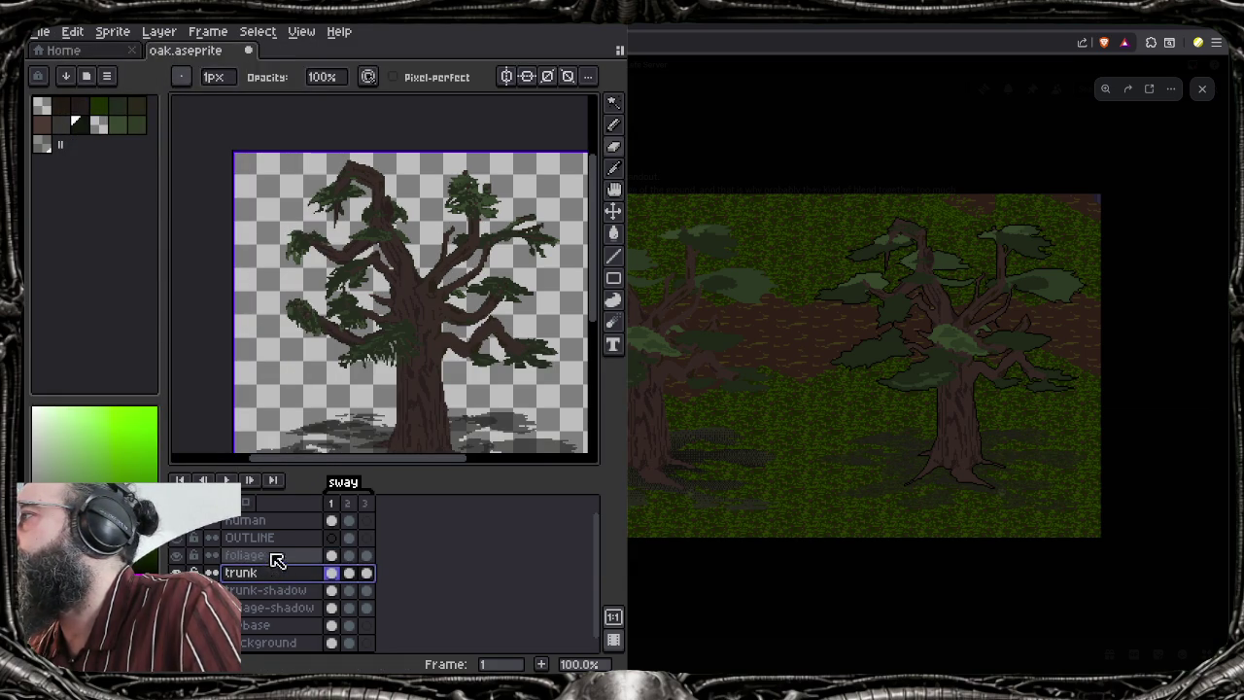
key("Up")
left_click(277, 573, "shift")
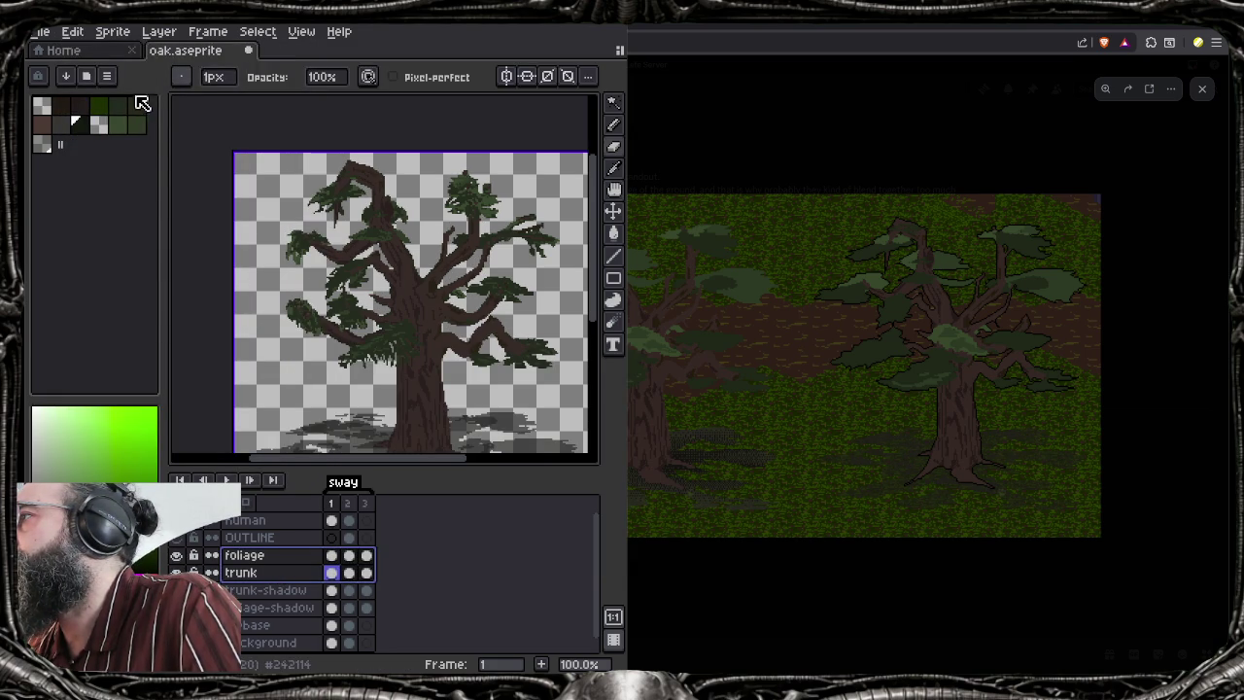
left_click(72, 31)
mouse_move(184, 418)
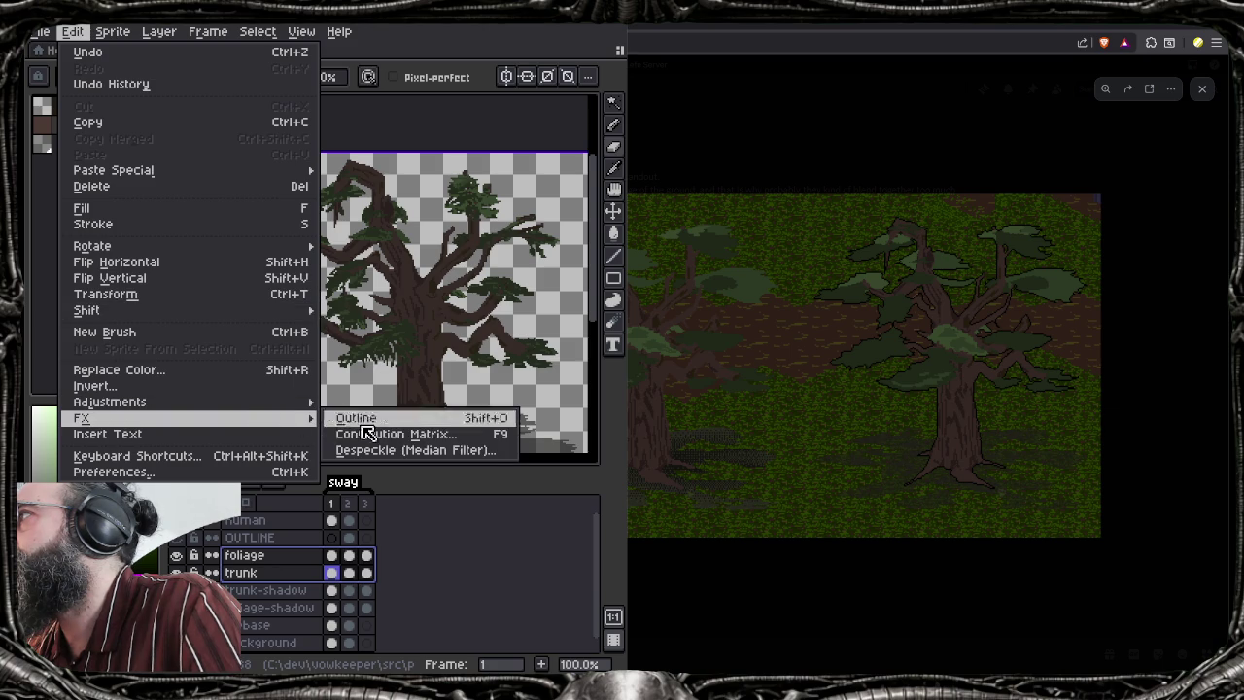
left_click(447, 415)
left_click(581, 381)
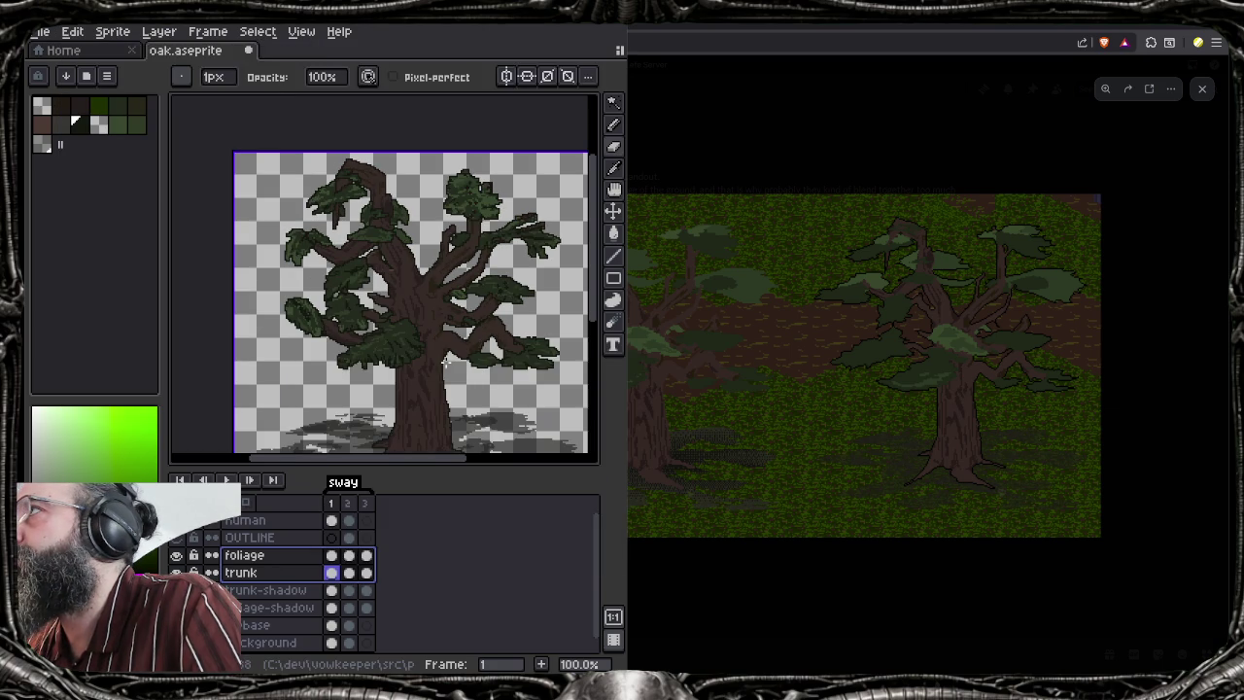
mouse_move(435, 378)
left_mouse_down()
mouse_move(374, 333)
mouse_move(380, 315)
left_mouse_up()
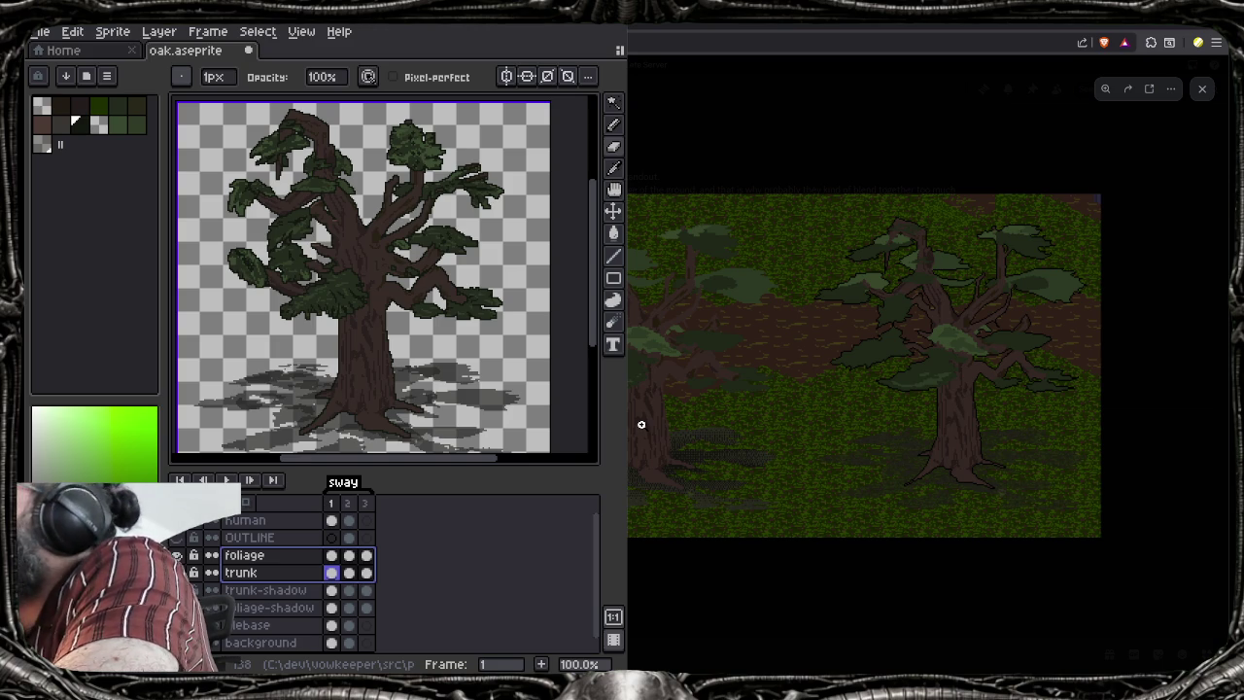
scroll(351, 282, "up", 1)
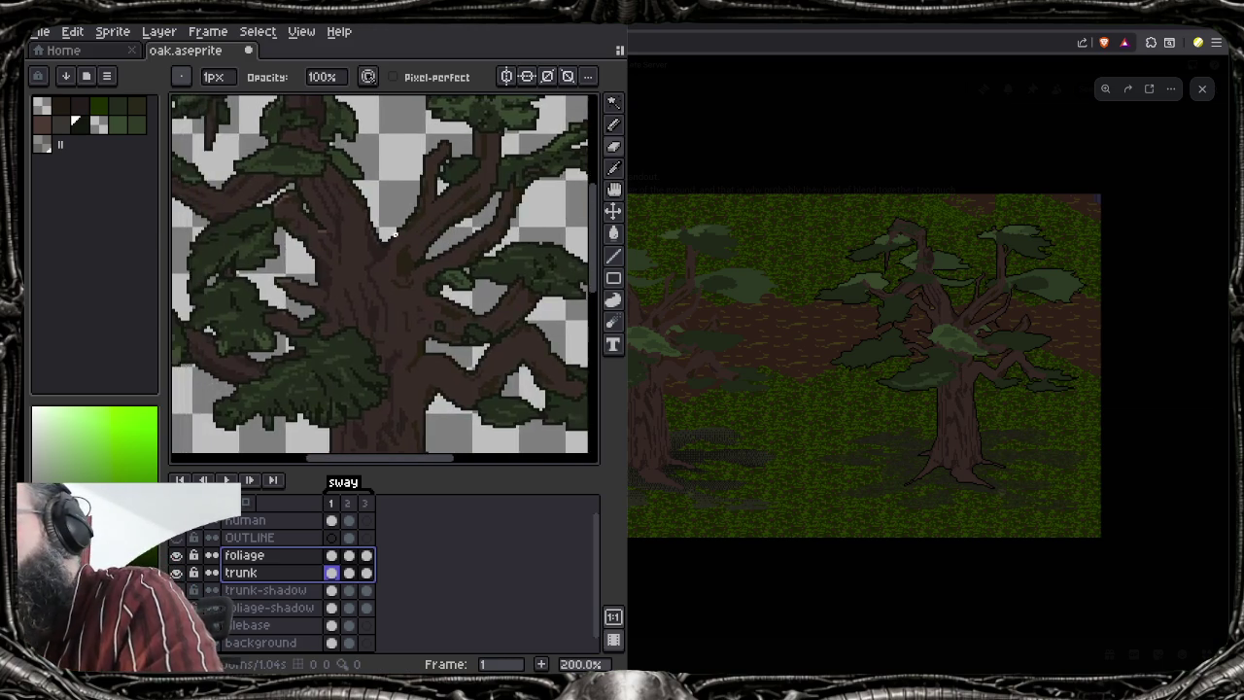
scroll(351, 282, "up", 1)
scroll(351, 282, "up", 1)
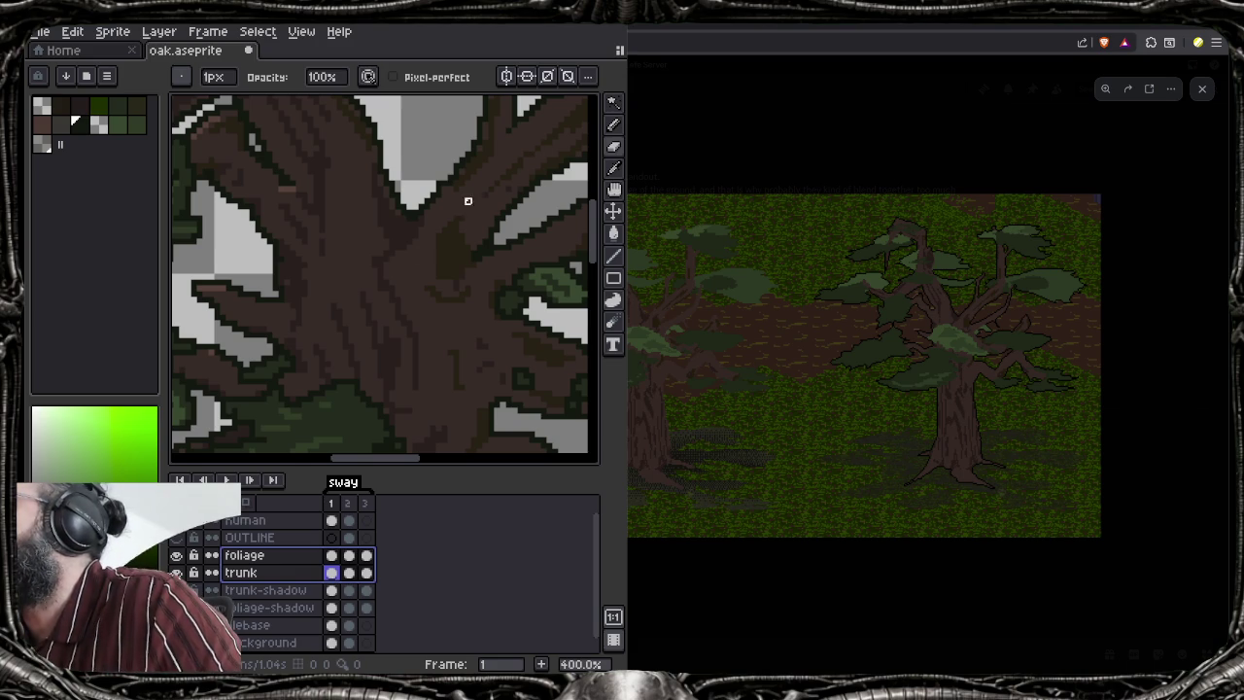
scroll(369, 267, "down", 2)
scroll(420, 307, "down", 1)
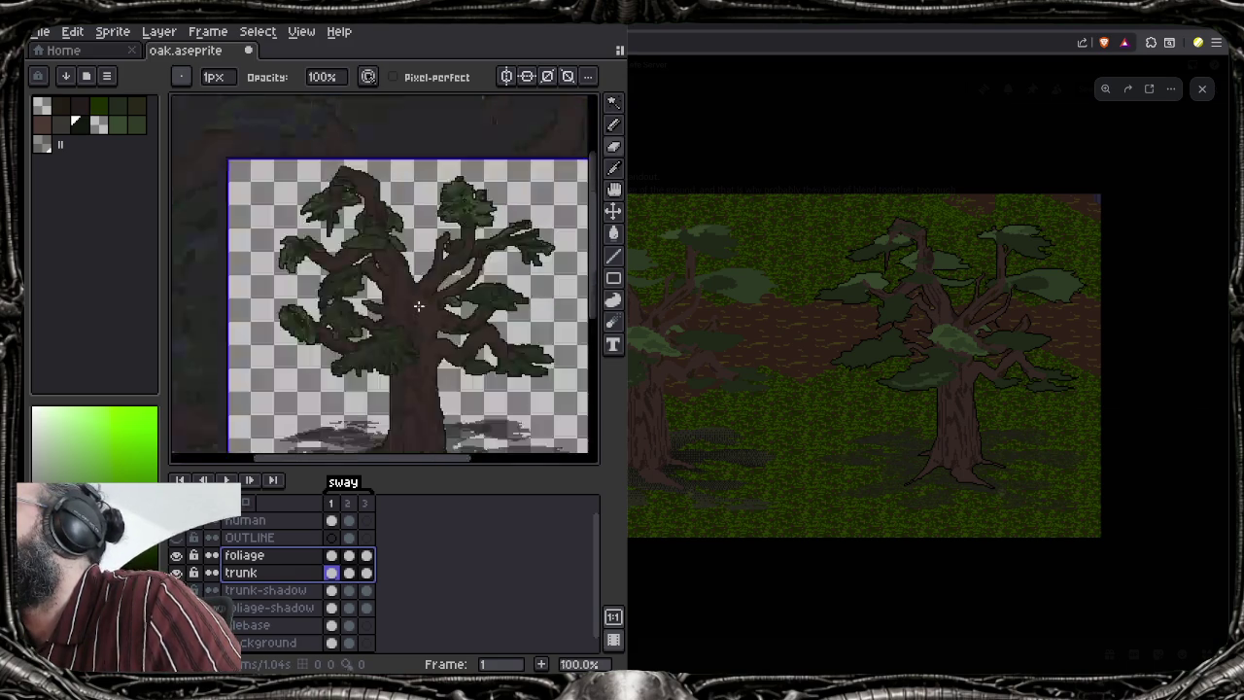
scroll(420, 307, "up", 1)
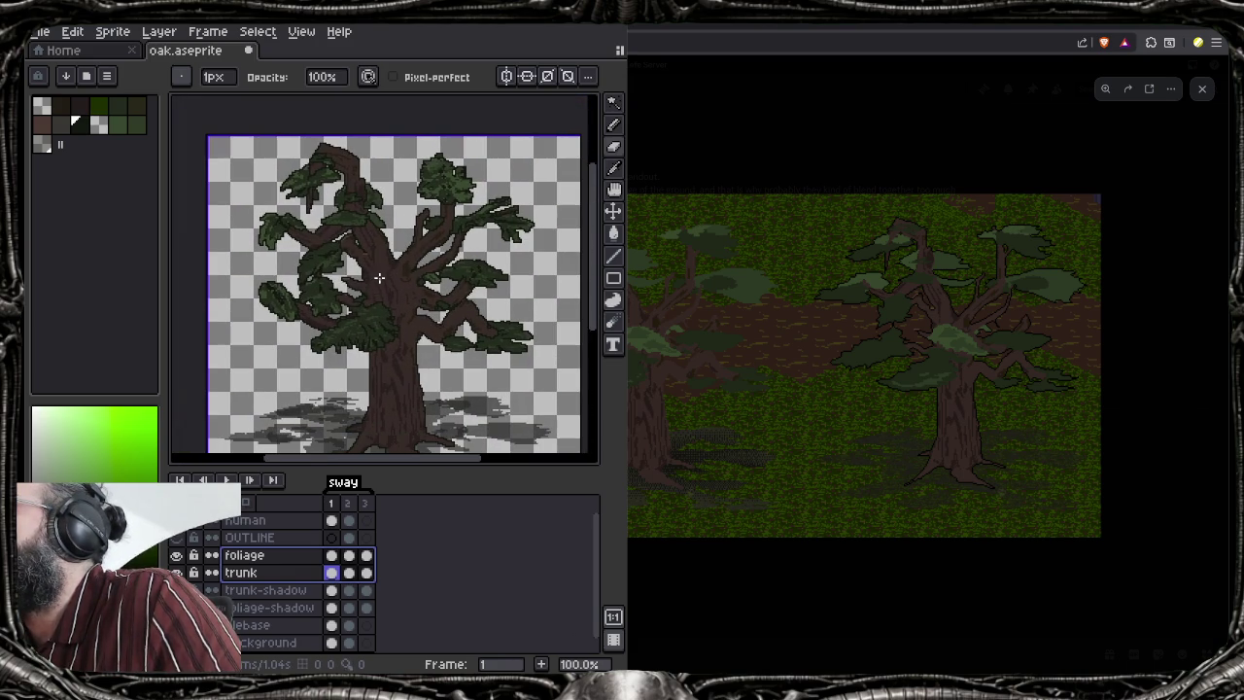
scroll(411, 275, "up", 1)
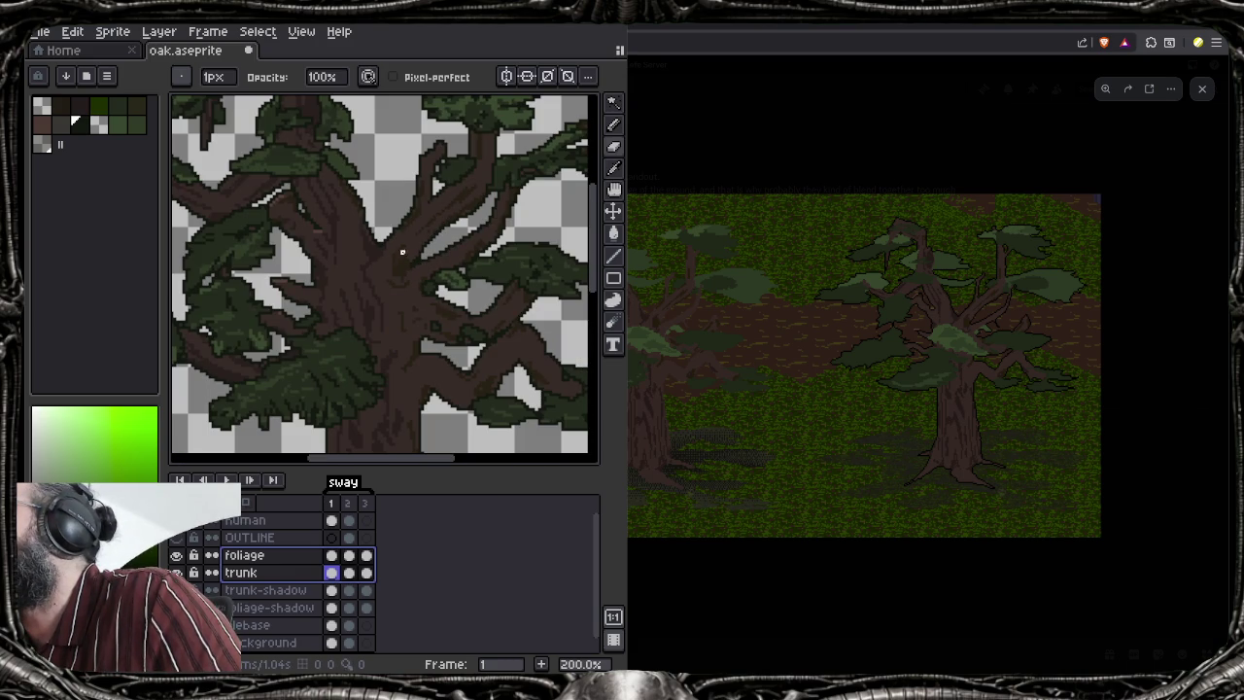
left_click_drag(487, 197, 421, 252)
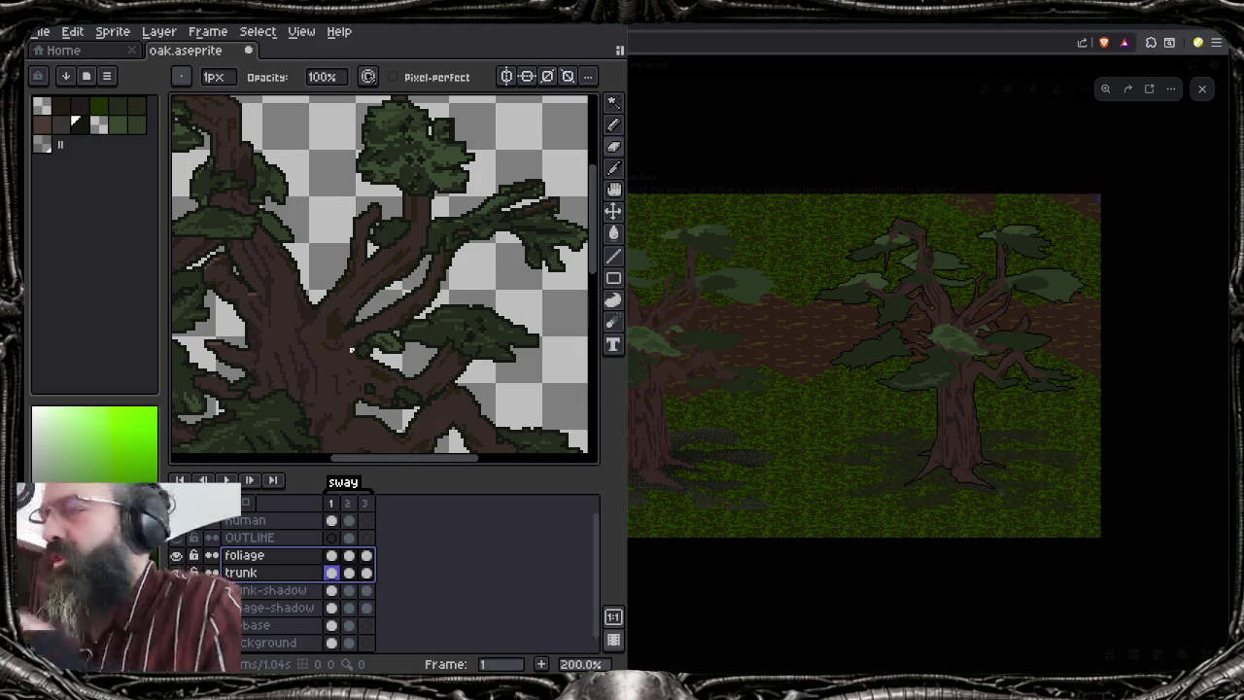
Undo the outline while keeping the eraser stroke, then narrow the selection to the trunk layer
key("ctrl+z")
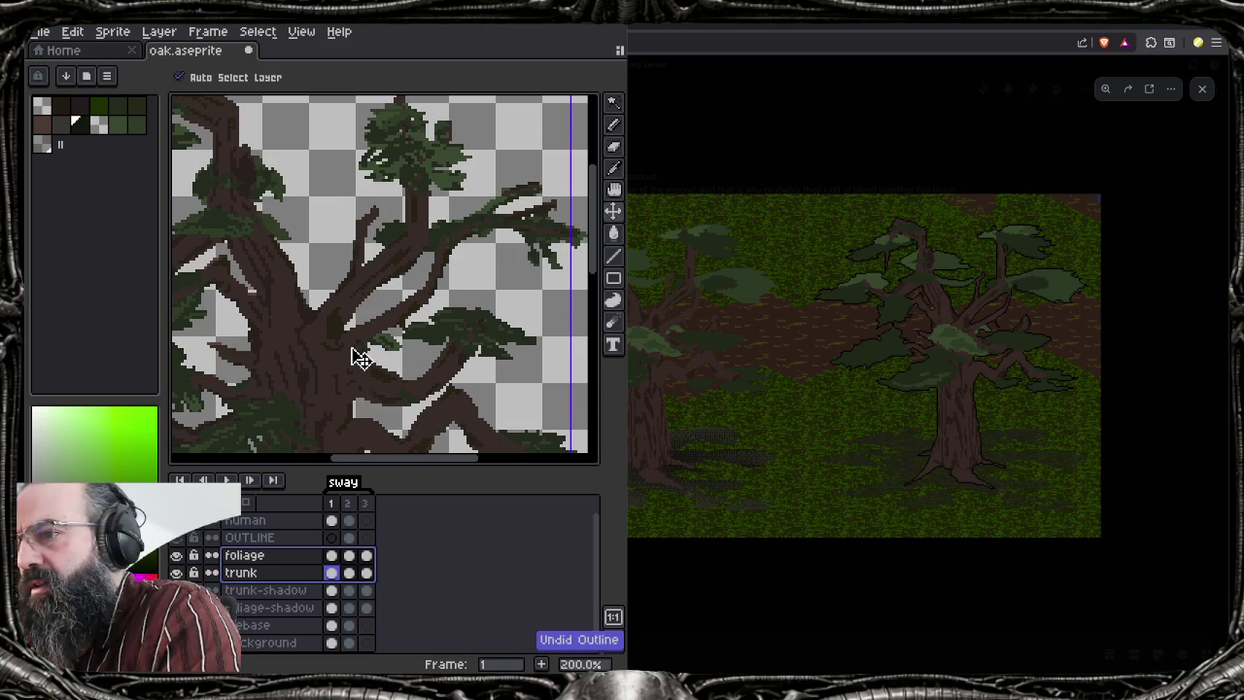
key("ctrl+z")
key("ctrl+y")
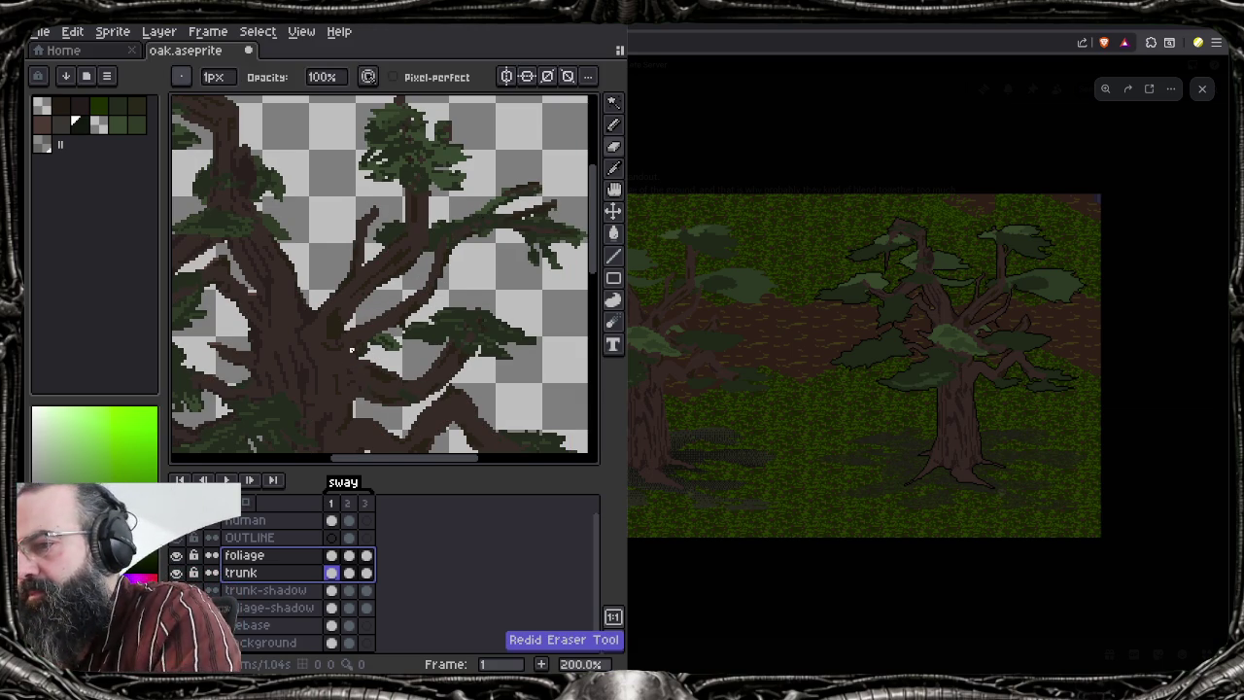
key("Escape")
key("b")
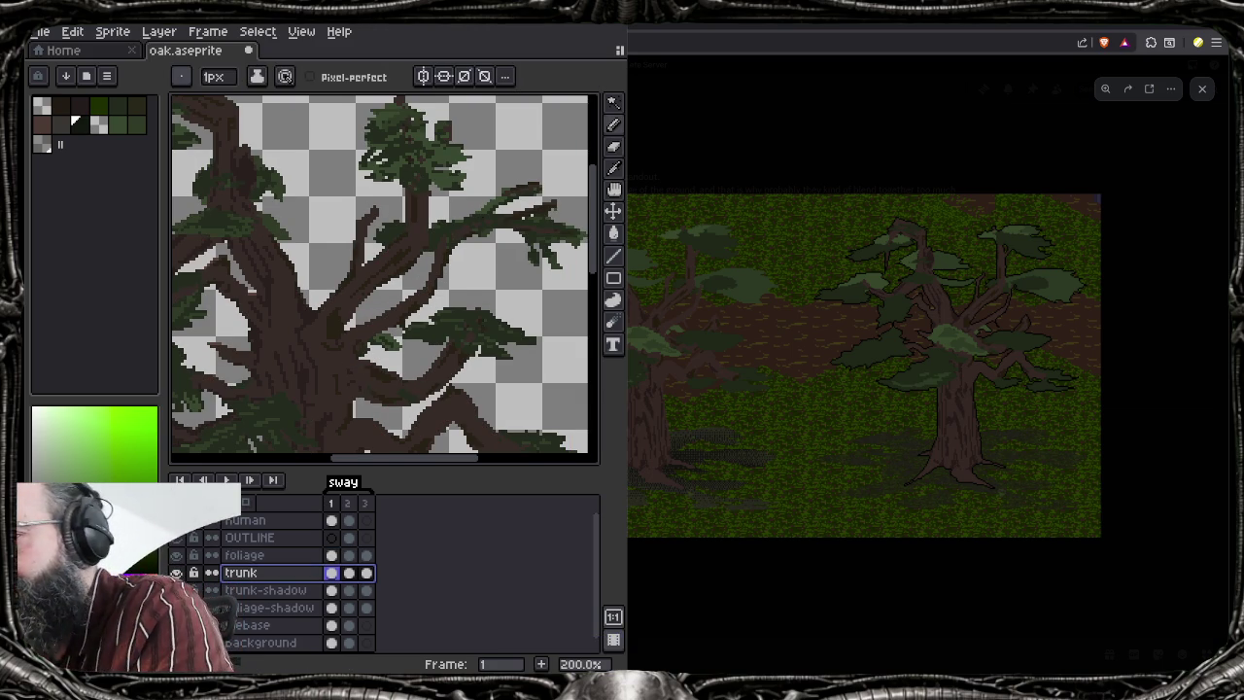
scroll(438, 413, "up", 3)
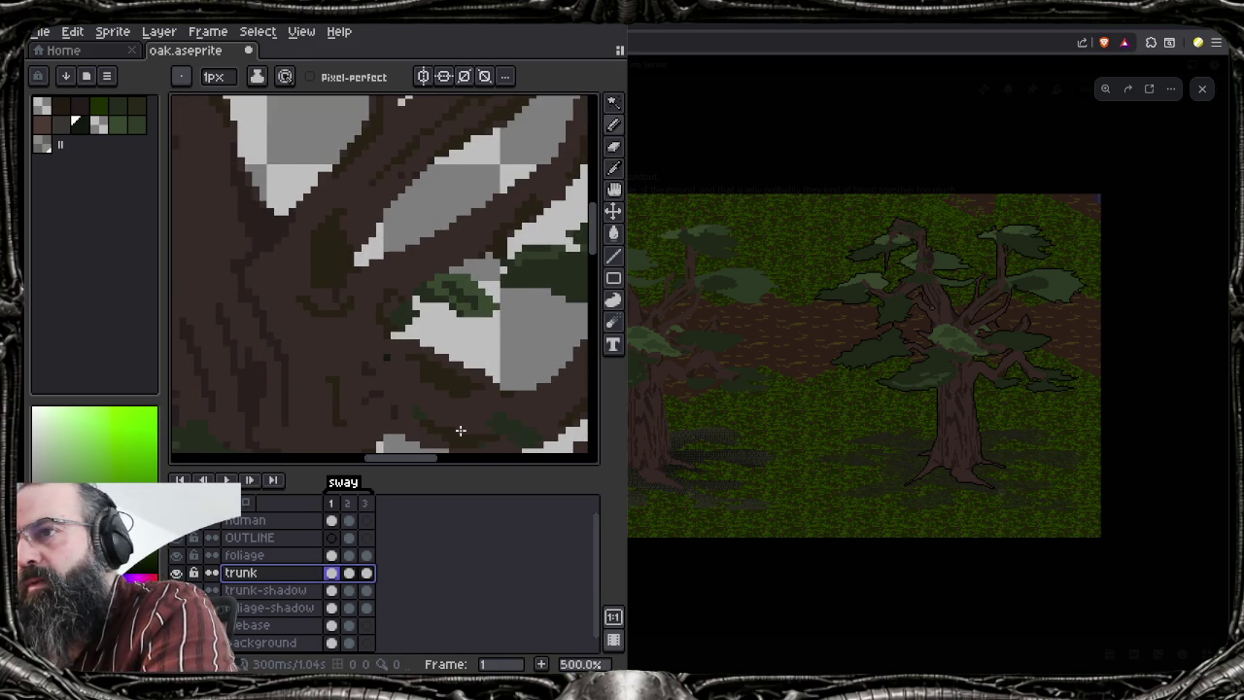
scroll(622, 273, "down", 2)
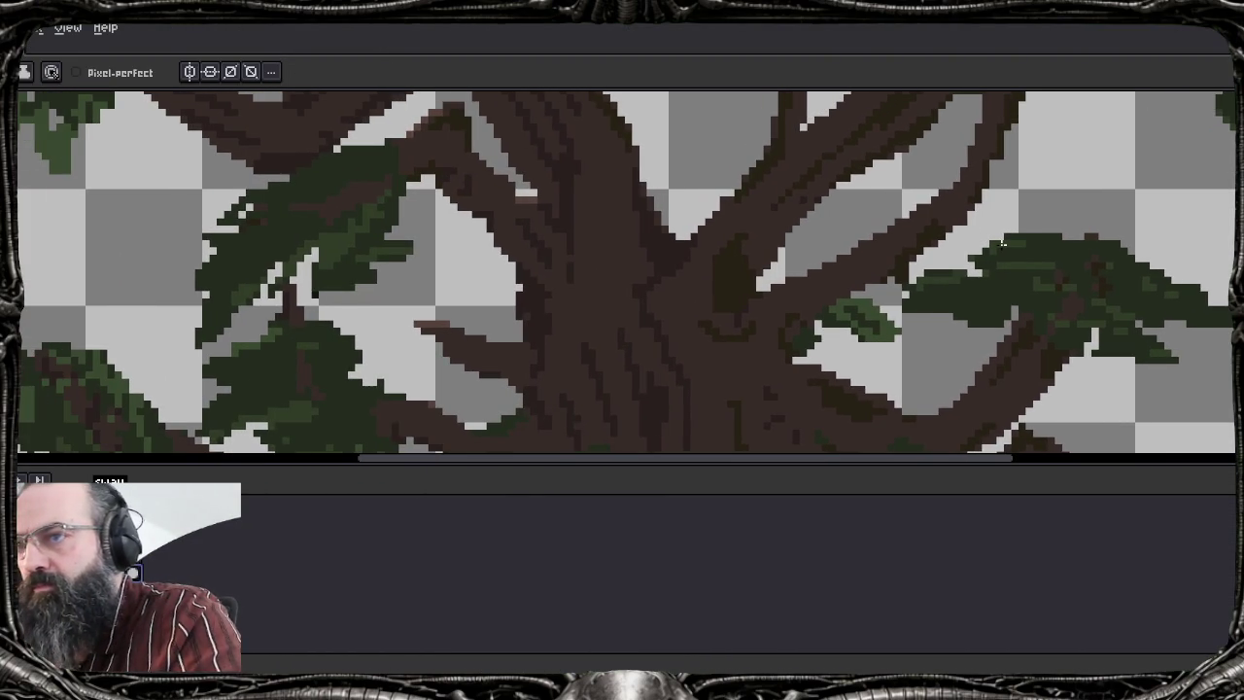
scroll(681, 272, "down", 1)
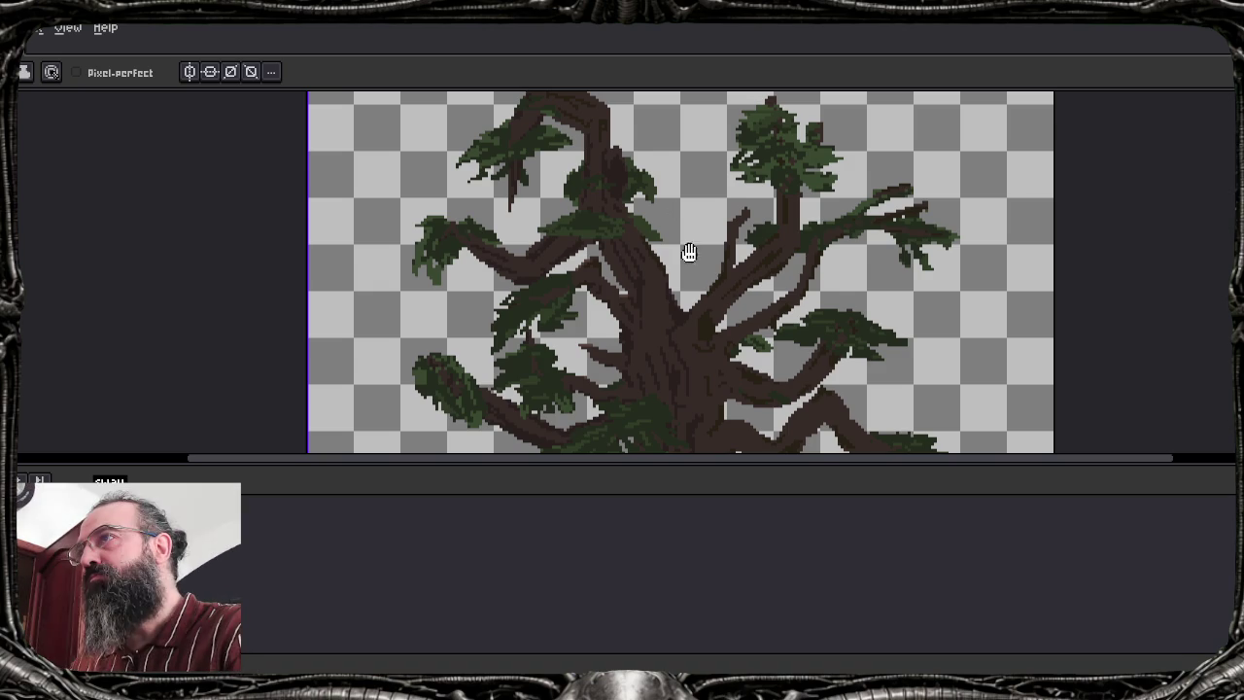
scroll(688, 253, "down", 1)
scroll(561, 242, "down", 2)
scroll(545, 282, "up", 1)
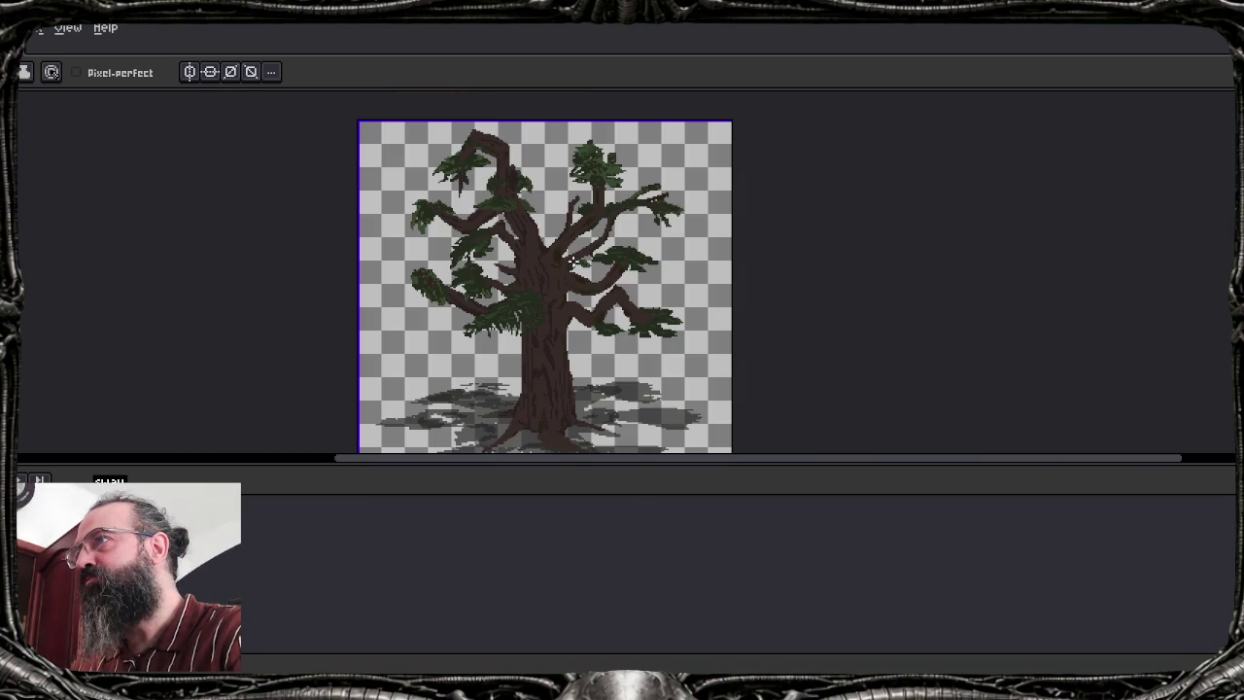
mouse_move(586, 264)
left_mouse_down()
mouse_move(487, 252)
mouse_move(599, 249)
left_mouse_up()
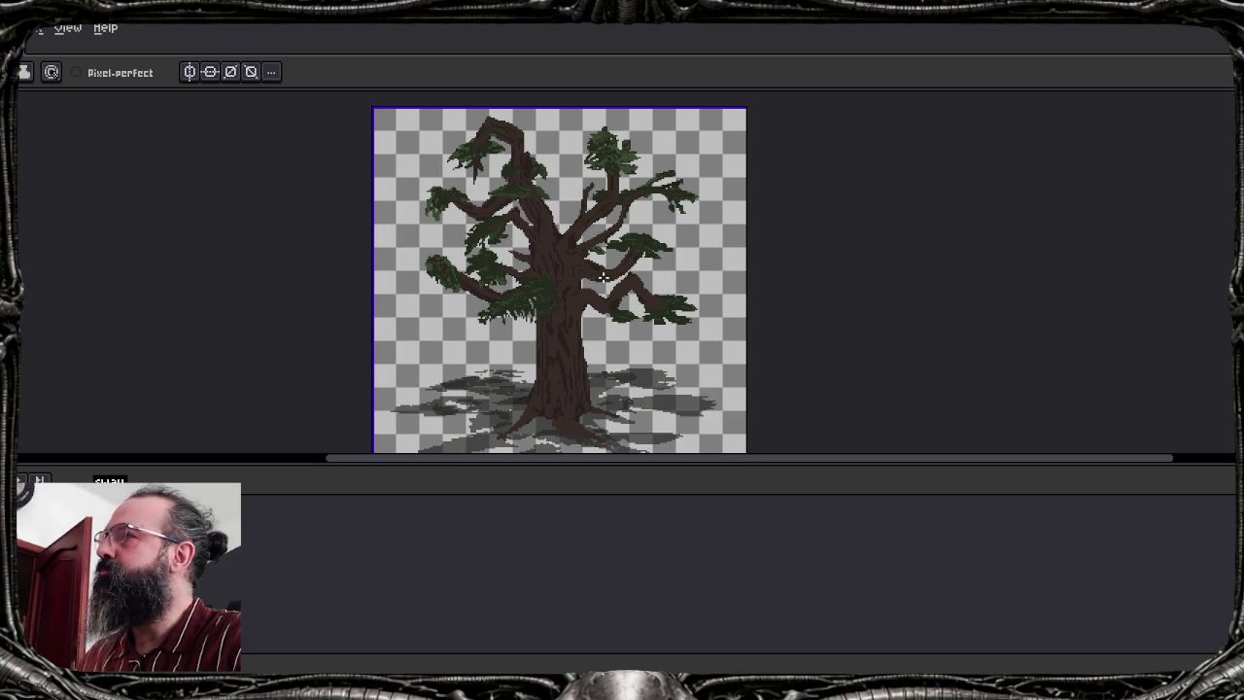
left_click_drag(600, 278, 586, 263)
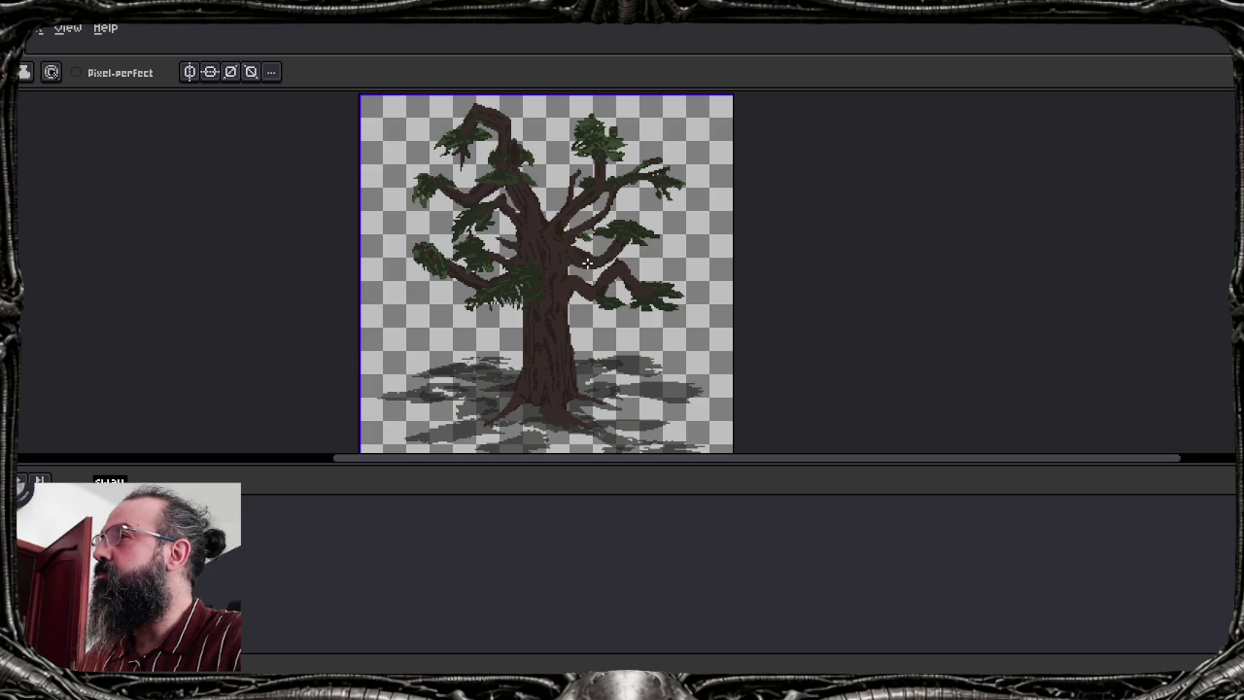
mouse_move(572, 330)
left_mouse_down()
mouse_move(577, 302)
mouse_move(576, 332)
left_mouse_up()
scroll(561, 245, "up", 1)
scroll(561, 245, "up", 1)
scroll(560, 245, "down", 5)
scroll(562, 246, "up", 2)
scroll(563, 247, "down", 1)
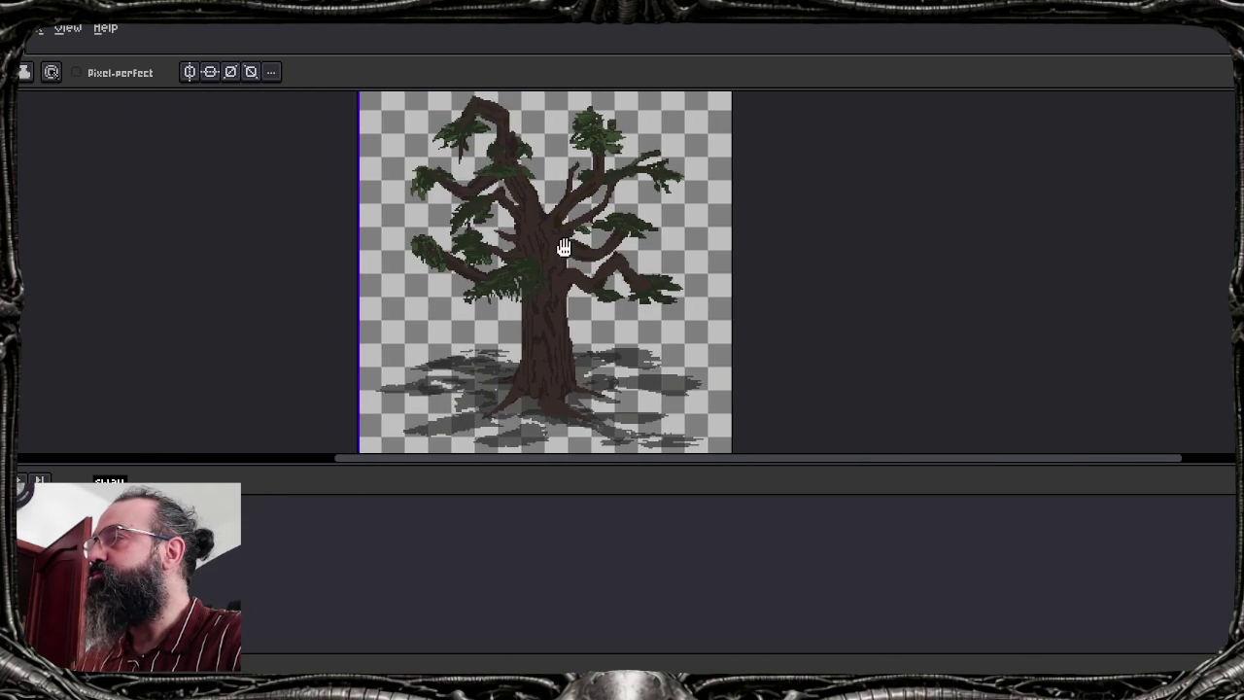
left_click_drag(563, 248, 569, 257)
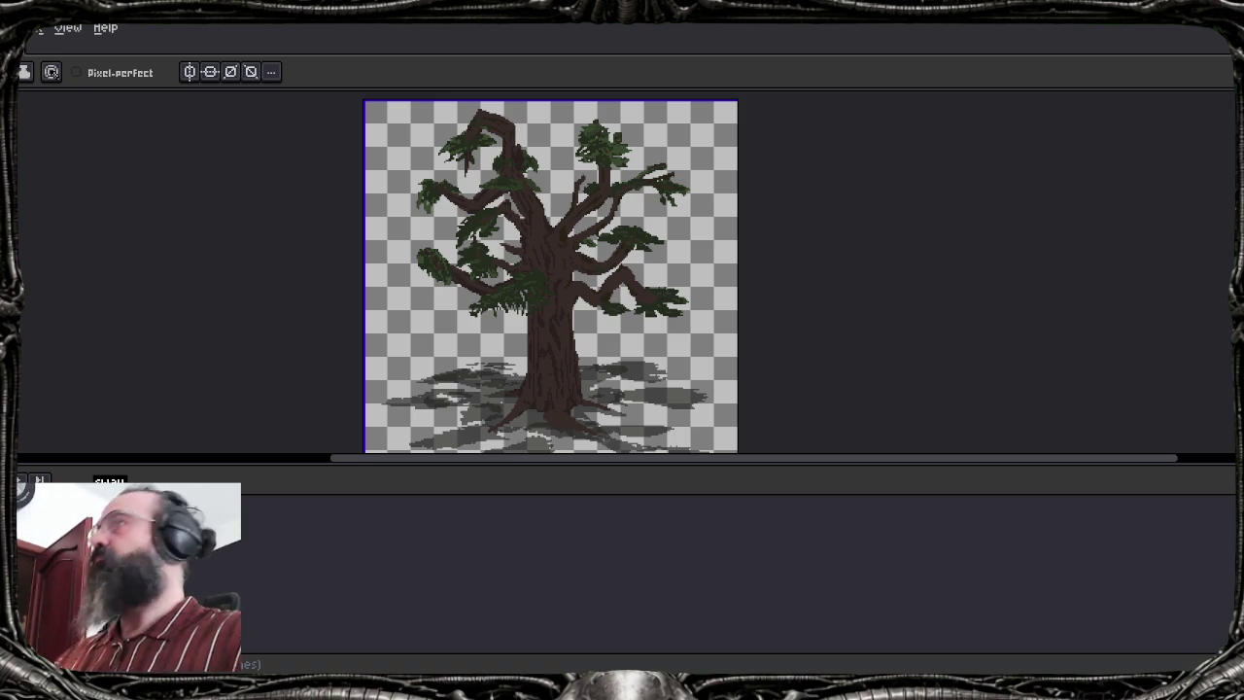
Restore down the Aseprite window to reveal the reference oak picture in the browser
left_click(1083, 33)
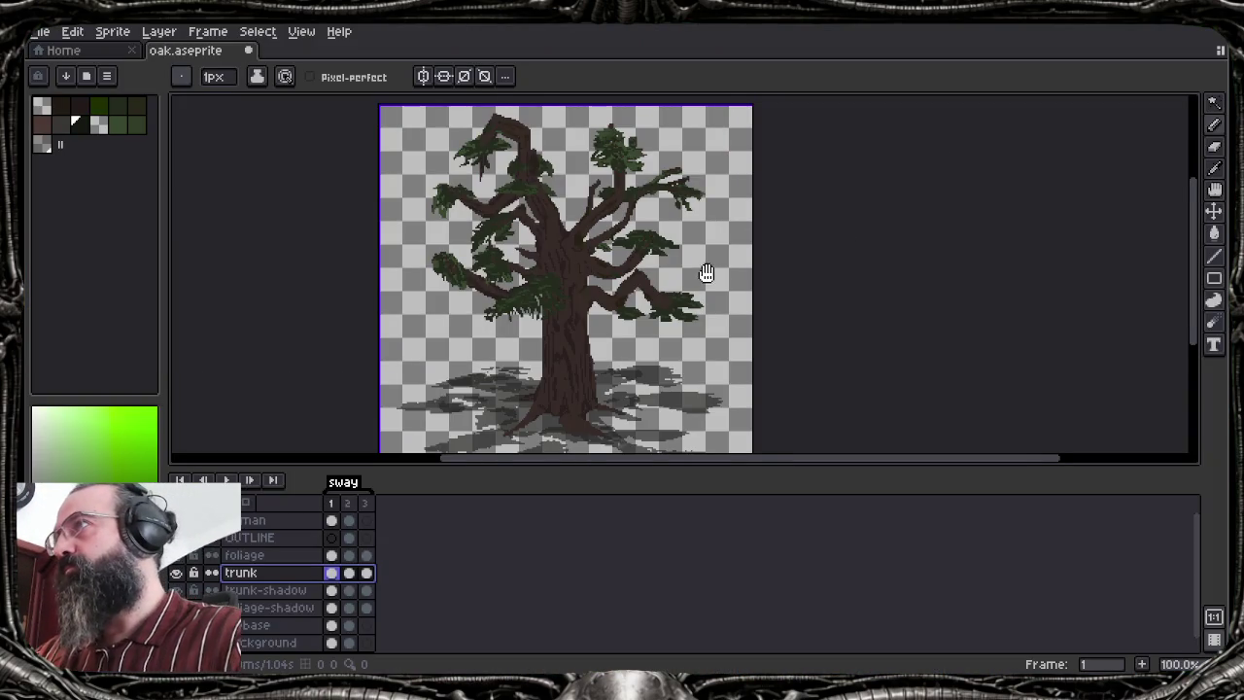
Maximize Aseprite again, make the foliage layer active, and centre the view on the upper branches
left_click_drag(703, 273, 803, 286)
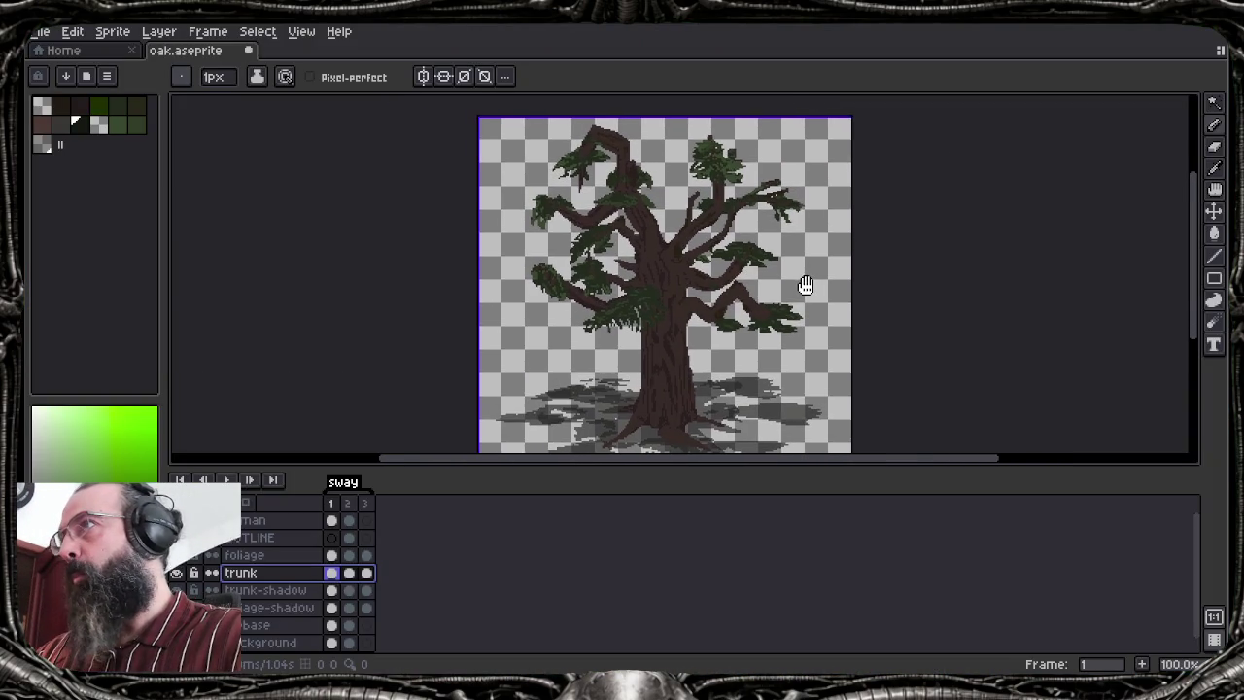
scroll(773, 214, "up", 2)
scroll(773, 214, "up", 1)
scroll(708, 284, "down", 1)
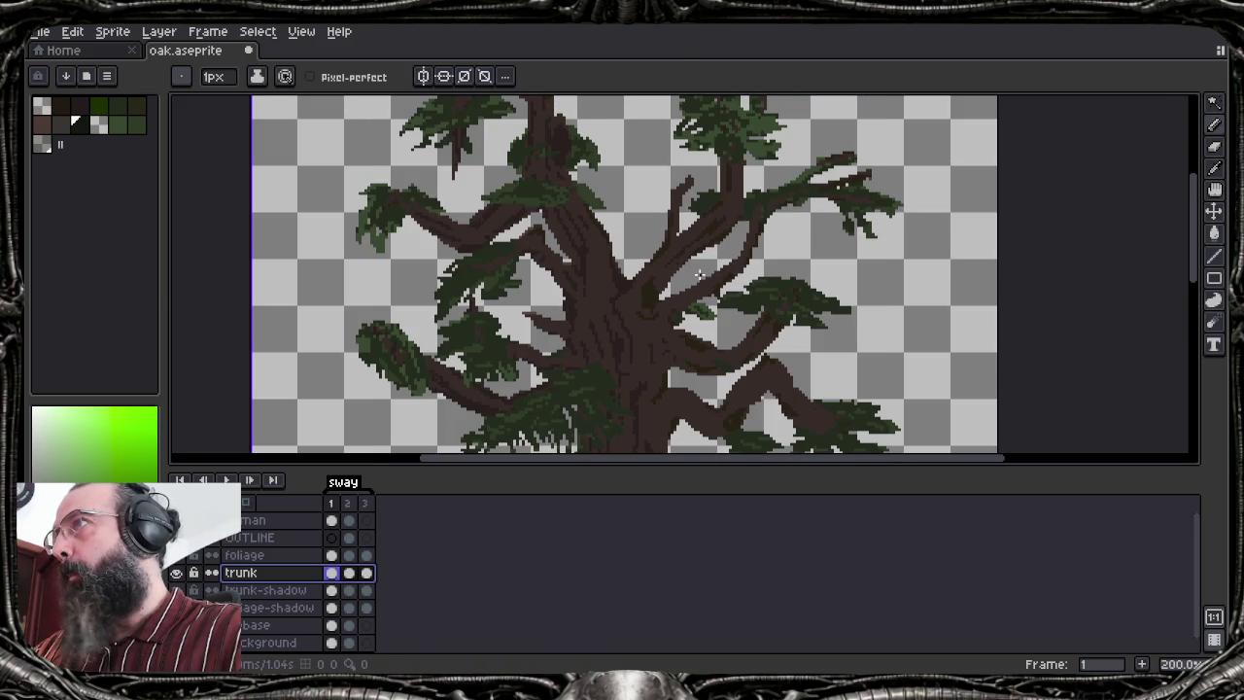
key("v")
key("b")
scroll(716, 331, "down", 1)
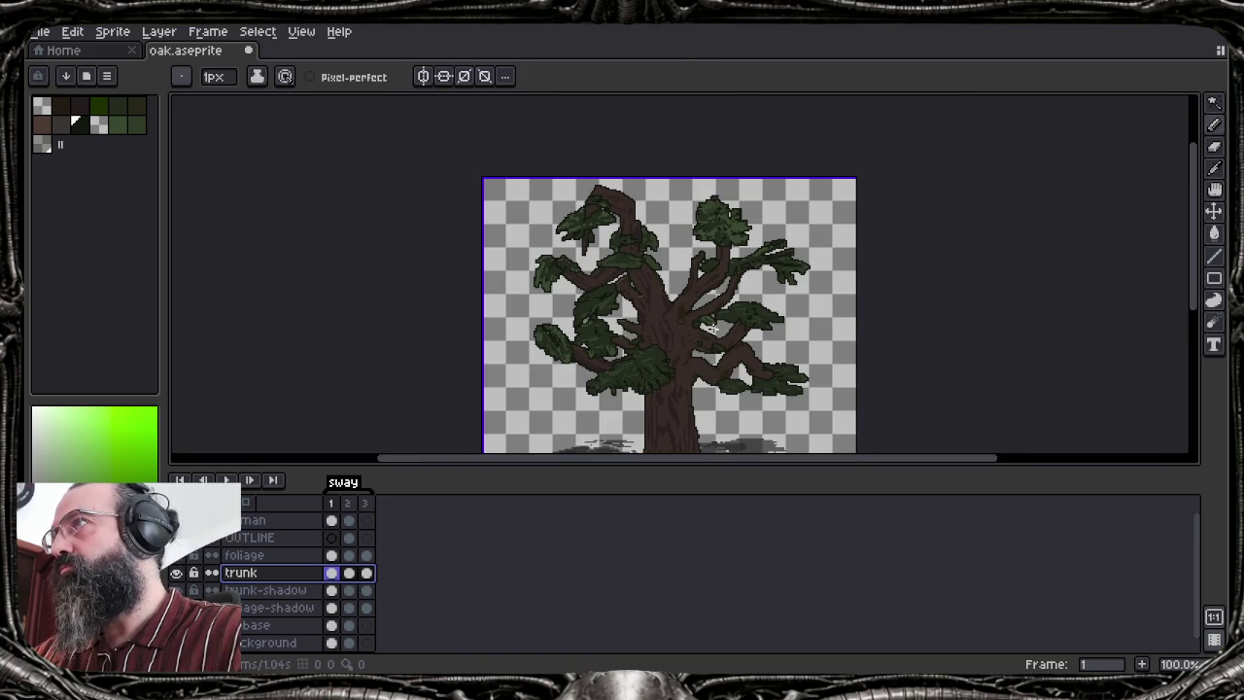
key("v")
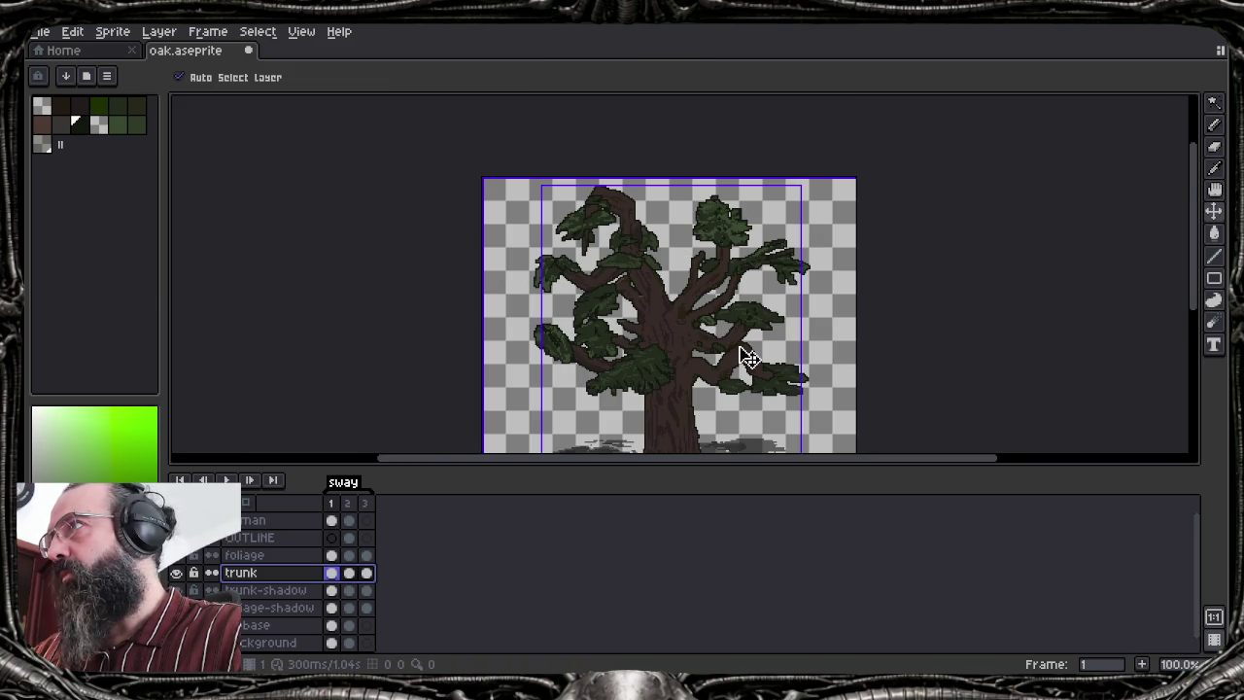
left_click(744, 350, "ctrl")
key("b")
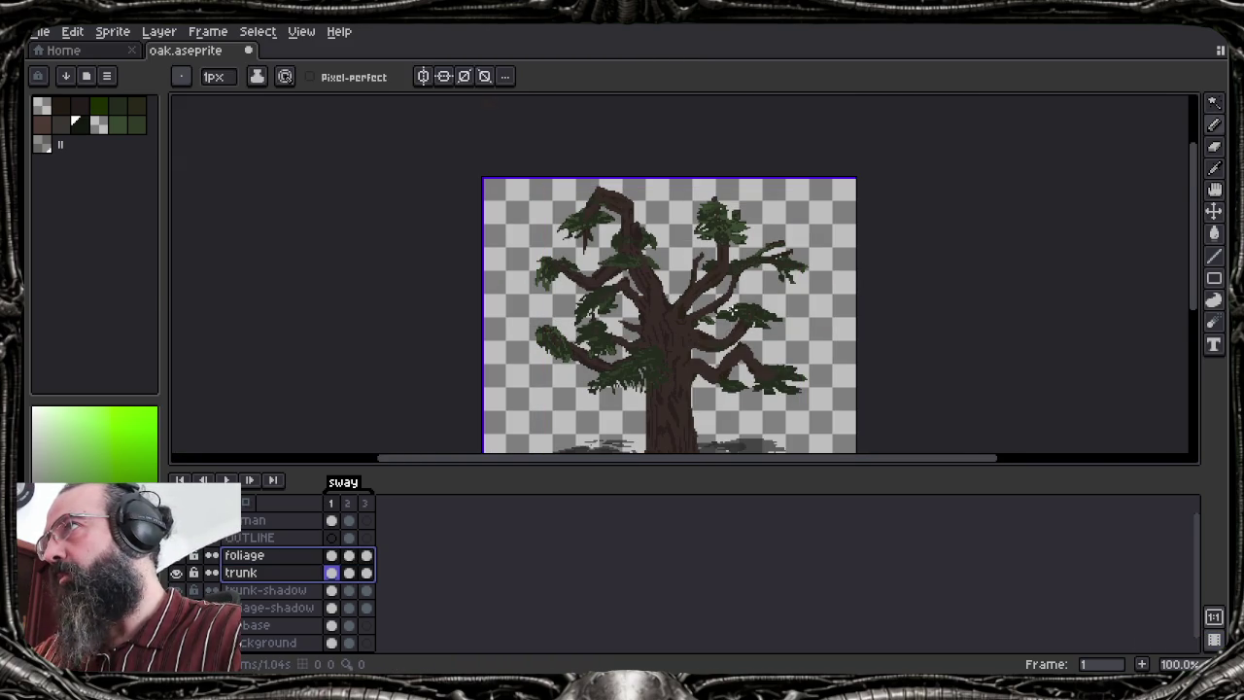
scroll(727, 280, "up", 2)
left_click_drag(730, 271, 746, 280)
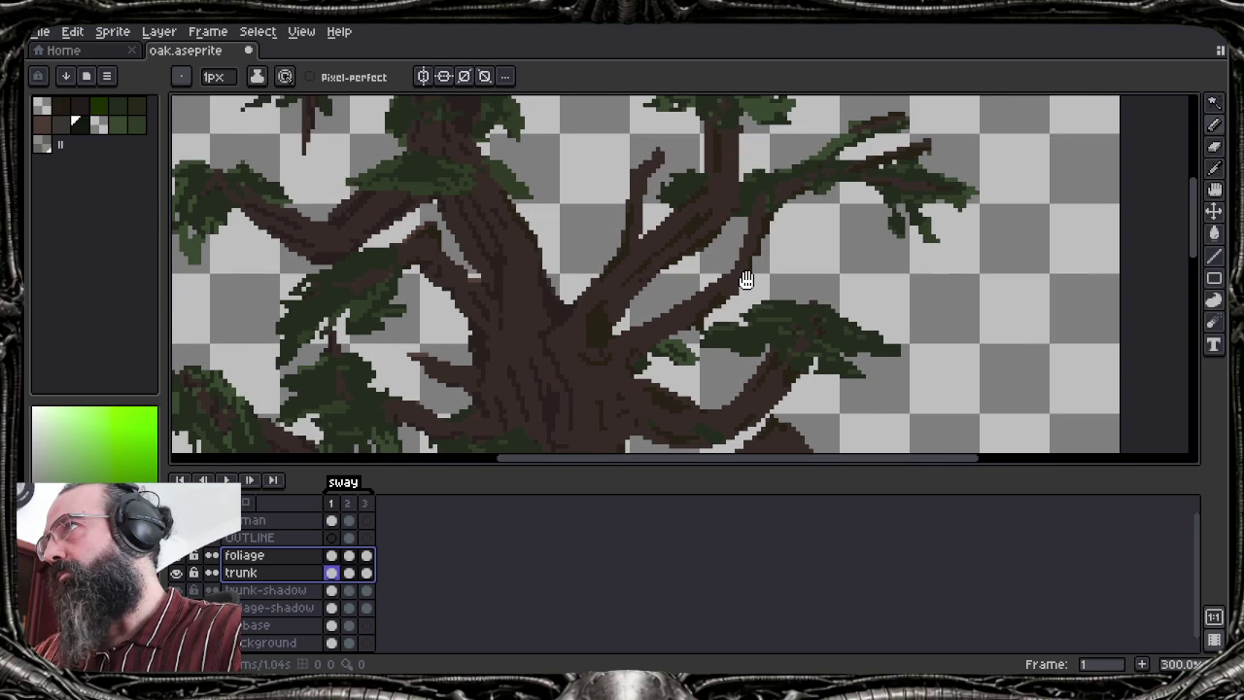
Erase the patch of foliage covering the upper-right branch
key("e")
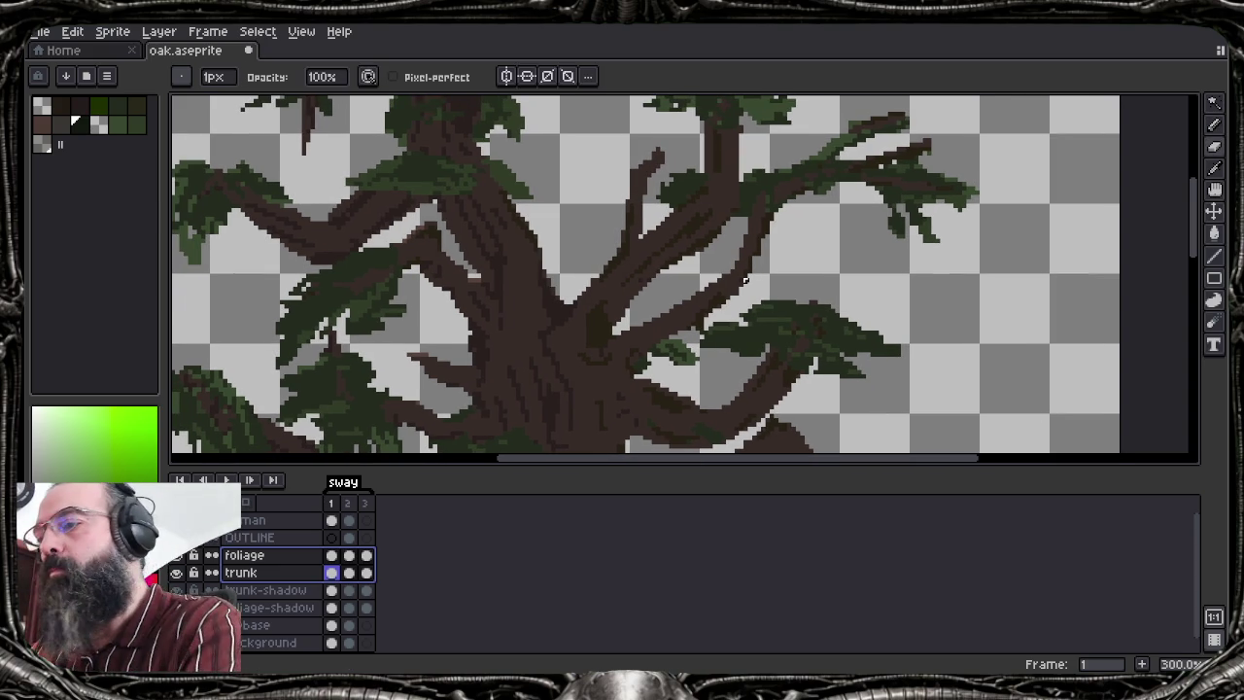
key("Escape")
key("Up")
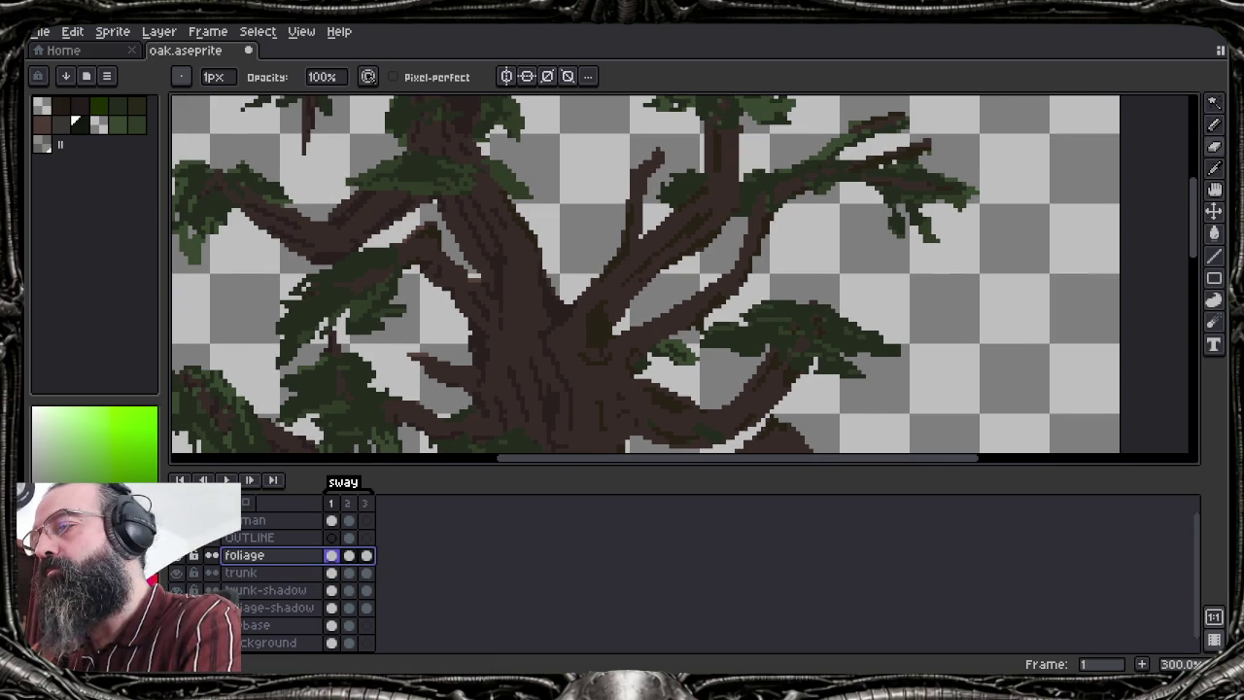
mouse_move(678, 180)
left_mouse_down()
mouse_move(667, 200)
mouse_move(693, 188)
left_mouse_up()
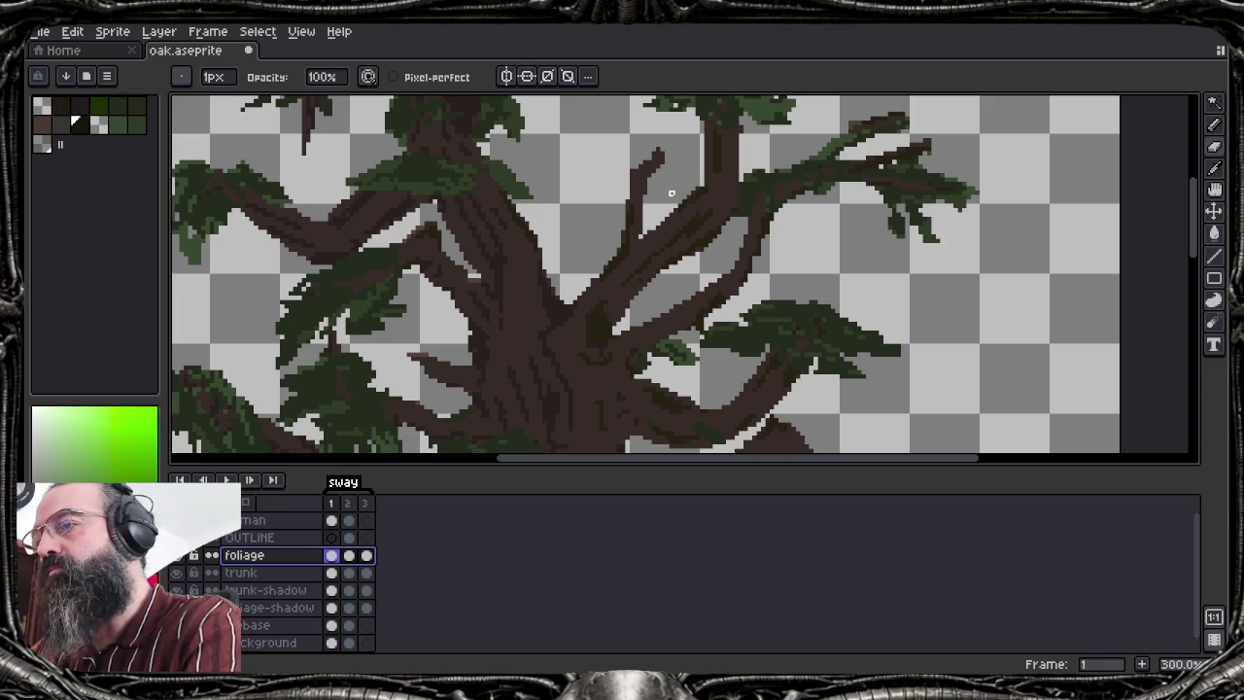
key("Escape")
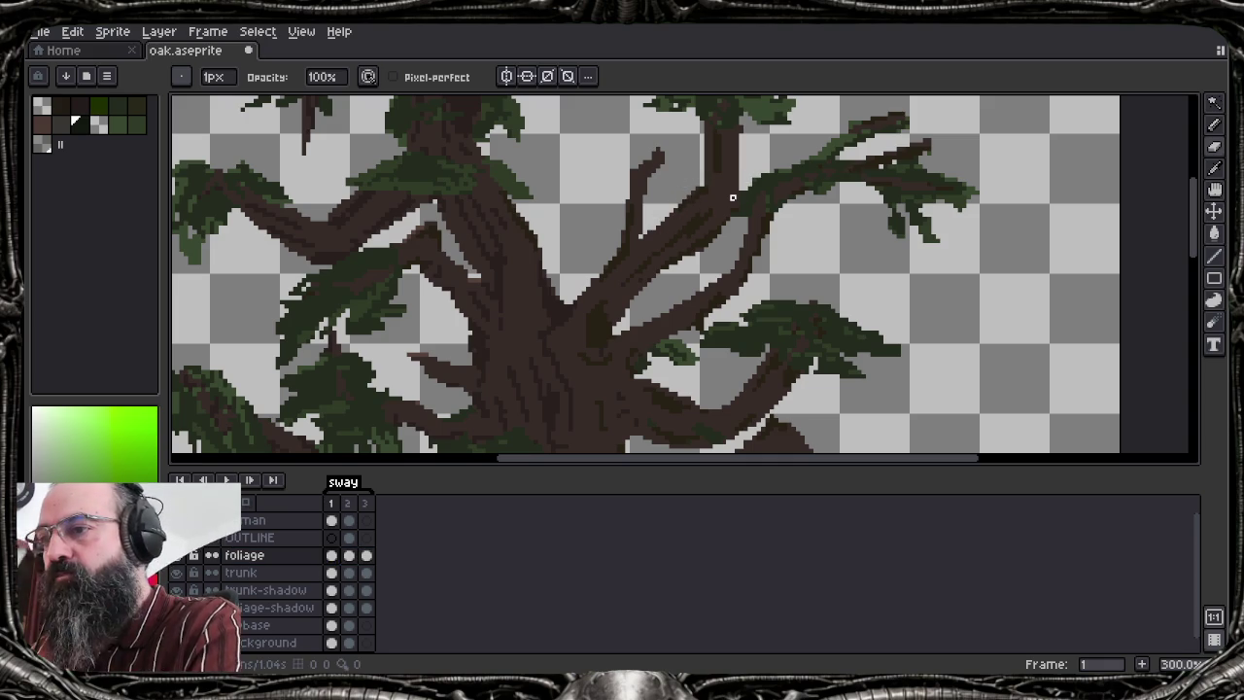
Activate the trunk layer, sample its brown as drawing colour, and undo the stray pencil stroke
left_click(258, 572)
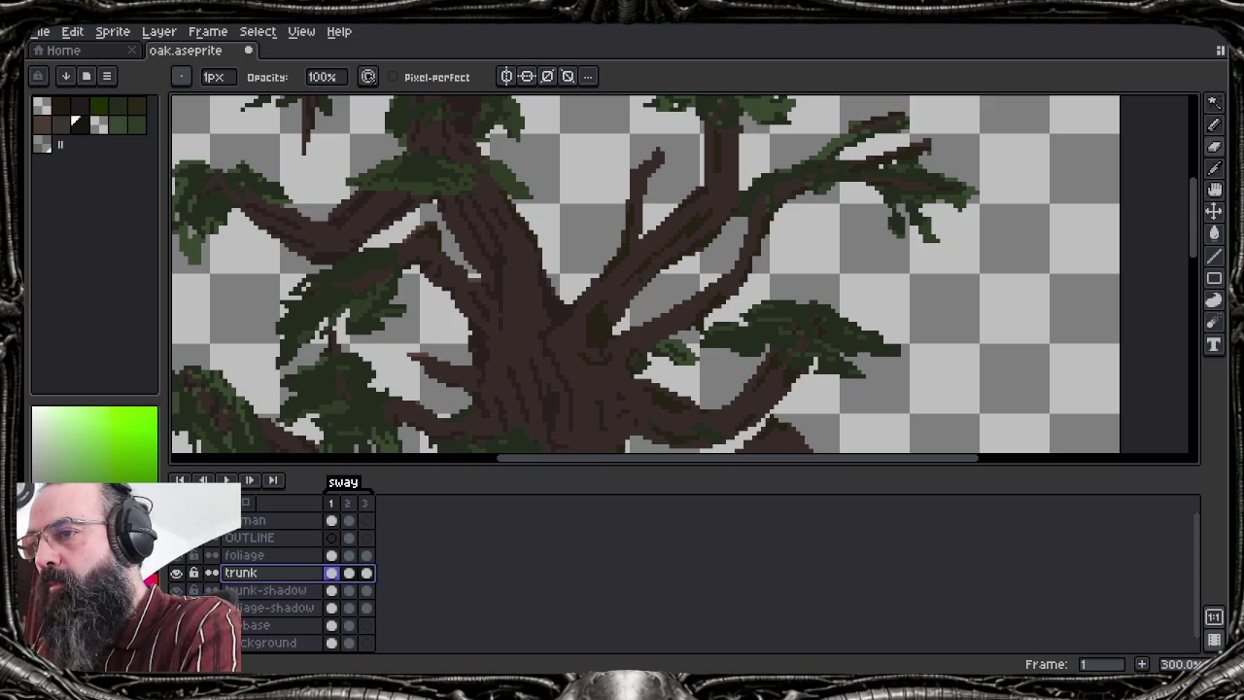
left_click(567, 341, "alt")
key("e")
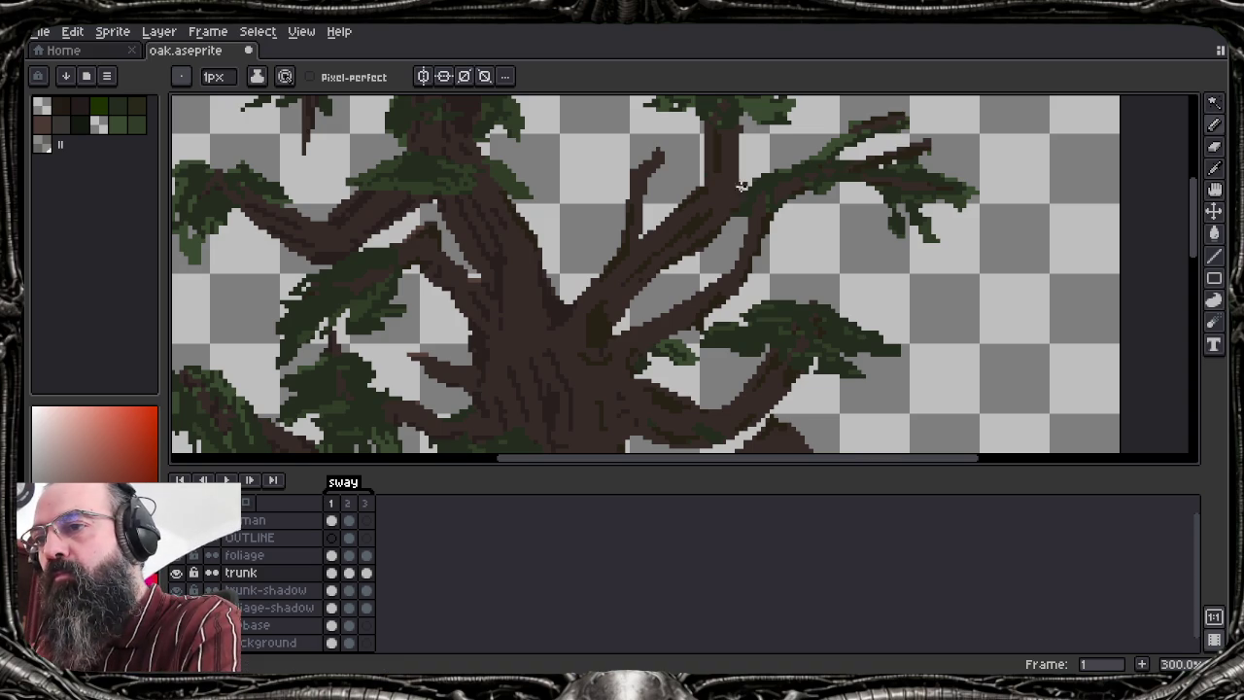
key("ctrl+z")
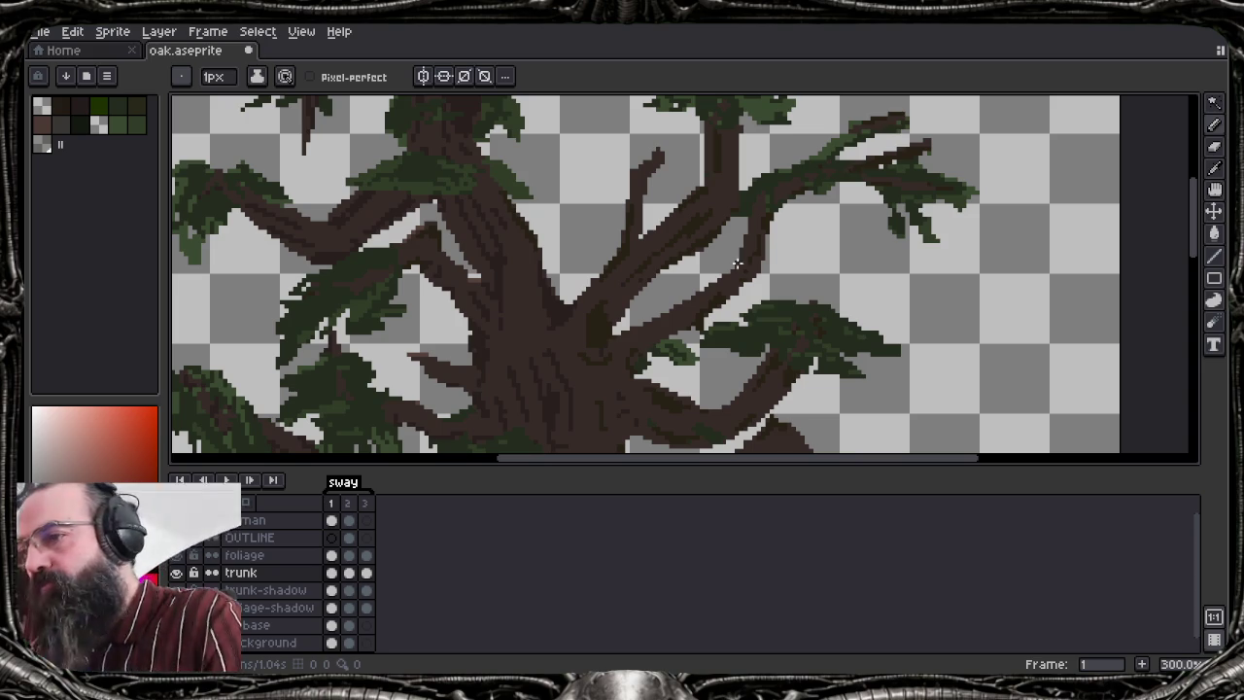
left_click_drag(680, 254, 758, 282)
left_click_drag(734, 355, 753, 254)
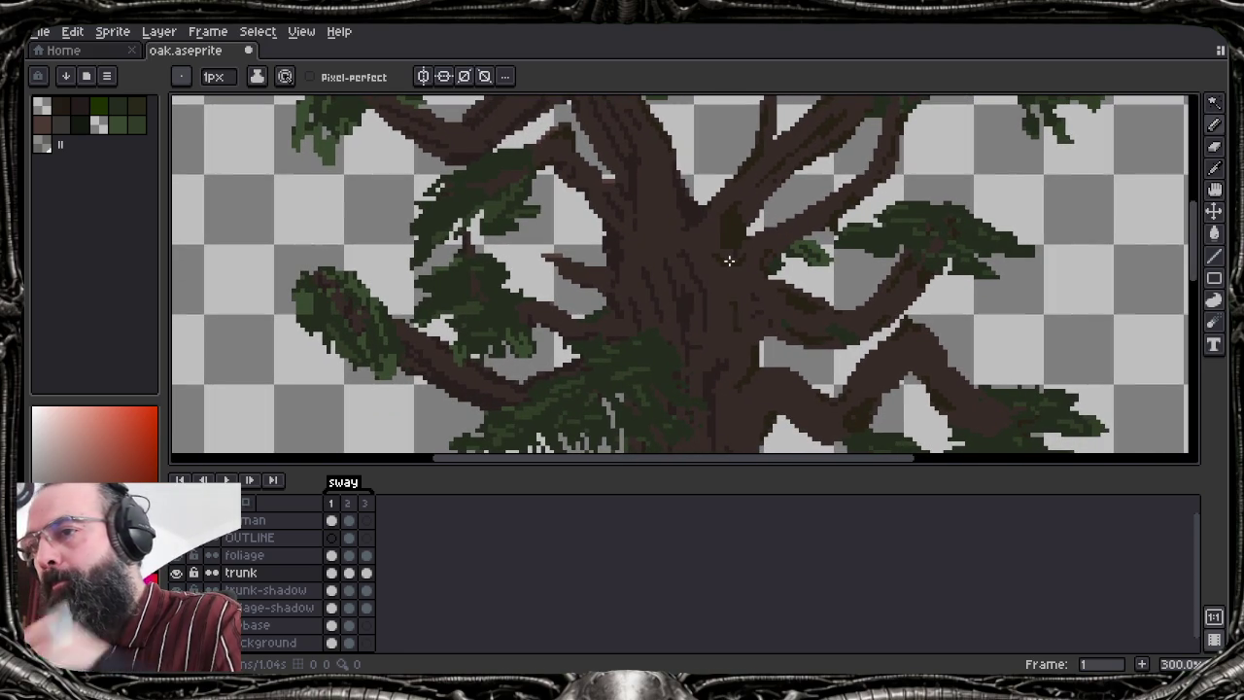
key("alt")
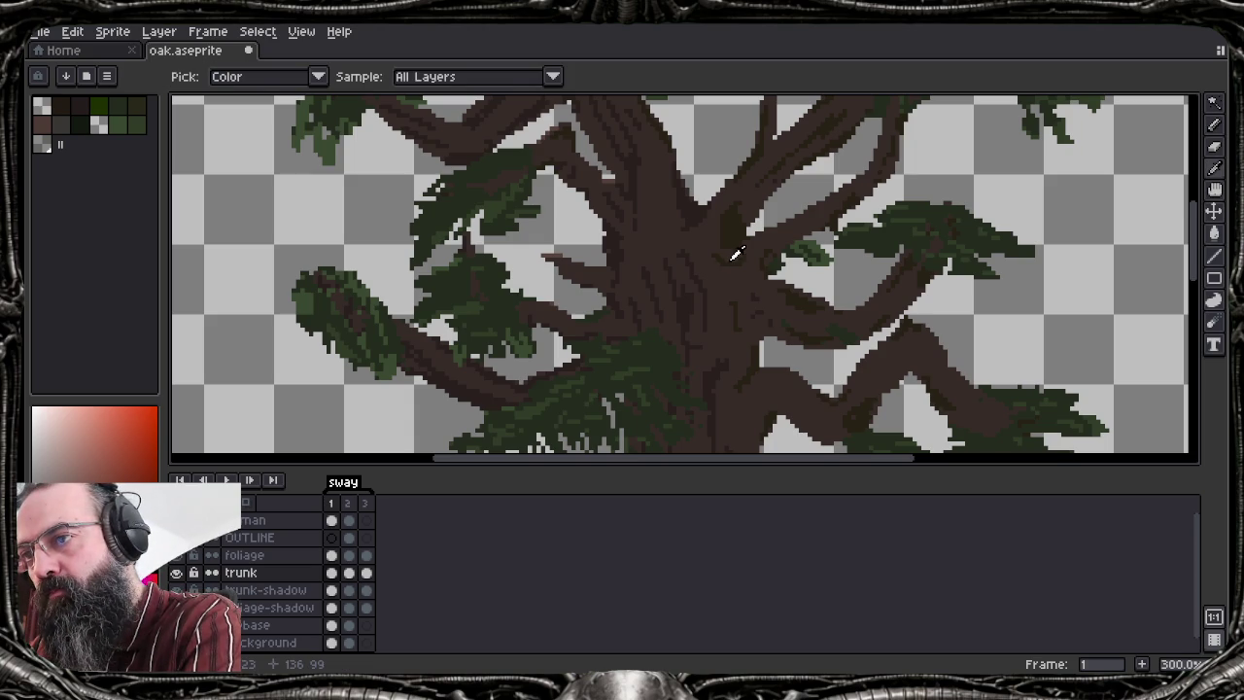
scroll(736, 255, "up", 2)
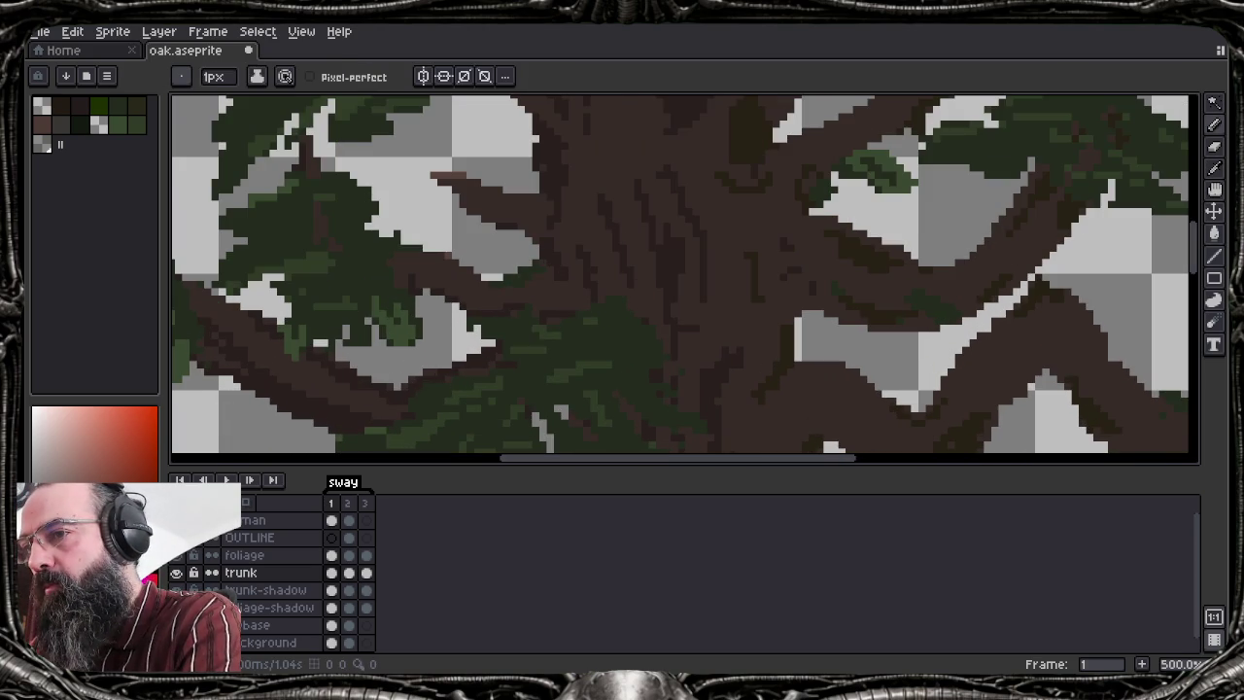
Eyedrop an orange colour from the tree to replace the reddish hue, then zoom out
key("alt")
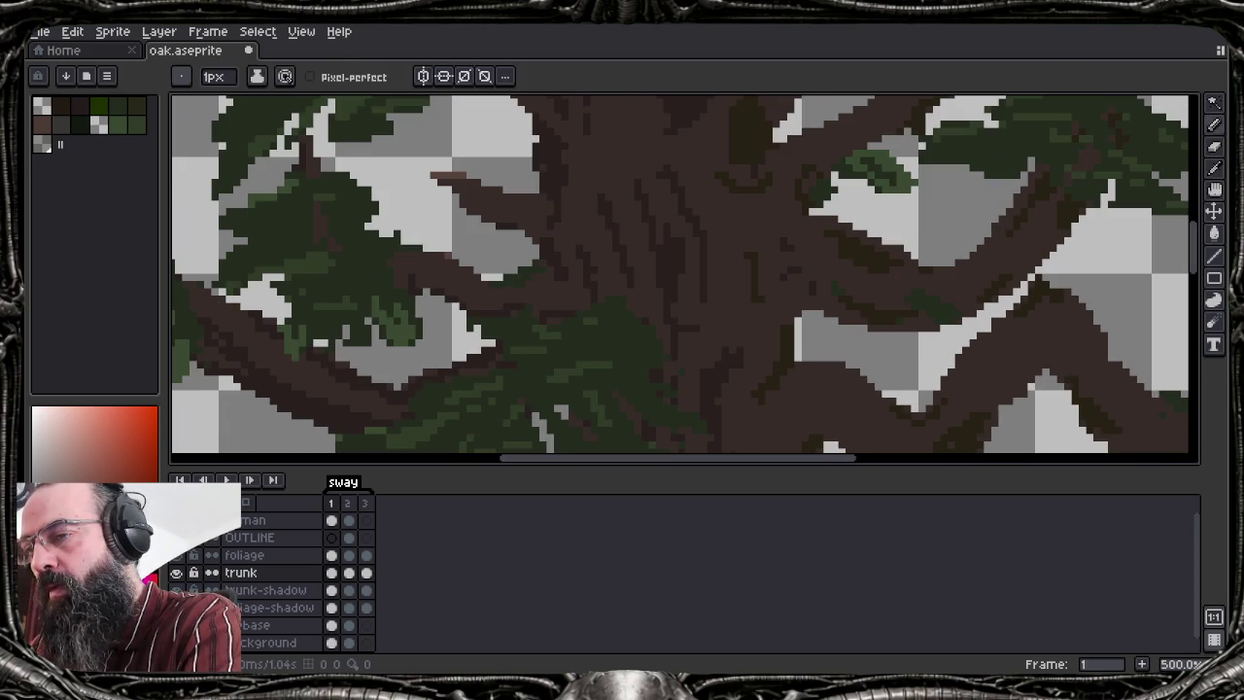
left_click_drag(681, 272, 641, 365)
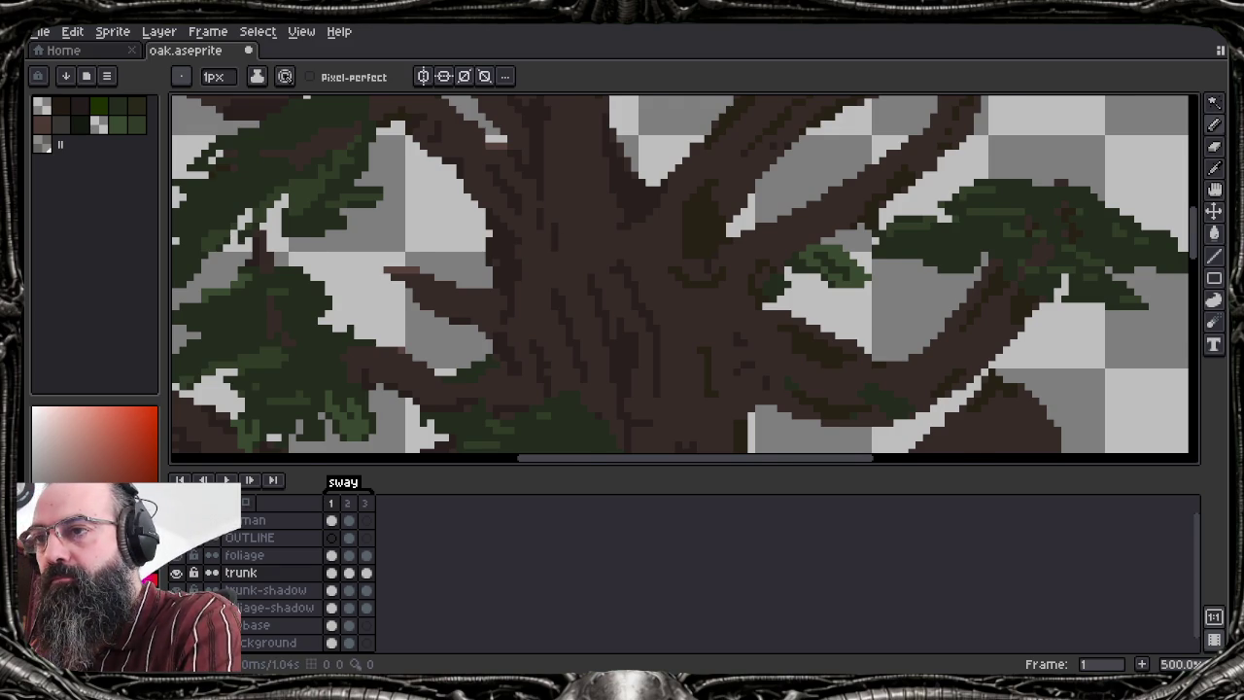
scroll(684, 273, "down", 2)
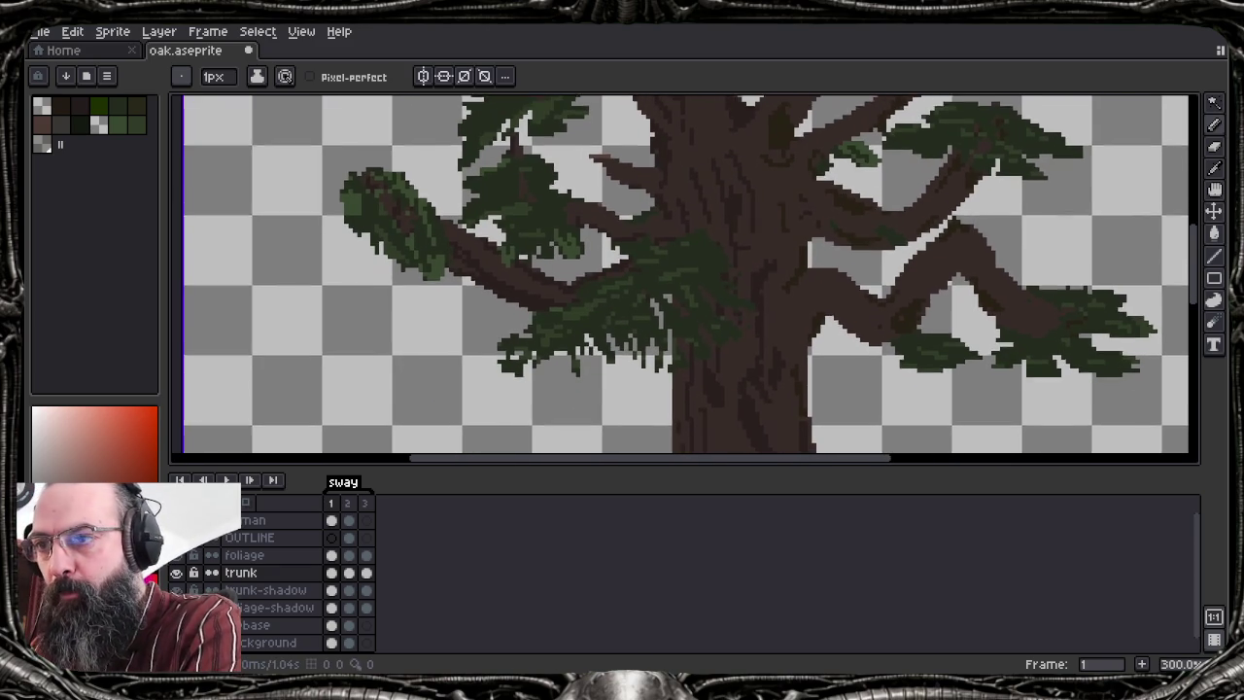
scroll(890, 356, "up", 3)
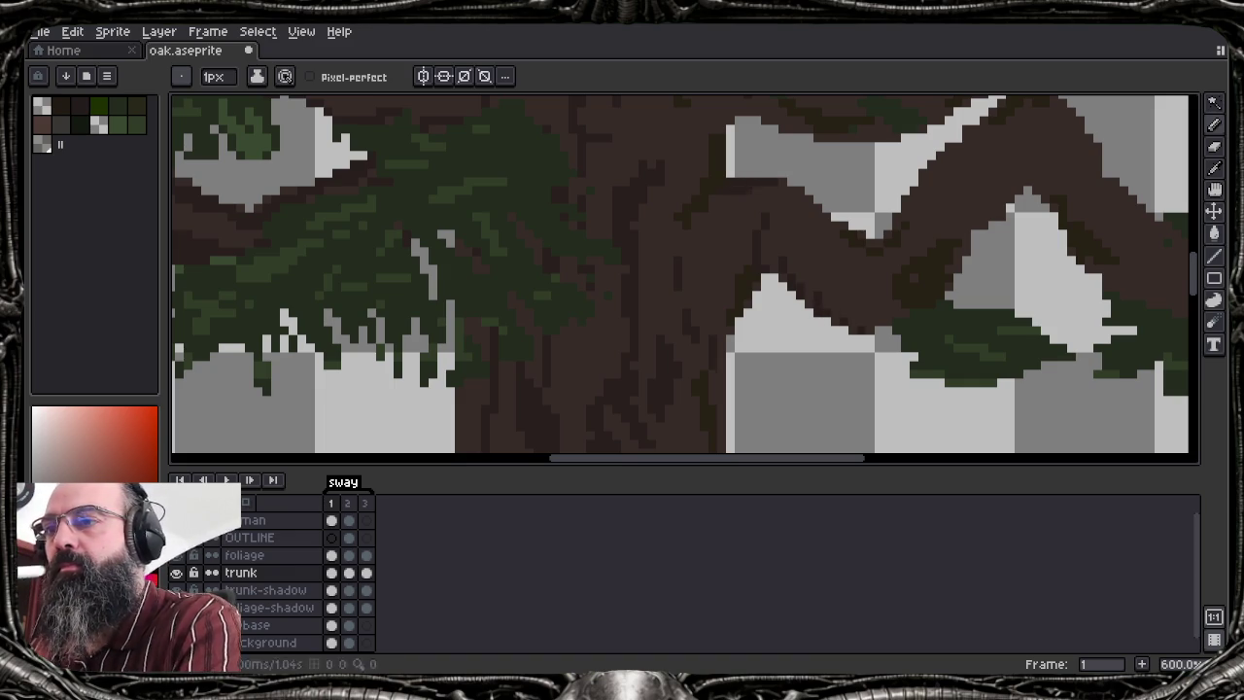
key("i")
key("b")
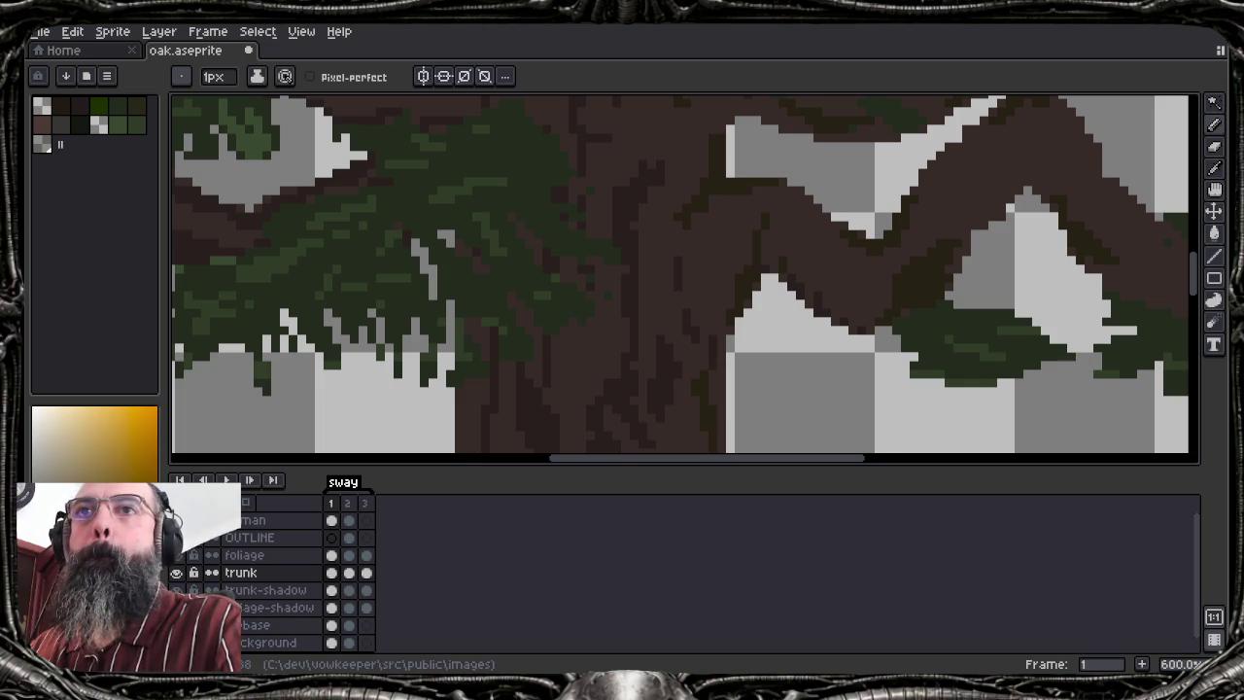
key("minus")
key("minus")
key("minus")
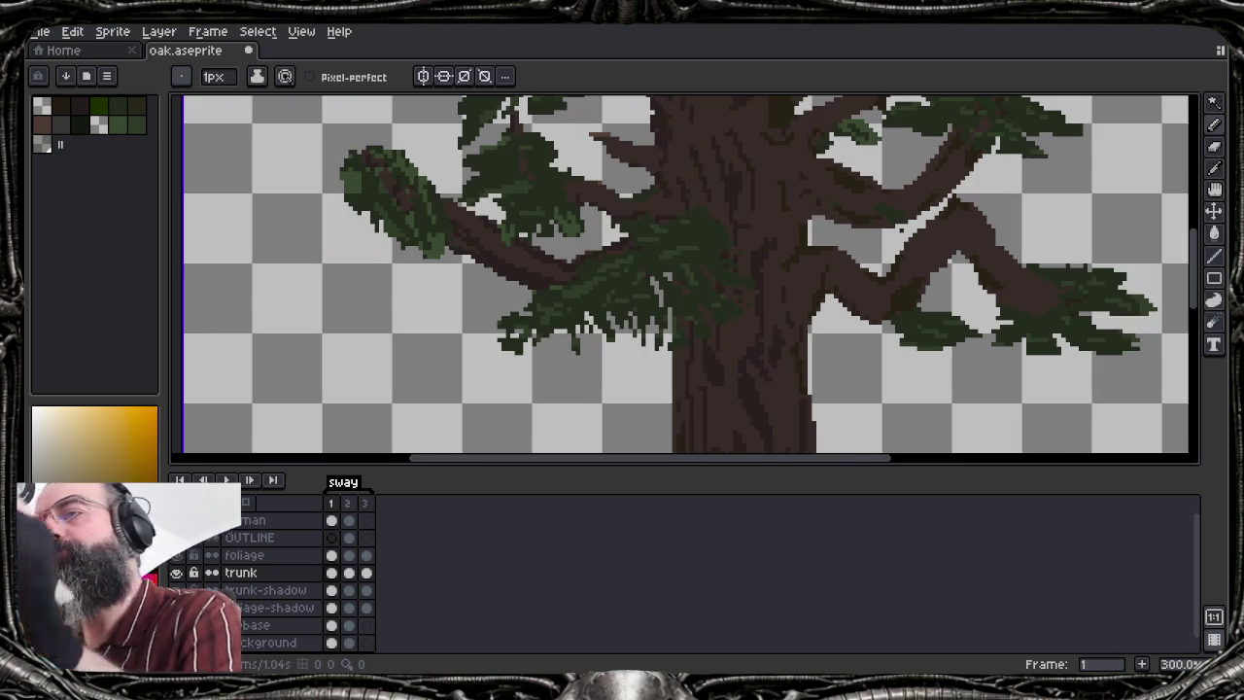
key("minus")
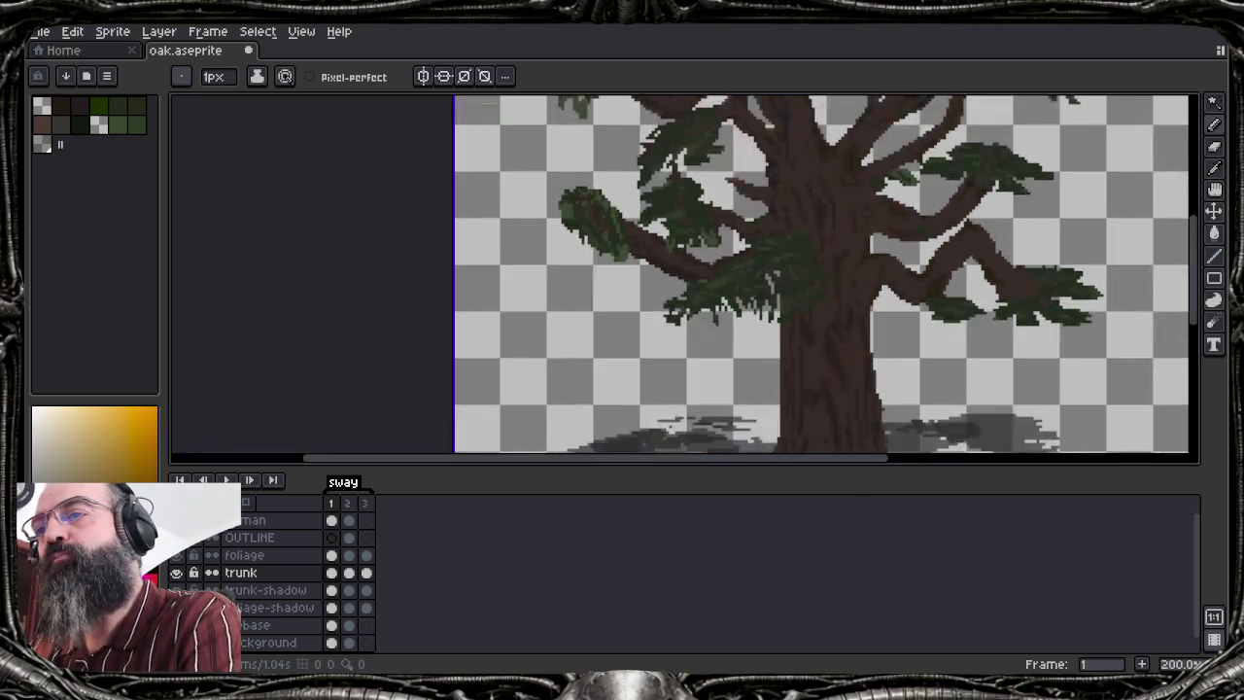
Zoom and pan to an 800% view of where the left foliage meets the trunk
key("plus")
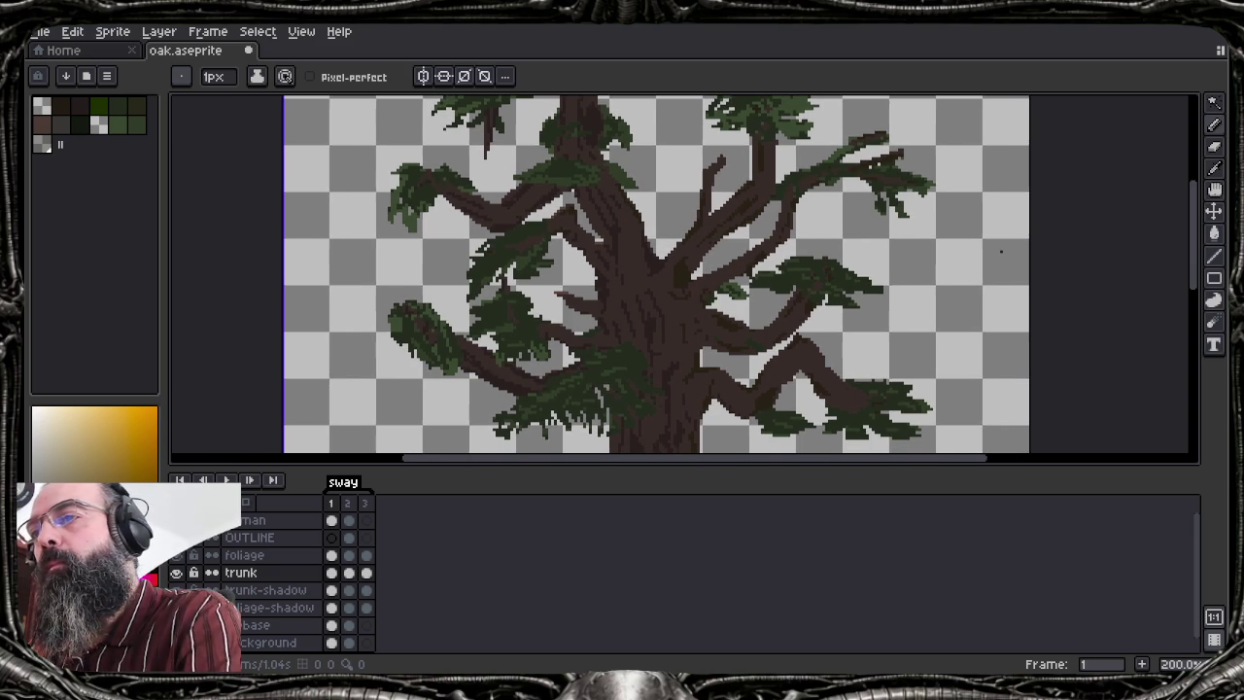
key("plus")
key("plus")
key("plus")
key("minus")
key("minus")
key("minus")
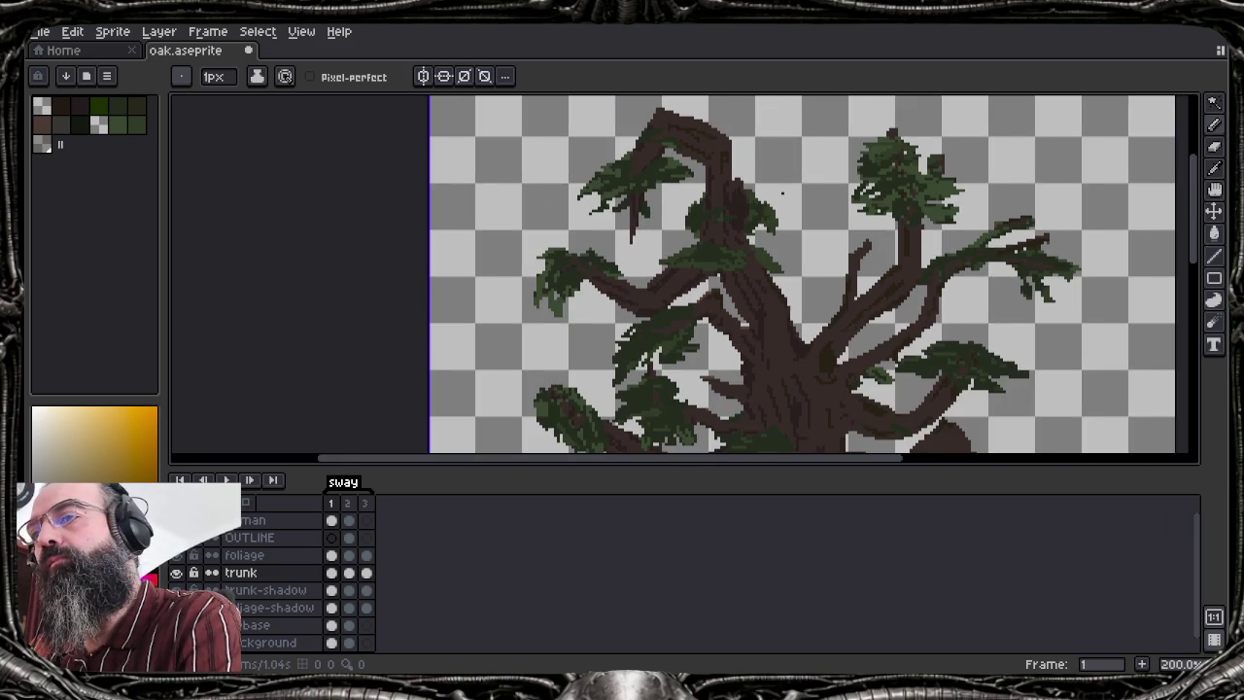
left_click_drag(782, 194, 700, 180)
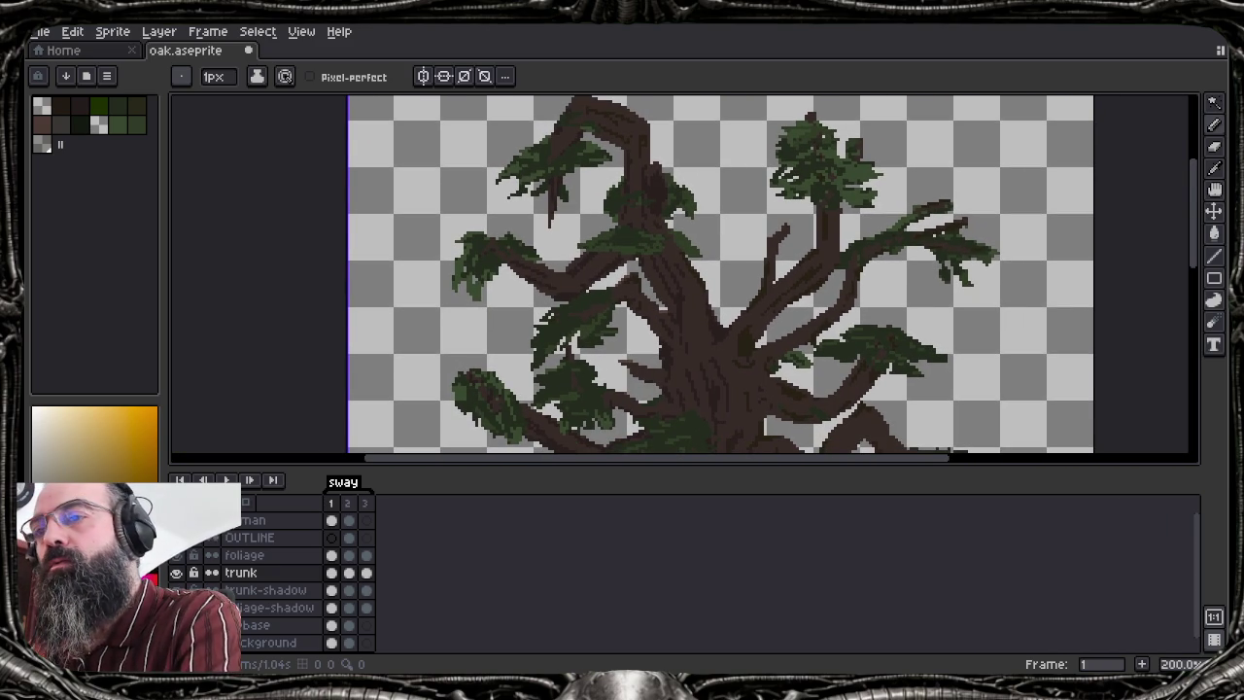
key("plus")
key("plus")
key("plus")
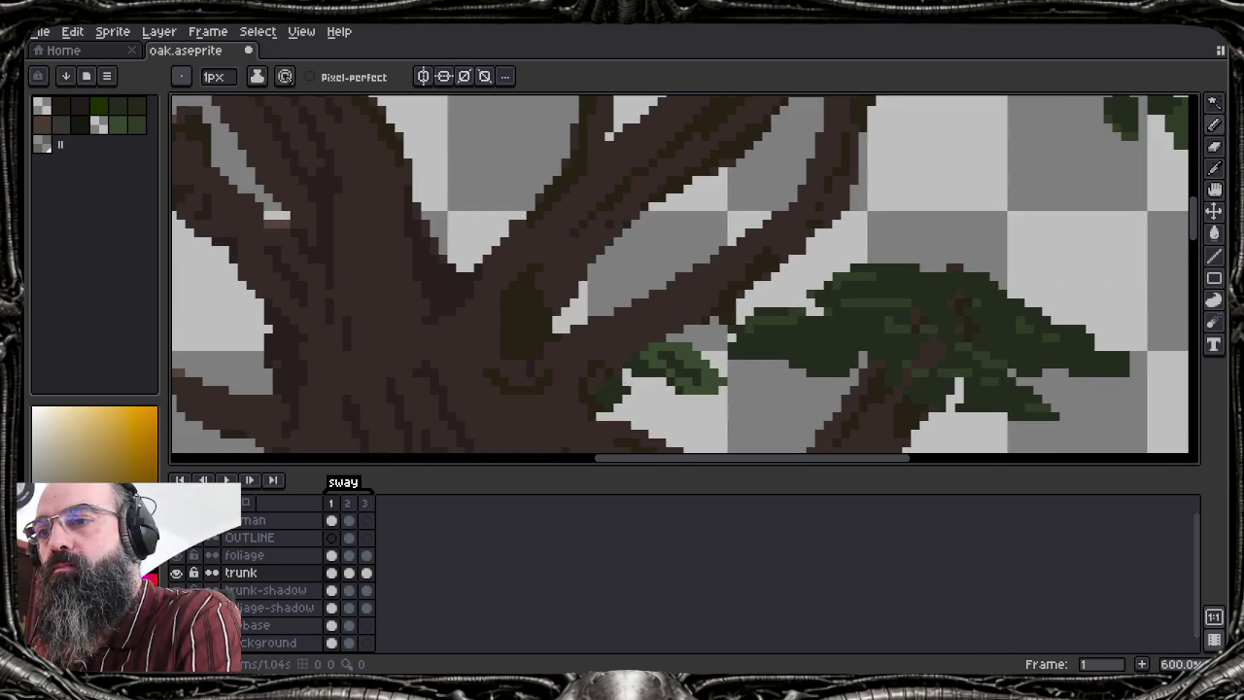
key("i")
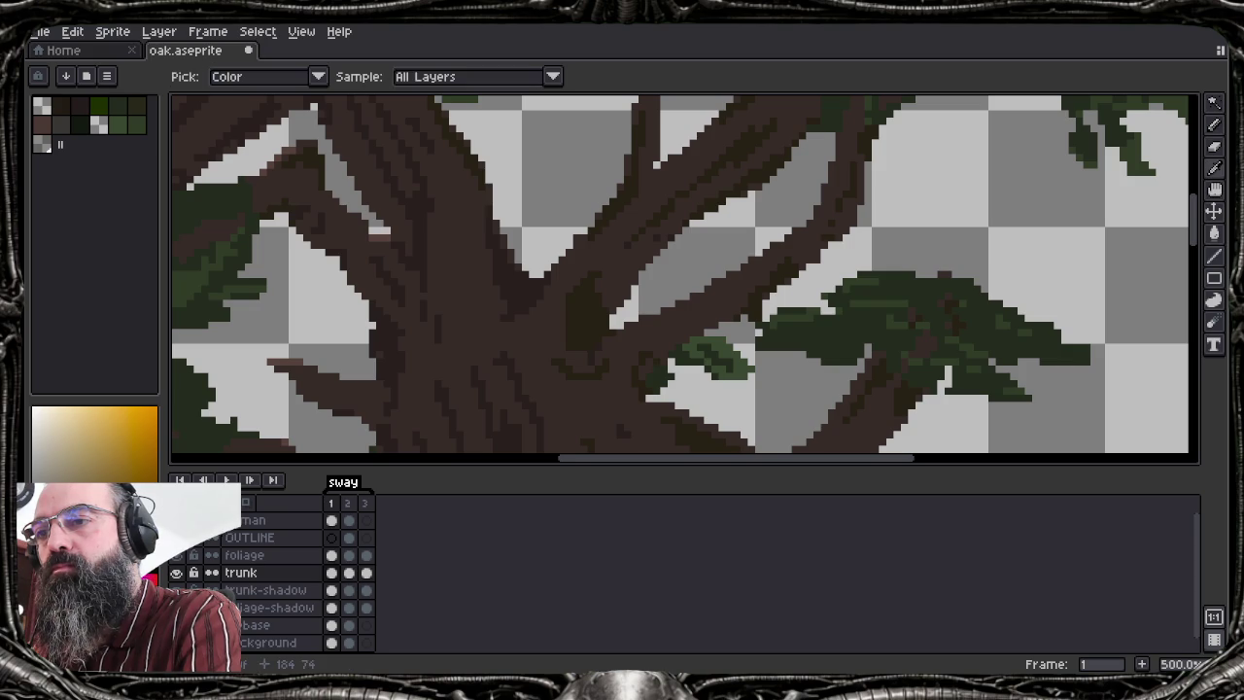
key("b")
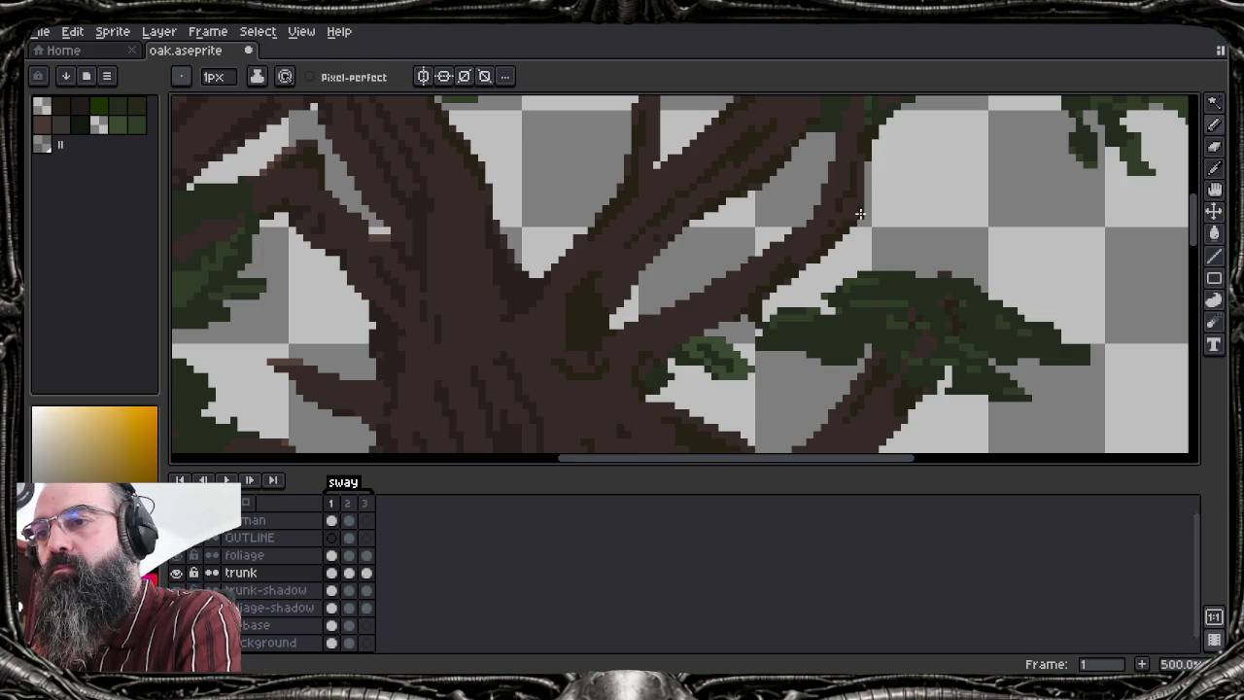
scroll(875, 253, "down", 2)
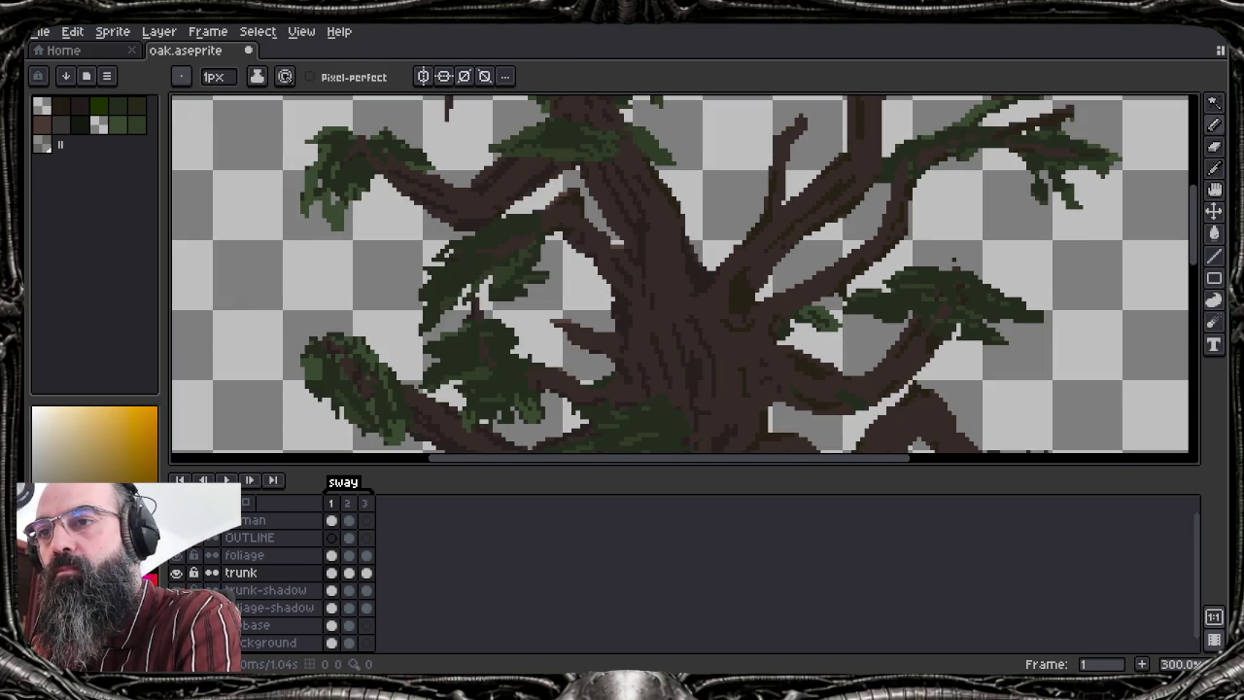
scroll(681, 272, "down", 1)
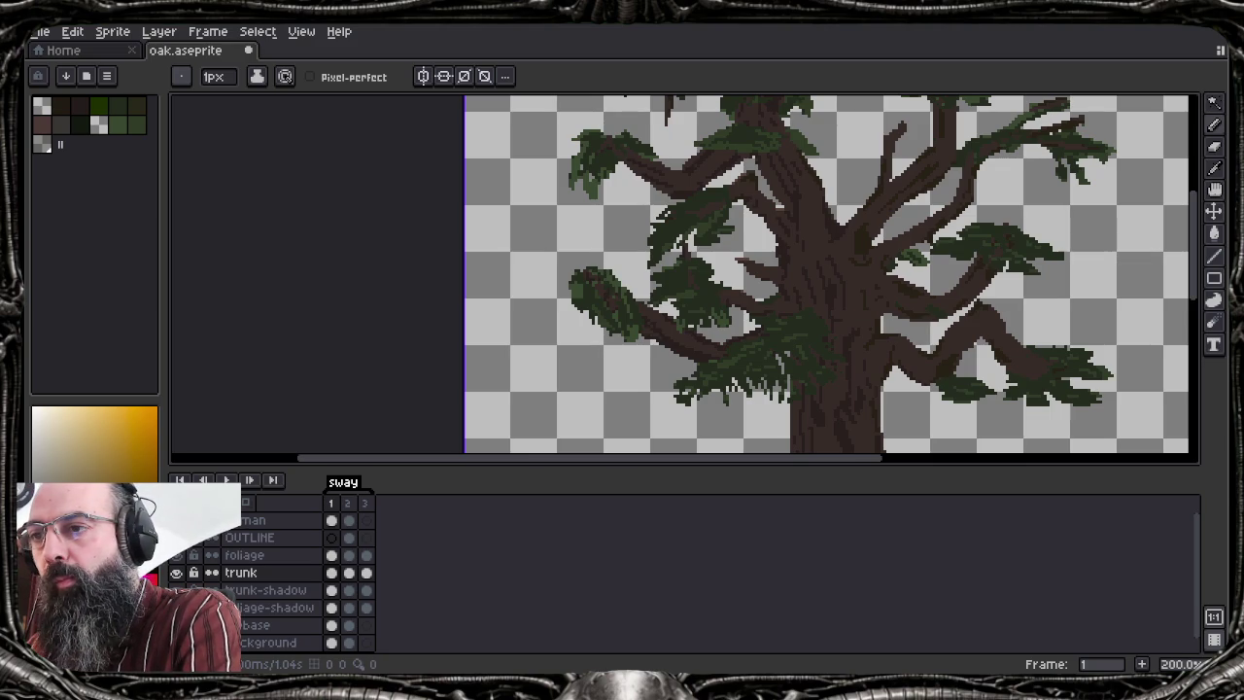
scroll(797, 229, "up", 3)
scroll(797, 228, "up", 2)
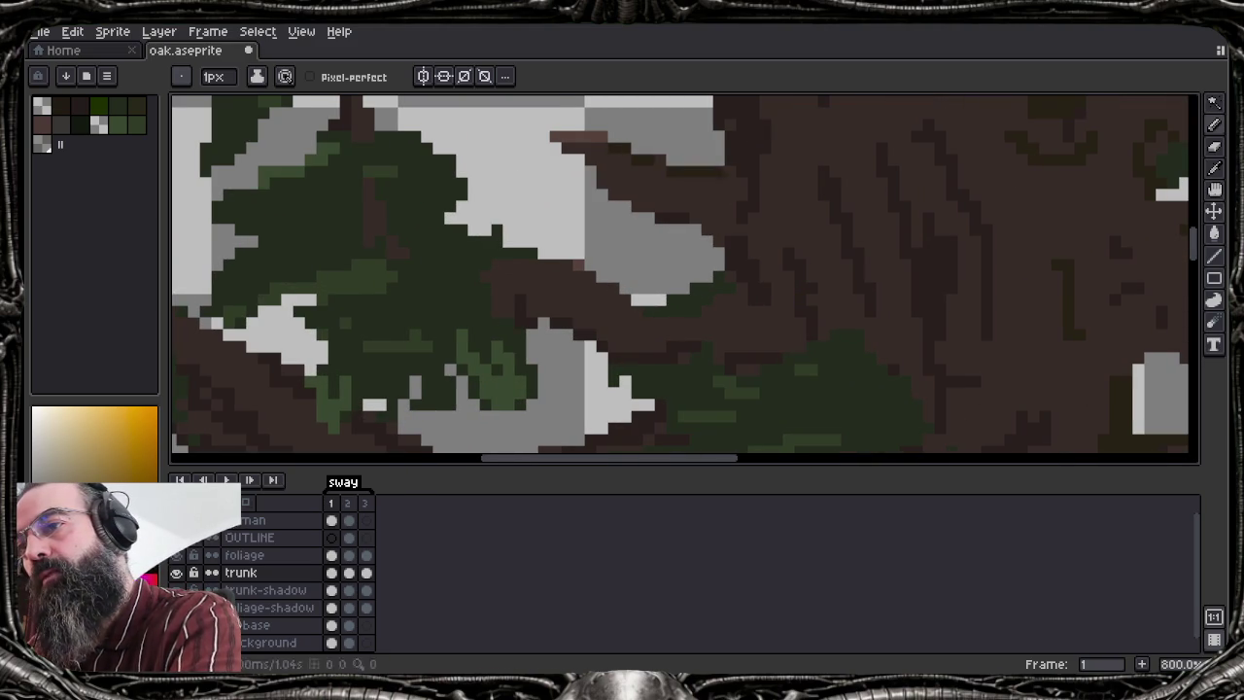
Pick a dark colour and paint a short dark brown Pencil stroke across the trunk
left_click(745, 139, "alt")
key("g")
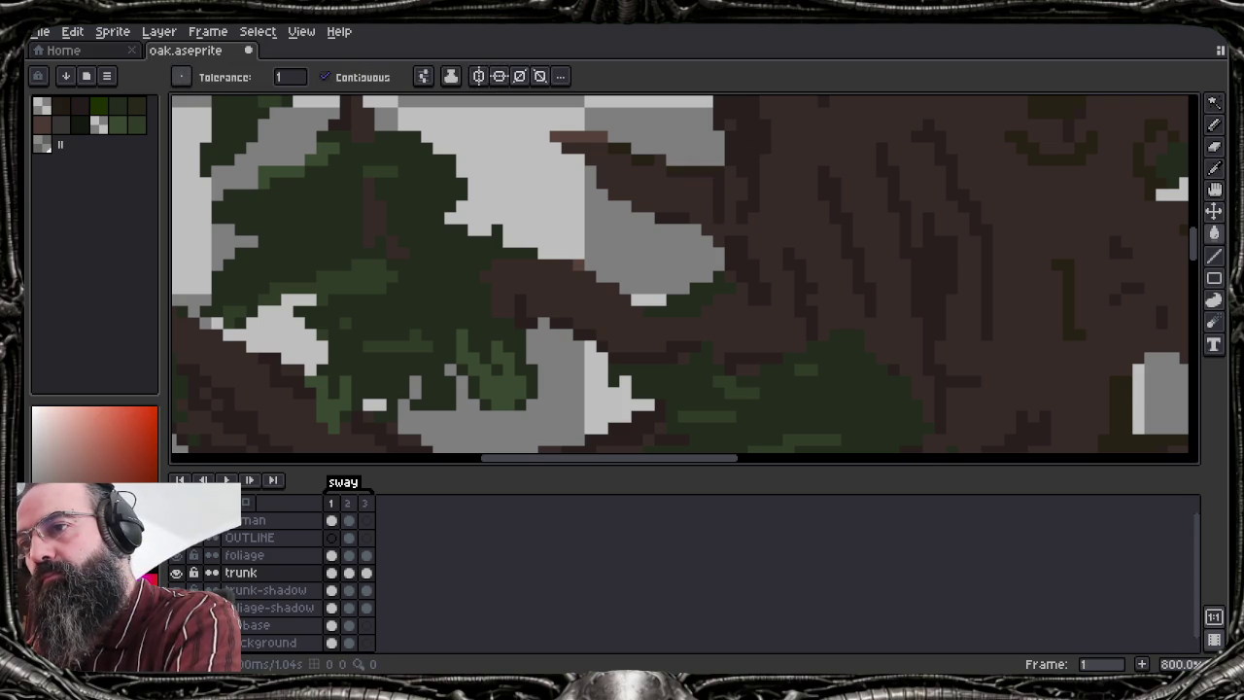
key("alt")
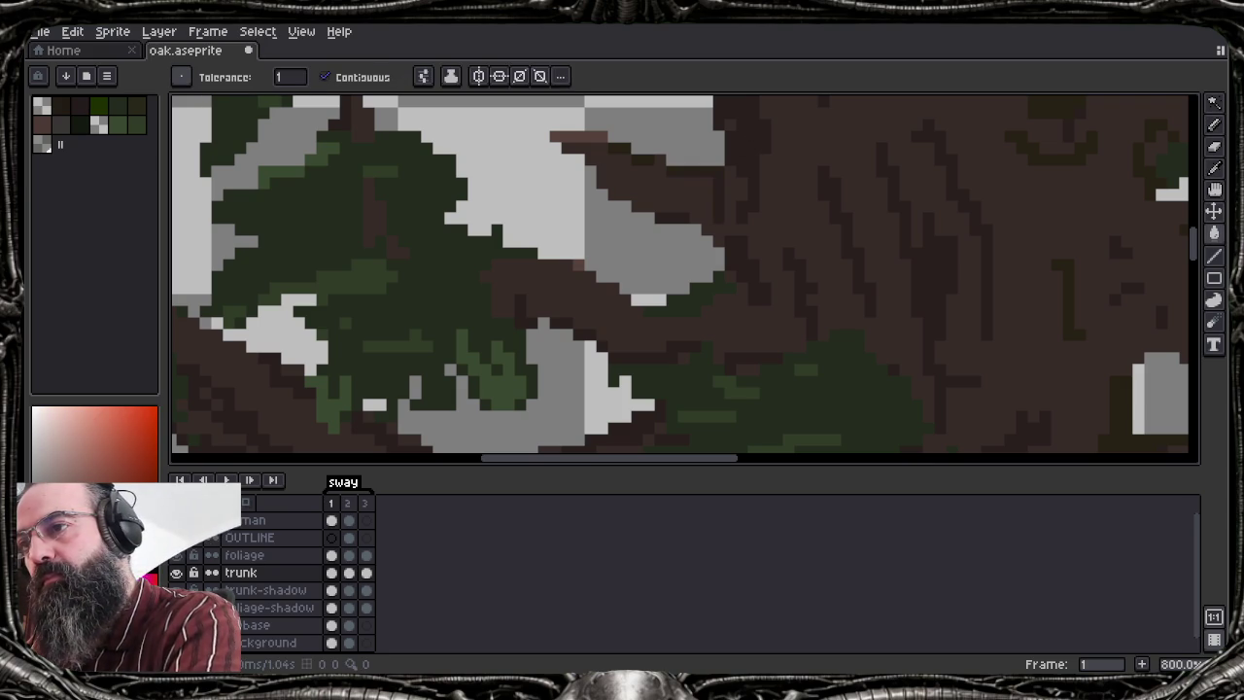
key("b")
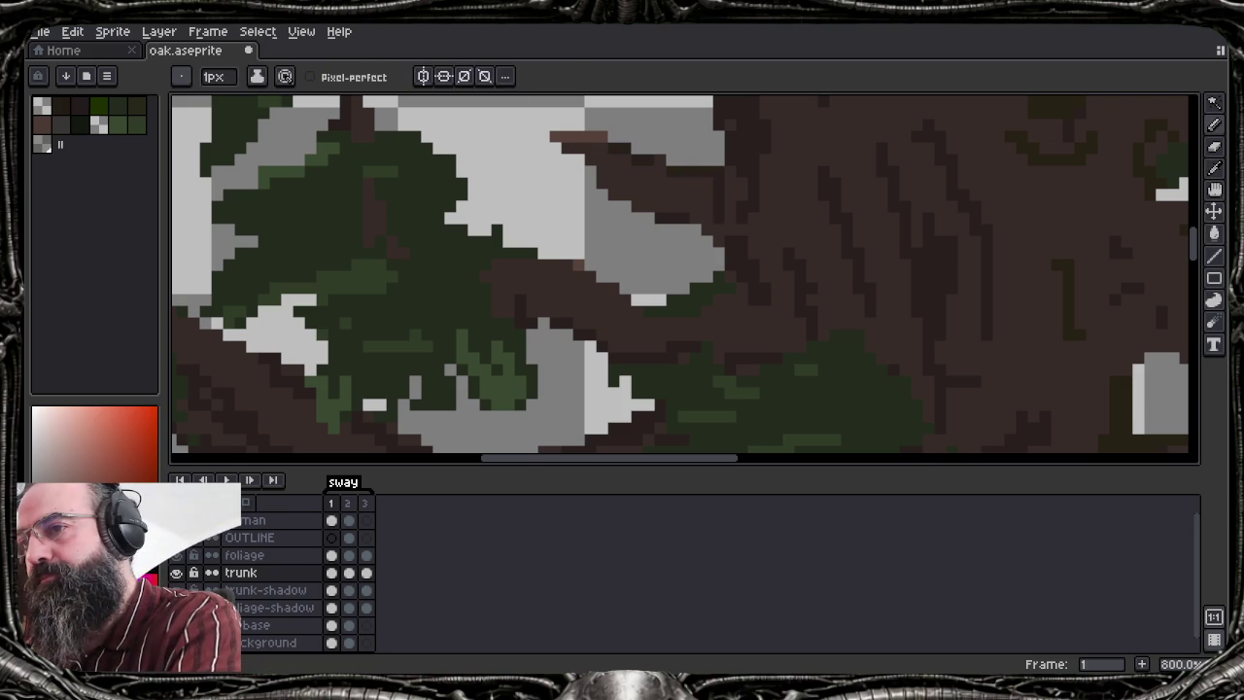
left_click_drag(595, 189, 724, 241)
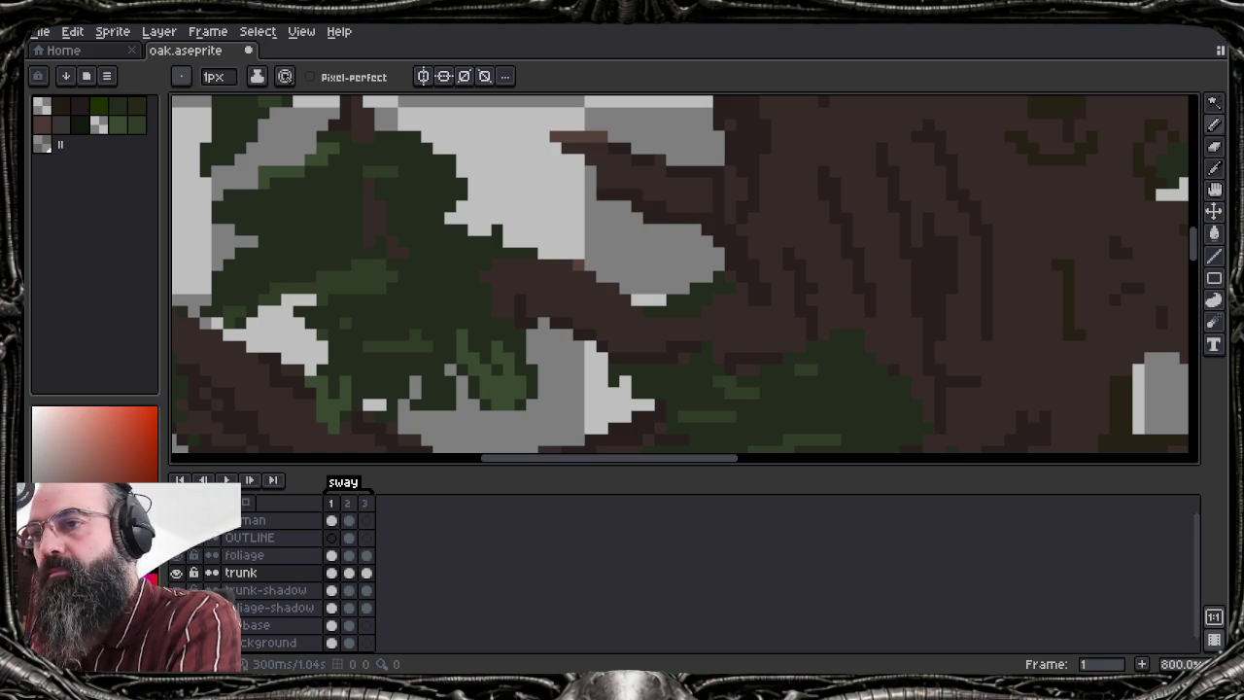
Sample colours from the artwork, then zoom out to 200% to view the whole tree
key("alt")
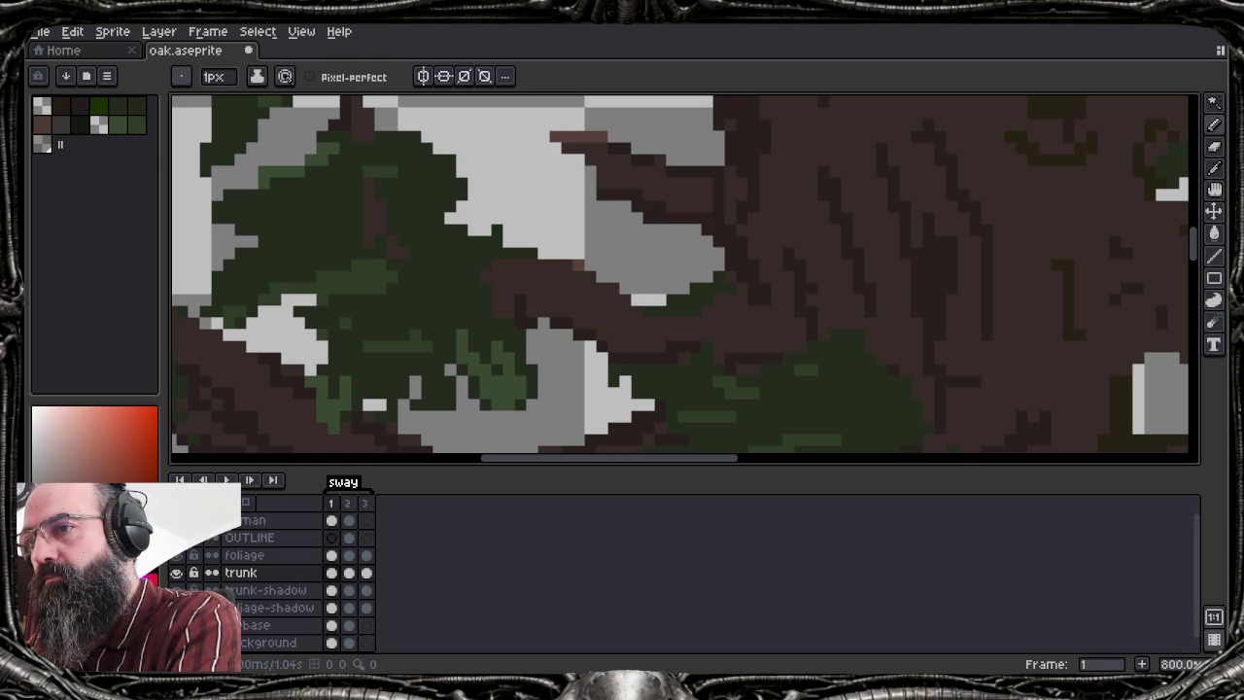
key("alt")
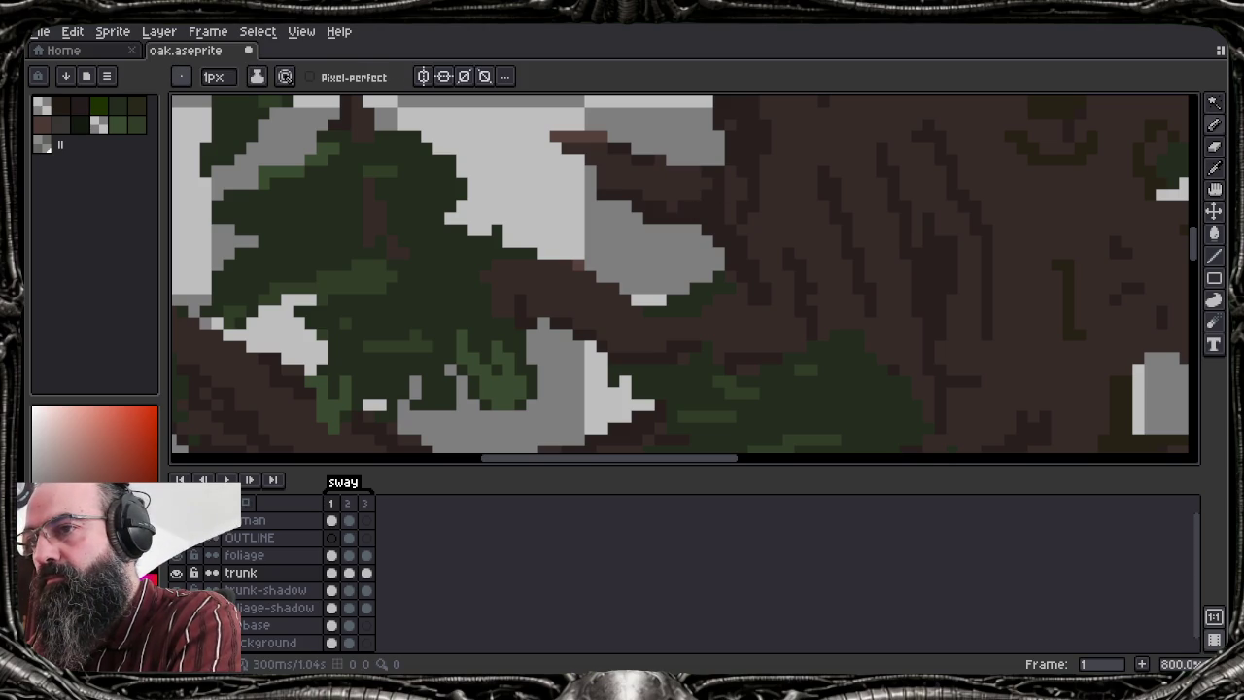
scroll(747, 263, "down", 3)
scroll(747, 263, "down", 2)
mouse_move(748, 234)
left_mouse_down()
mouse_move(747, 262)
mouse_move(622, 258)
left_mouse_up()
scroll(638, 320, "down", 1)
scroll(642, 316, "up", 3)
scroll(652, 309, "down", 3)
scroll(652, 307, "up", 1)
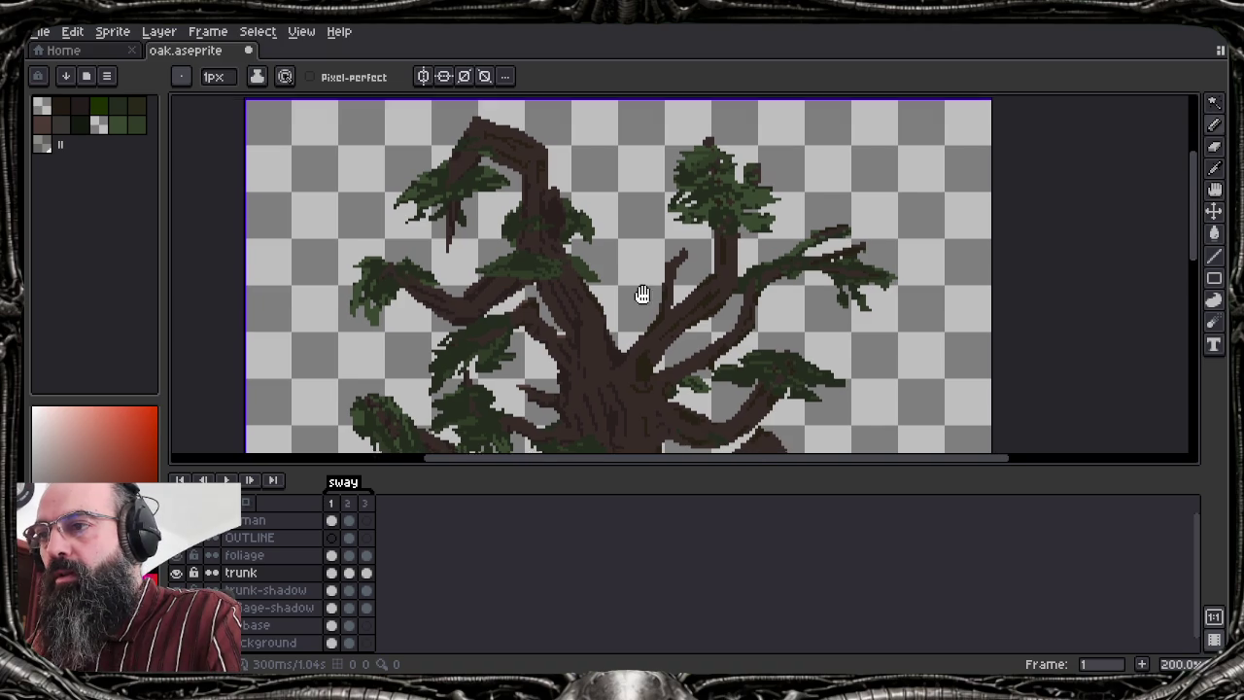
Preview an Outline on the foliage and trunk layers, cancel it, then select only foliage
left_click_drag(641, 292, 653, 227)
left_click(284, 564)
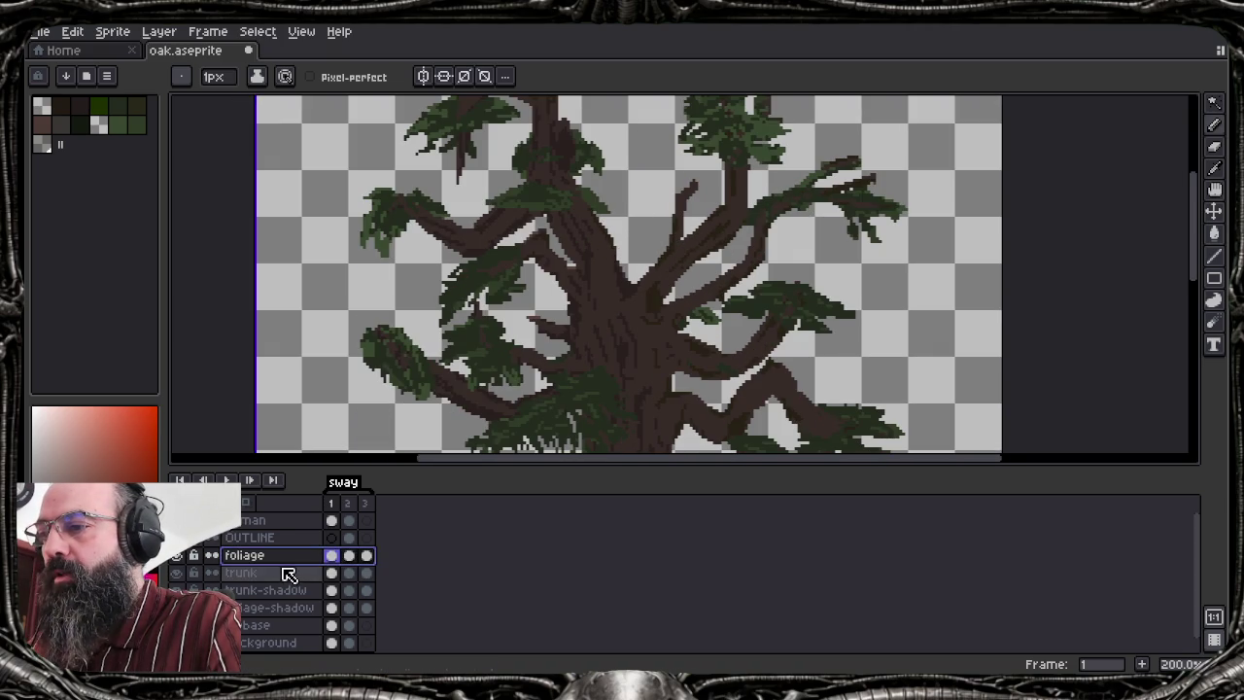
left_click(288, 574, "shift")
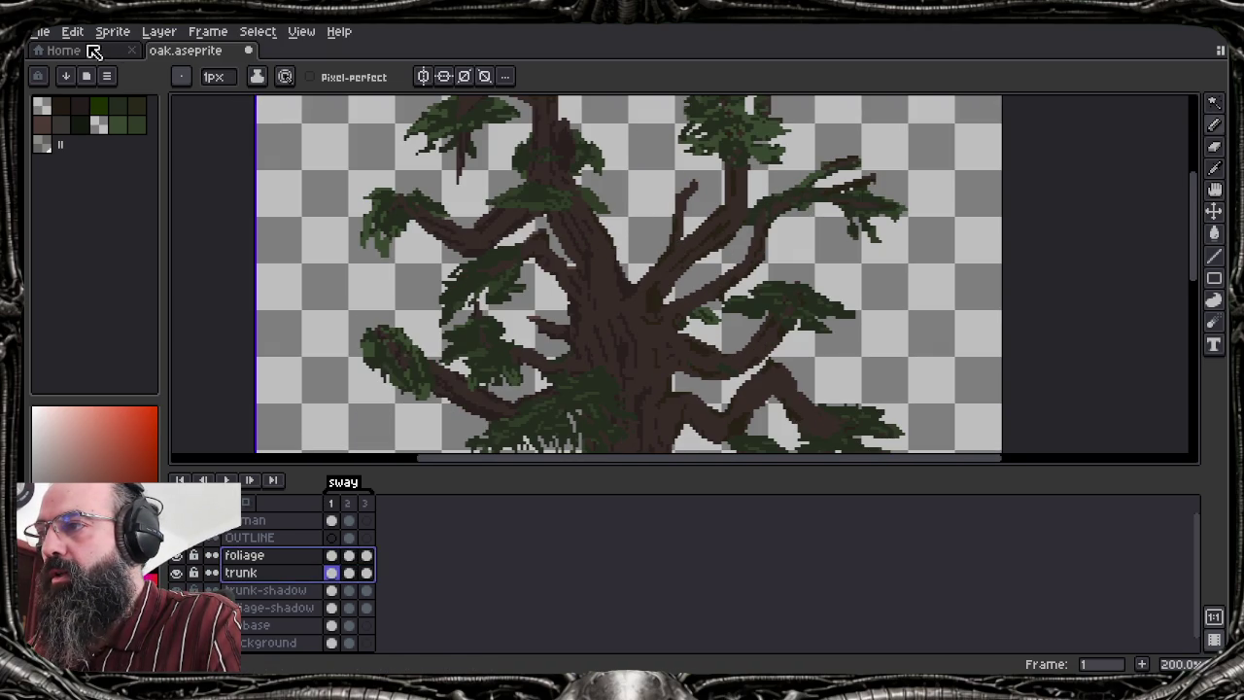
left_click(86, 36)
mouse_move(109, 402)
mouse_move(82, 418)
left_click(360, 419)
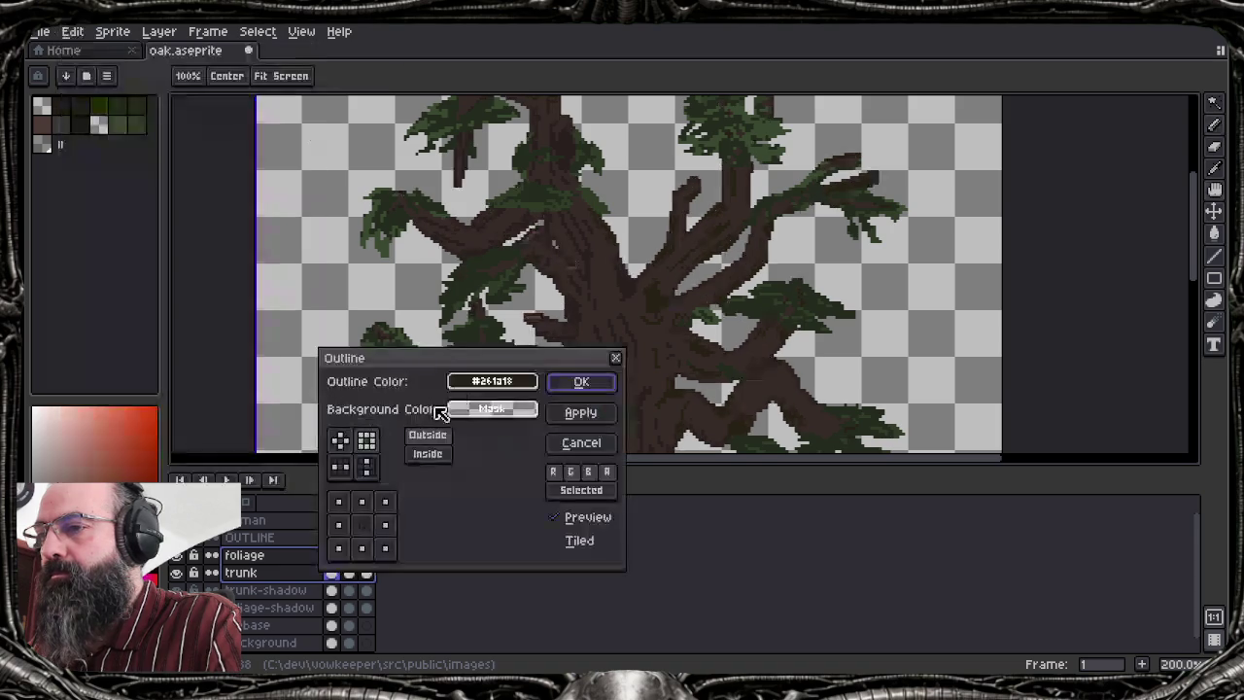
left_click(603, 453)
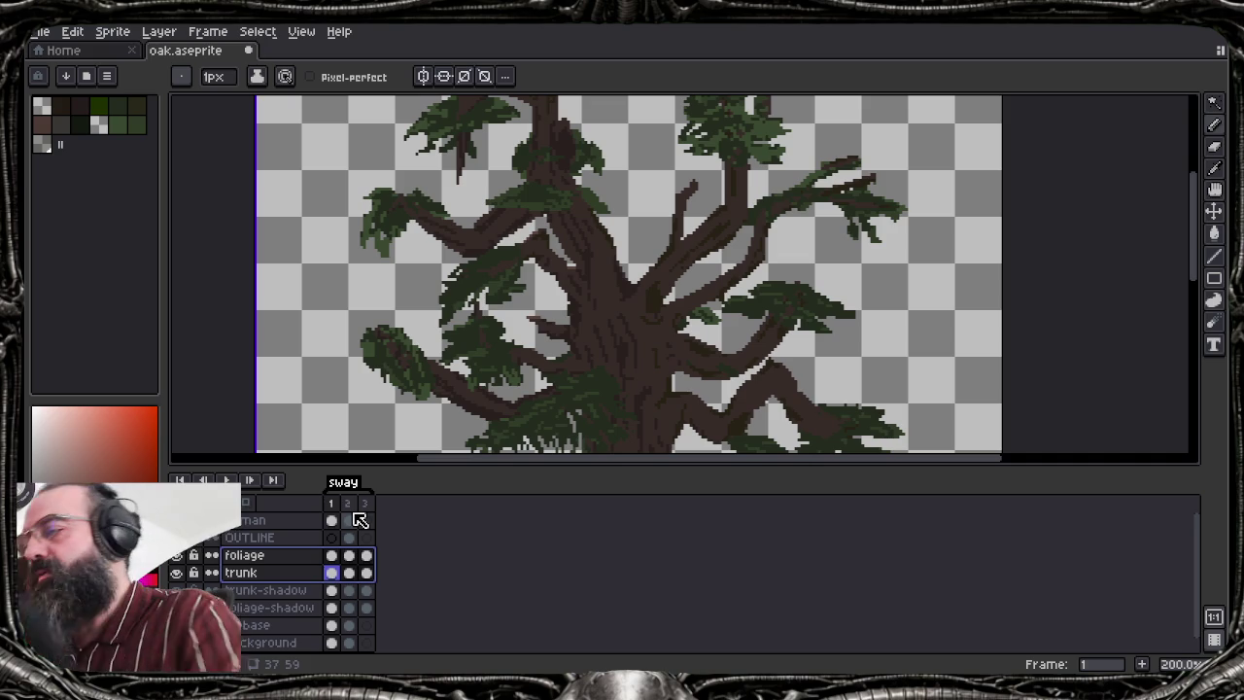
left_click(301, 556)
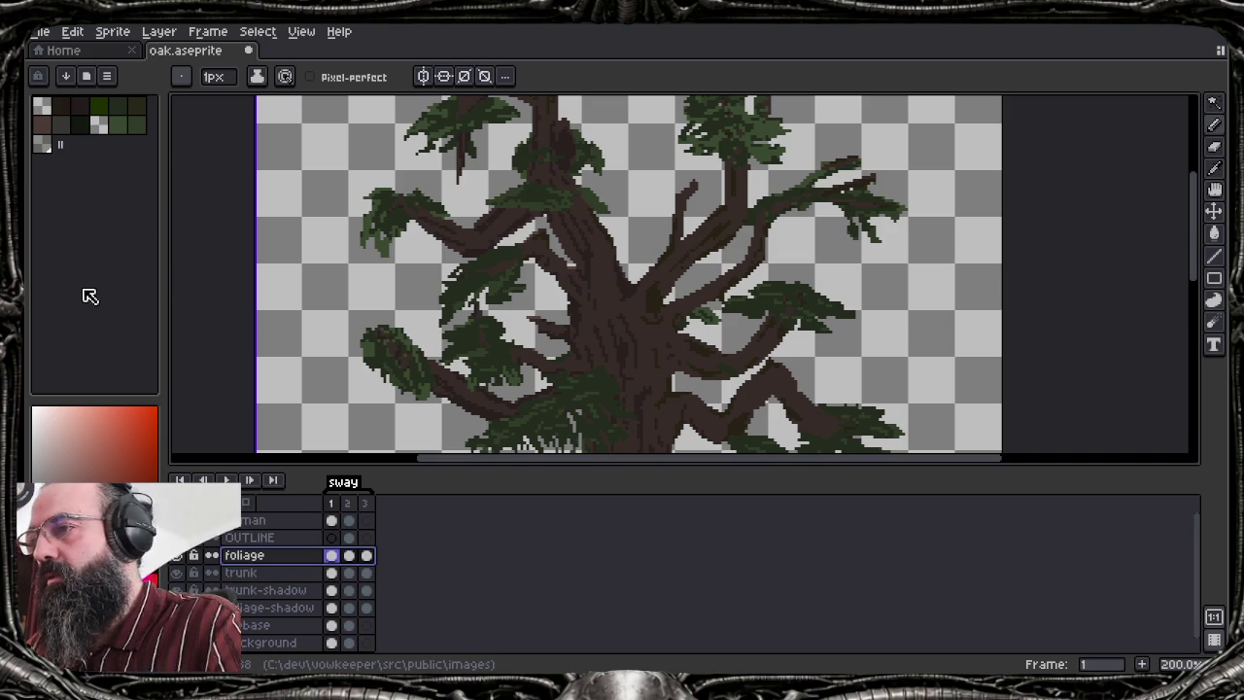
Apply a dark green Outline to the foliage layer
left_click(82, 133)
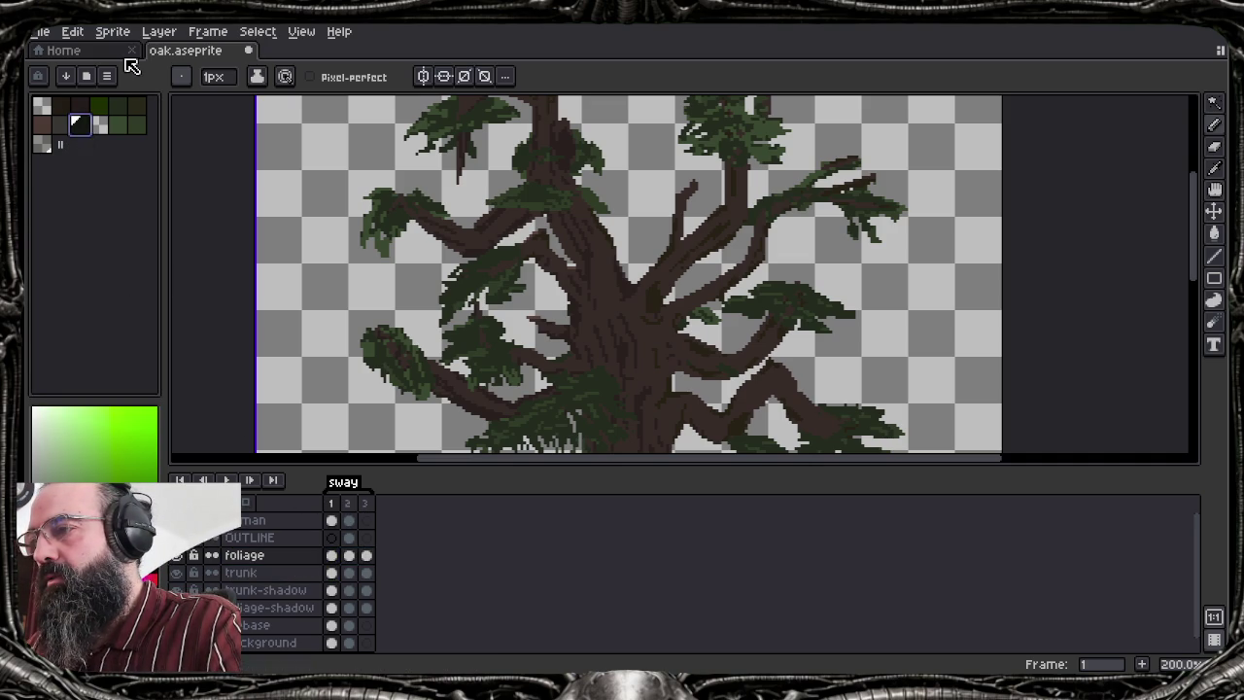
key("alt+e")
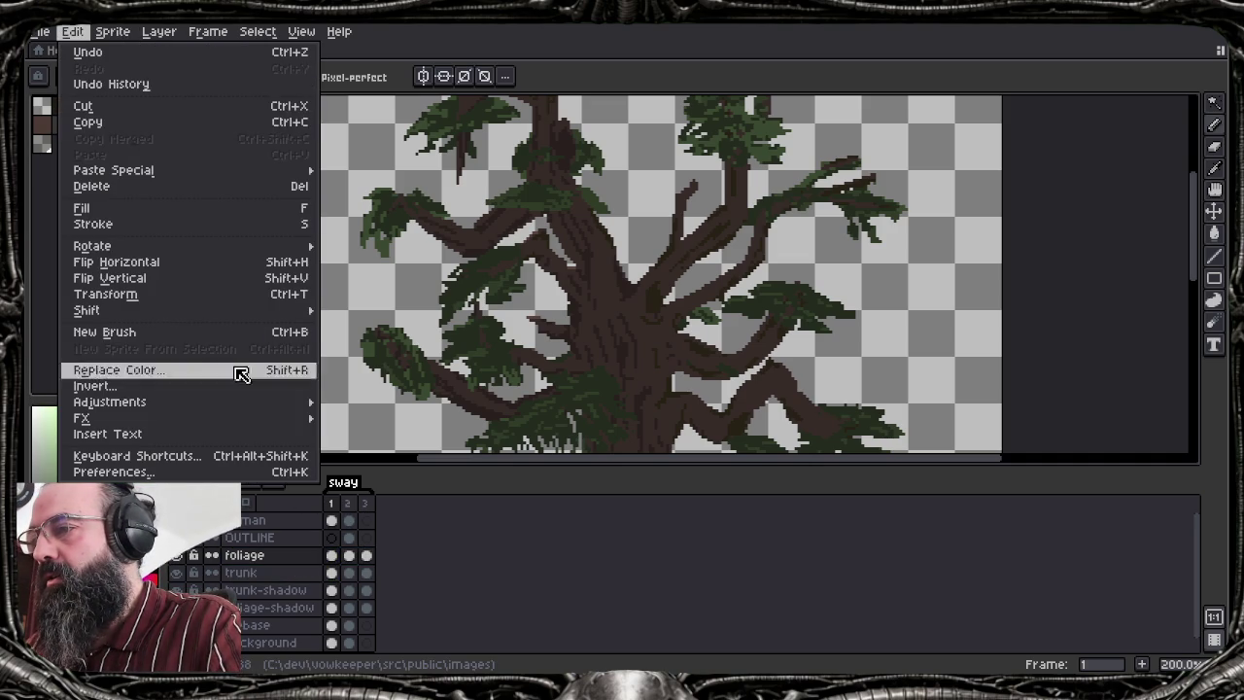
mouse_move(185, 418)
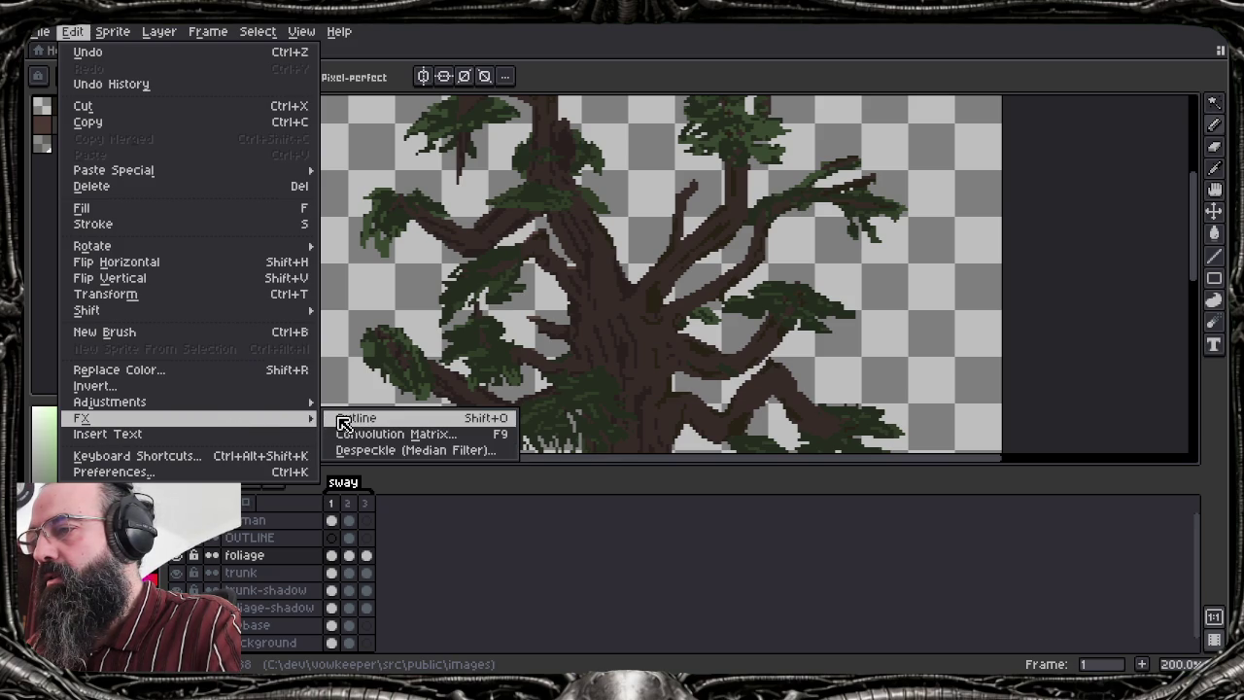
left_click(344, 425)
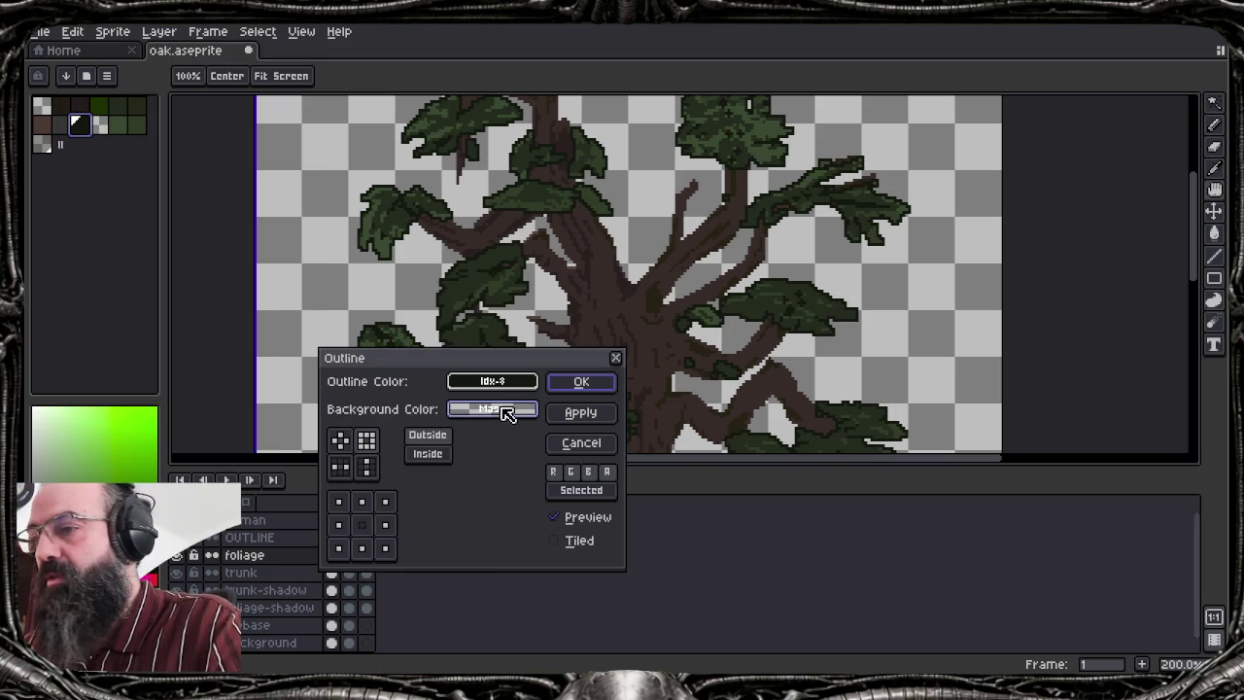
left_click(586, 385)
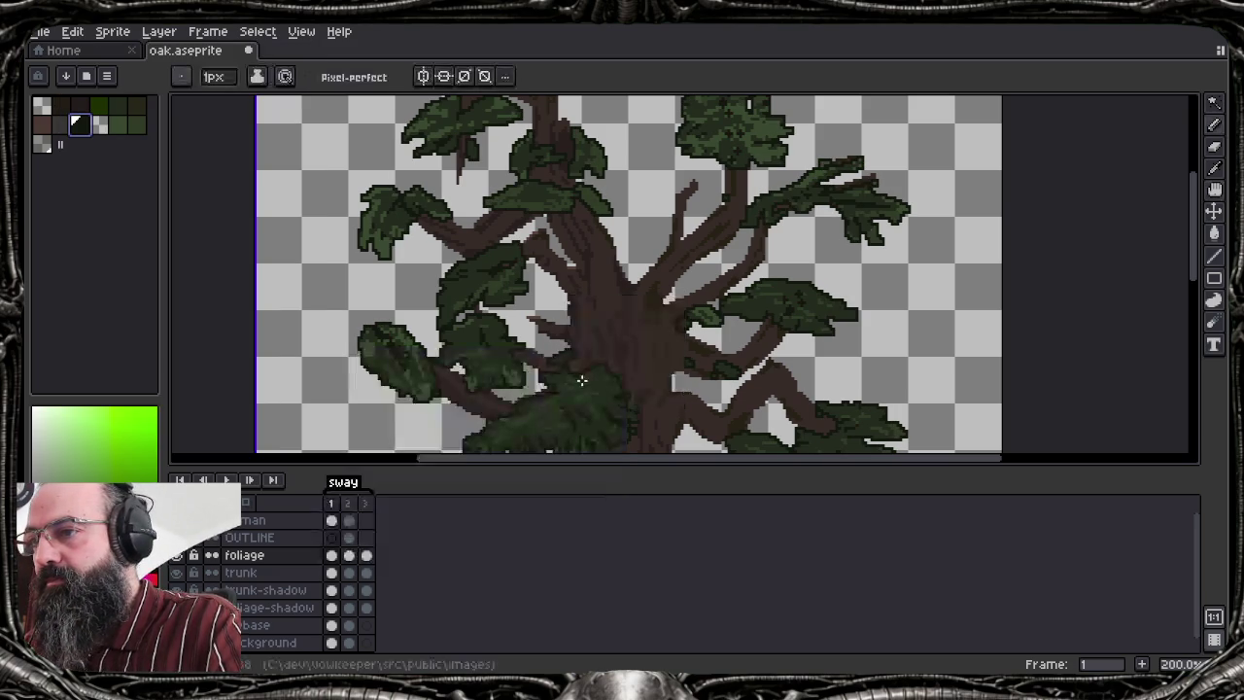
left_click_drag(447, 359, 437, 287)
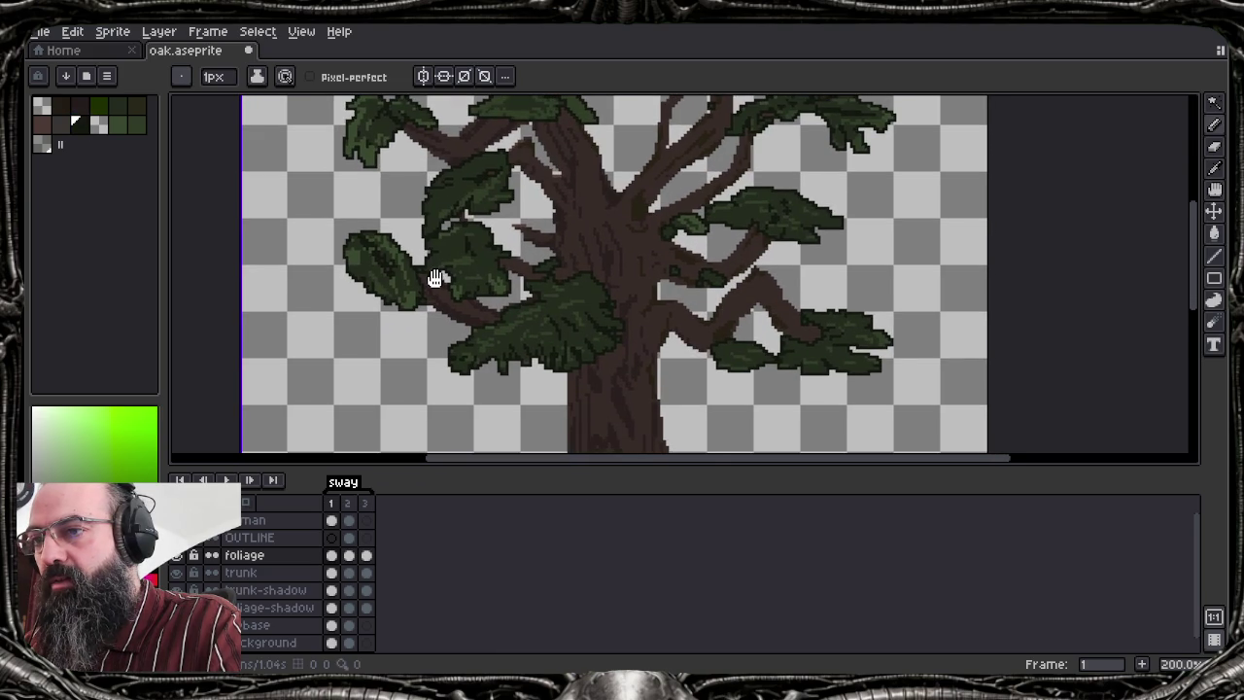
Apply a dark brown Outline to the trunk layer
left_click(274, 574)
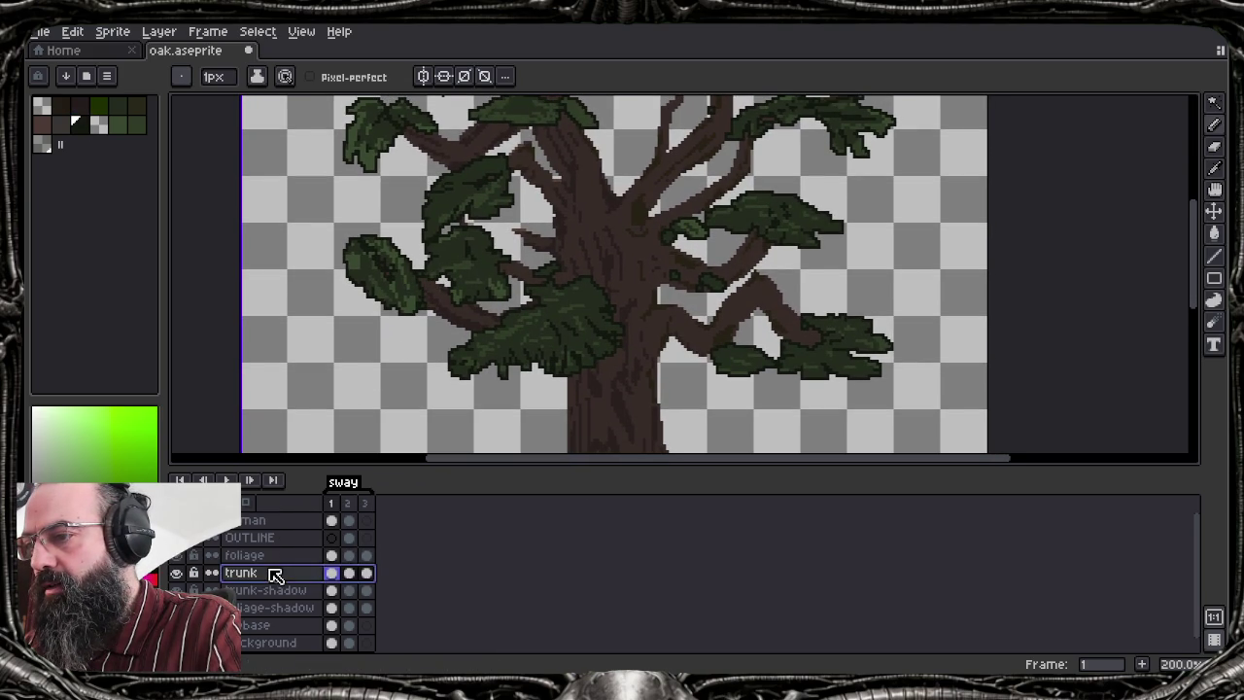
left_click(62, 109)
key("shift+o")
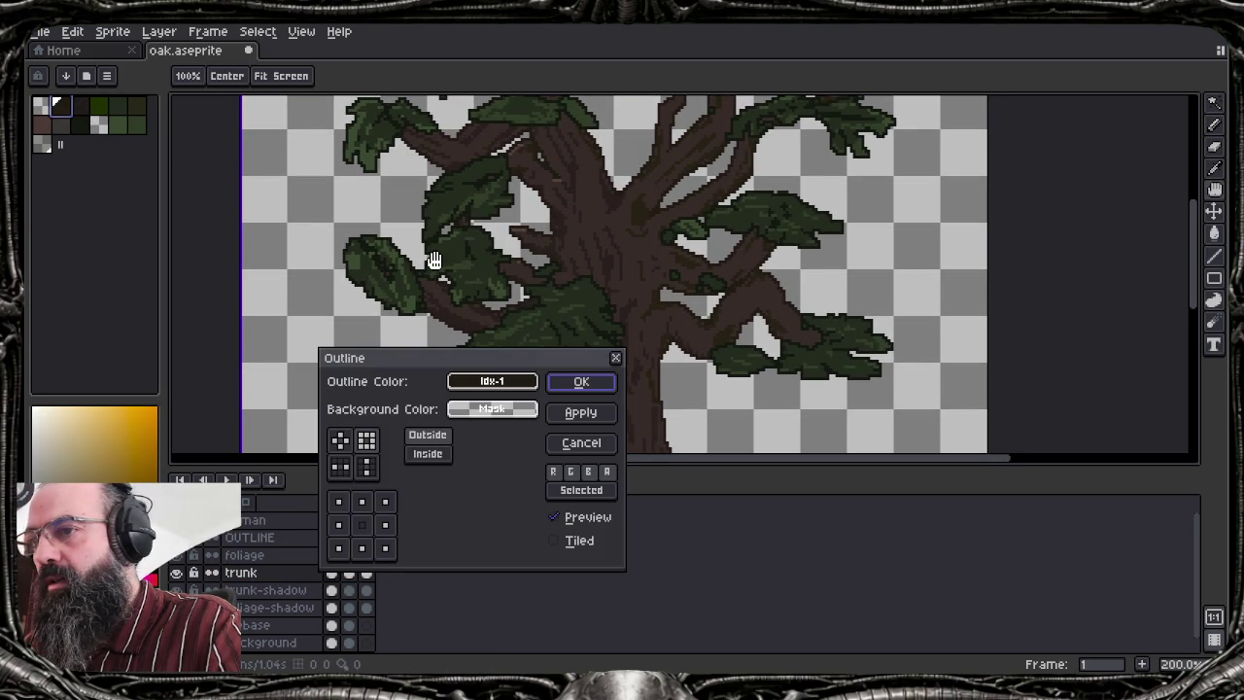
left_click(581, 383)
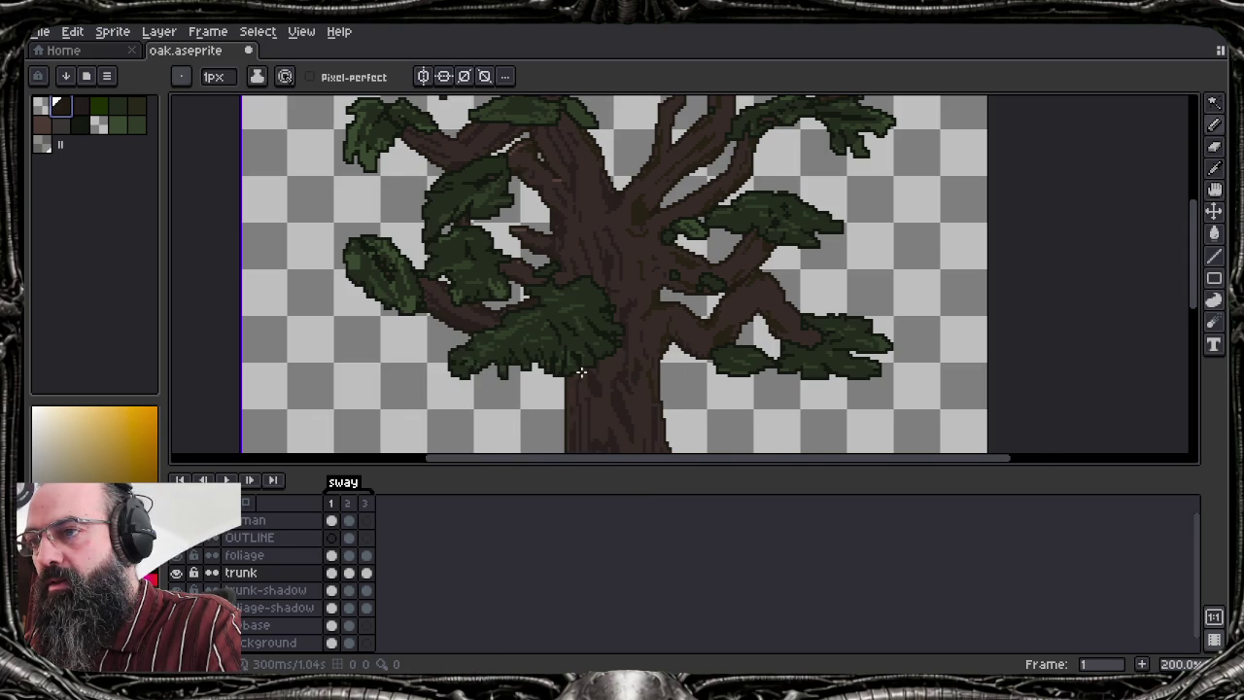
Undo the latest trunk strokes and eyedrop the trunk's reddish-brown as drawing colour
scroll(580, 372, "down", 2)
mouse_move(583, 370)
left_mouse_down()
mouse_move(576, 322)
mouse_move(564, 337)
left_mouse_up()
scroll(577, 322, "up", 1)
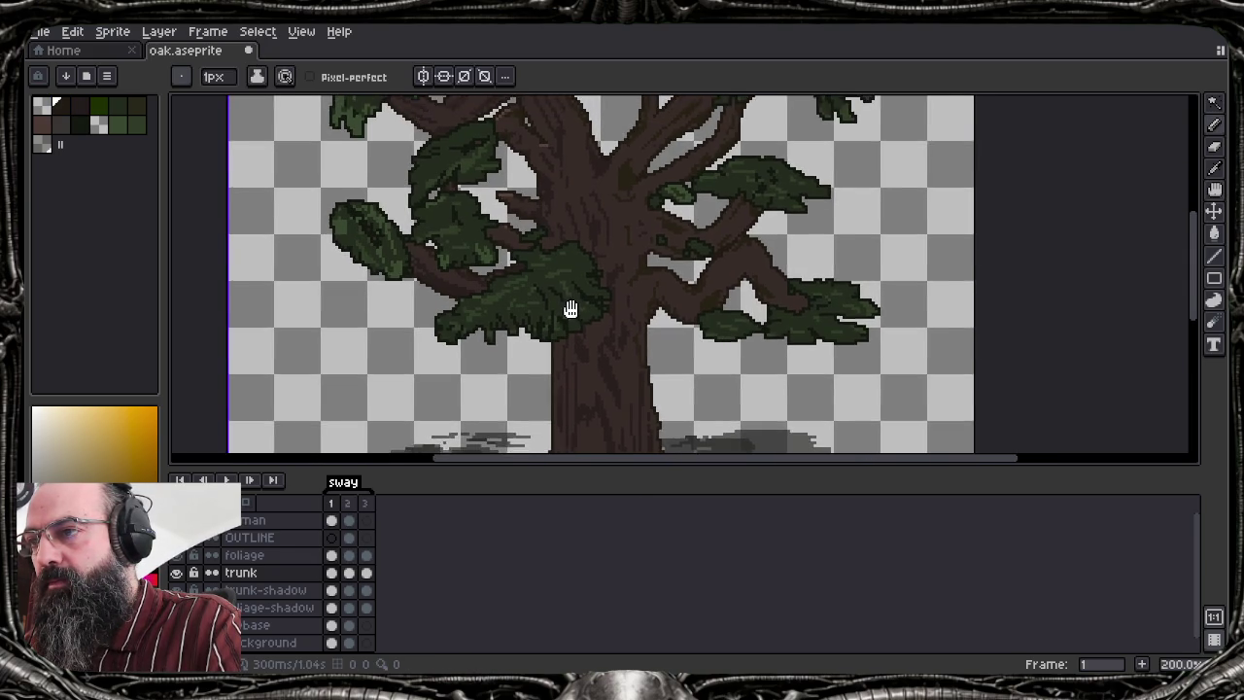
left_click_drag(575, 232, 549, 360)
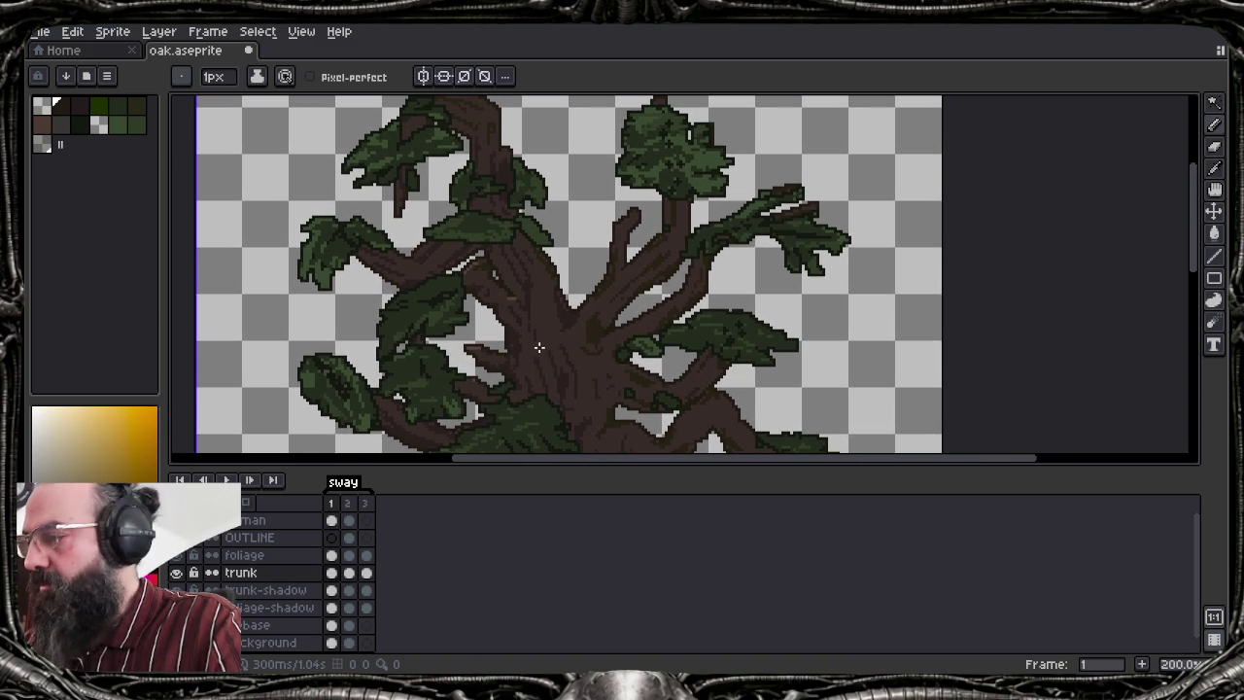
key("ctrl+z")
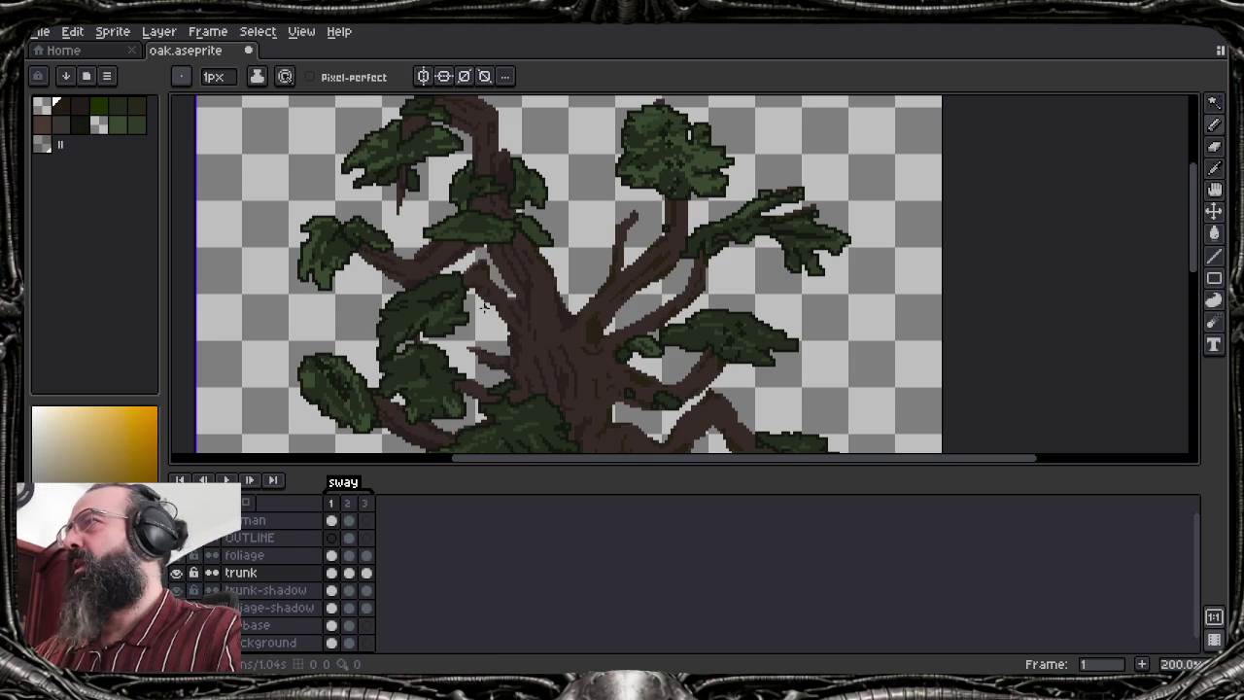
key("i")
left_click(567, 309)
key("b")
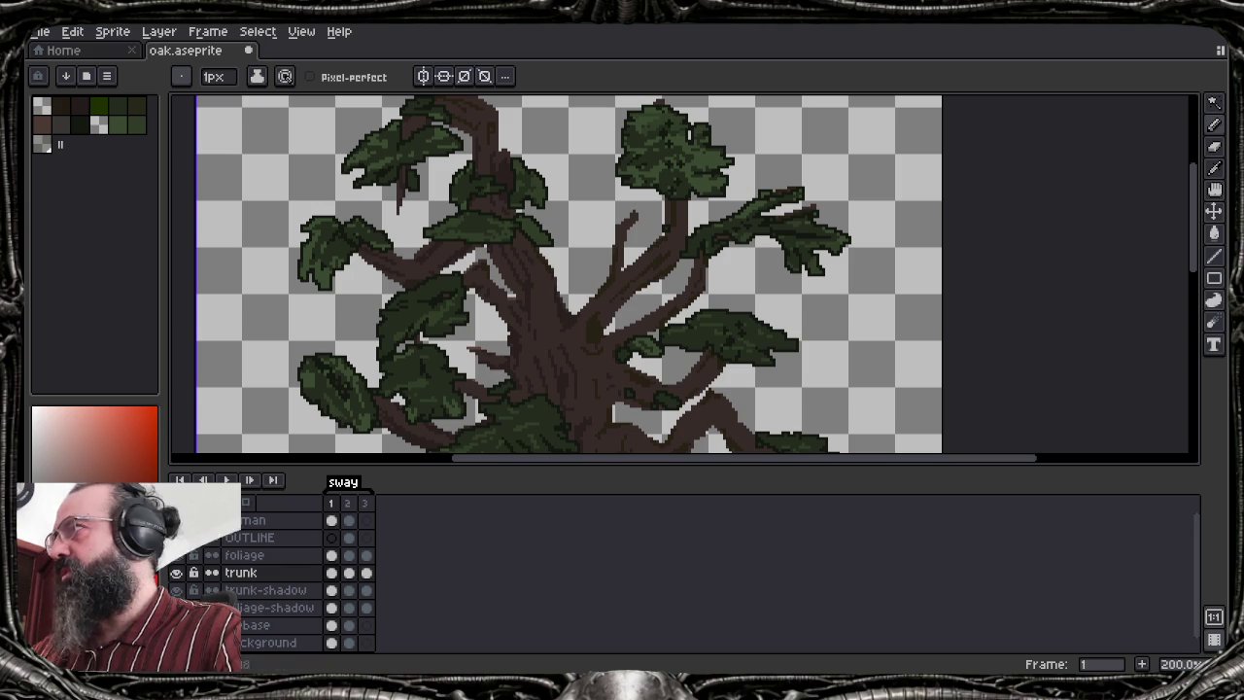
Sample the trunk colour from the canvas and inspect it in the colour editor
left_click(58, 105)
left_click(60, 144)
key("i")
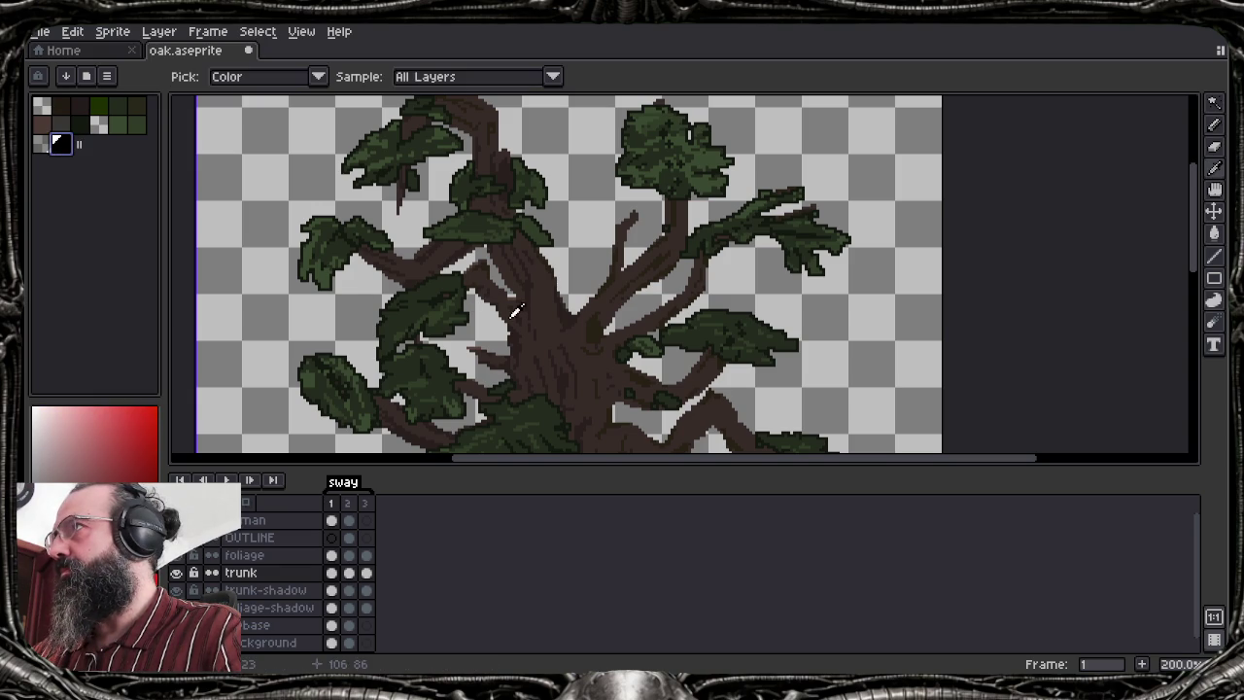
left_click(513, 337)
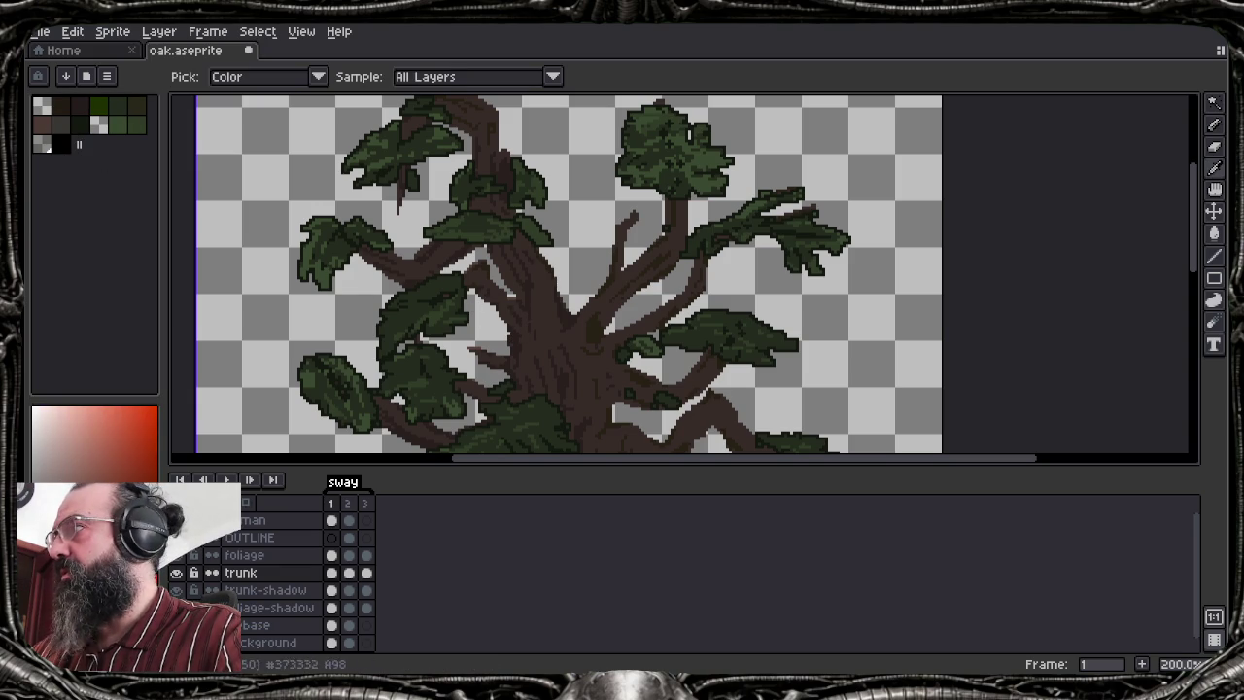
left_click(95, 488)
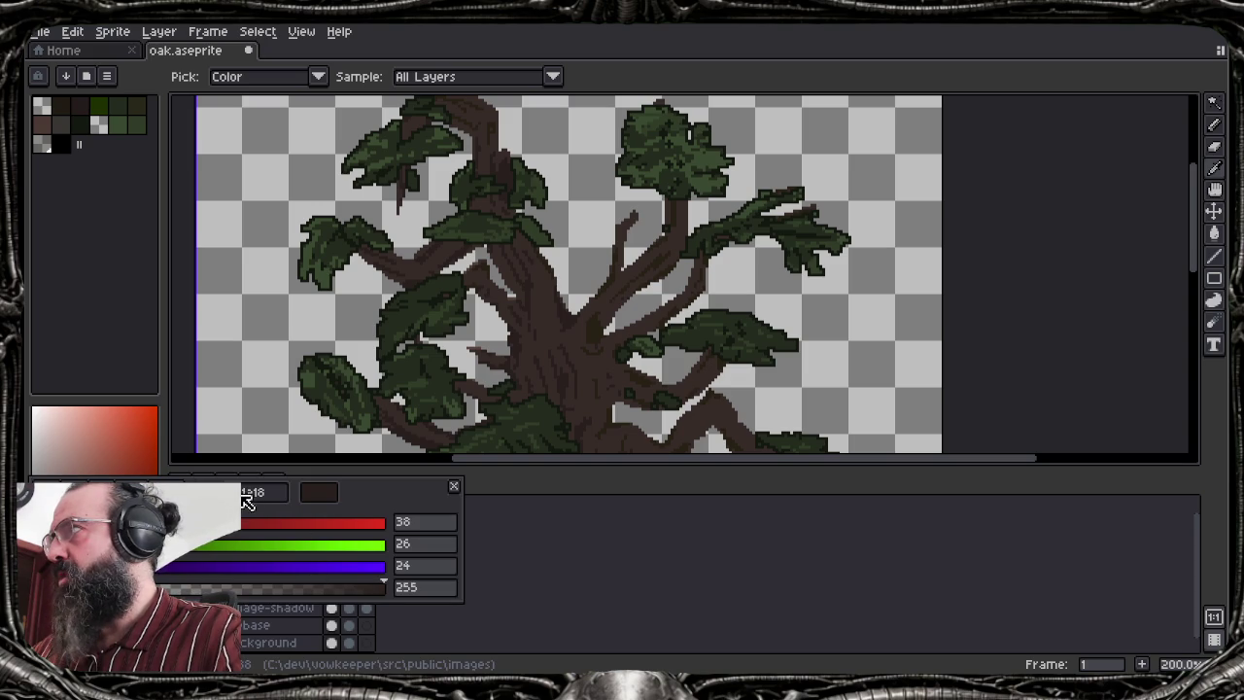
key("v")
Try the violet hex 12021f as the black swatch's colour
left_click(60, 146)
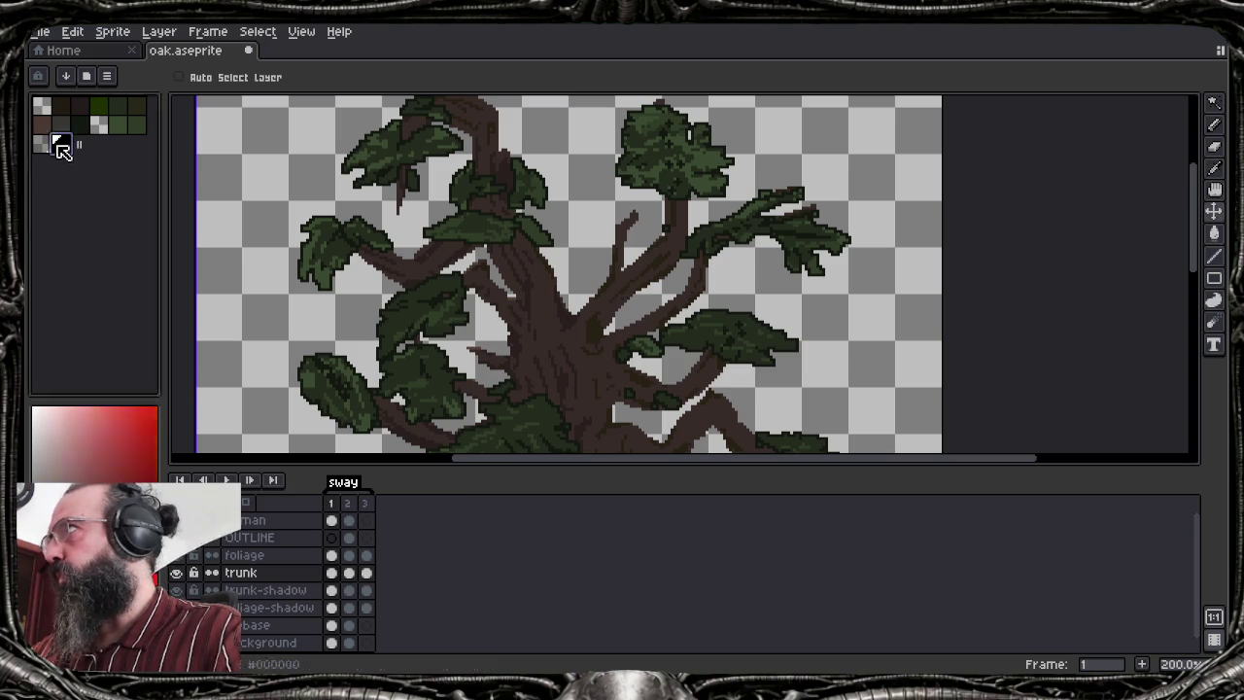
left_click(95, 488)
key("b")
left_click(249, 493)
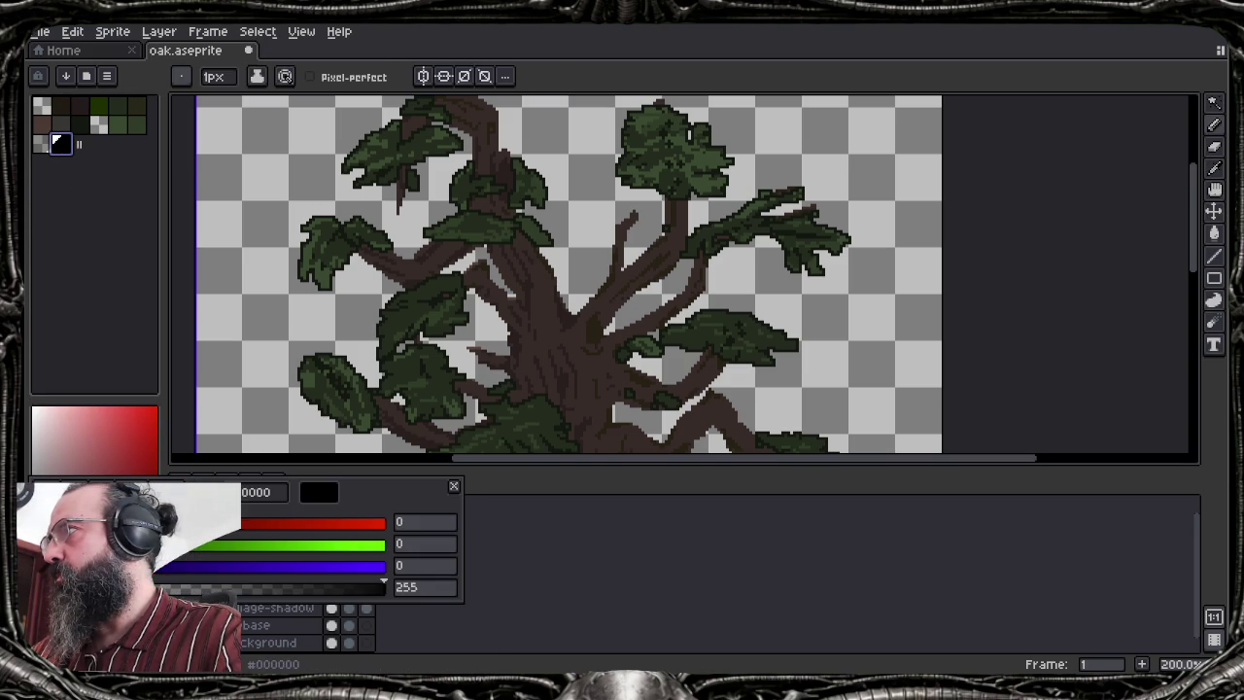
type("12021f")
key("Return")
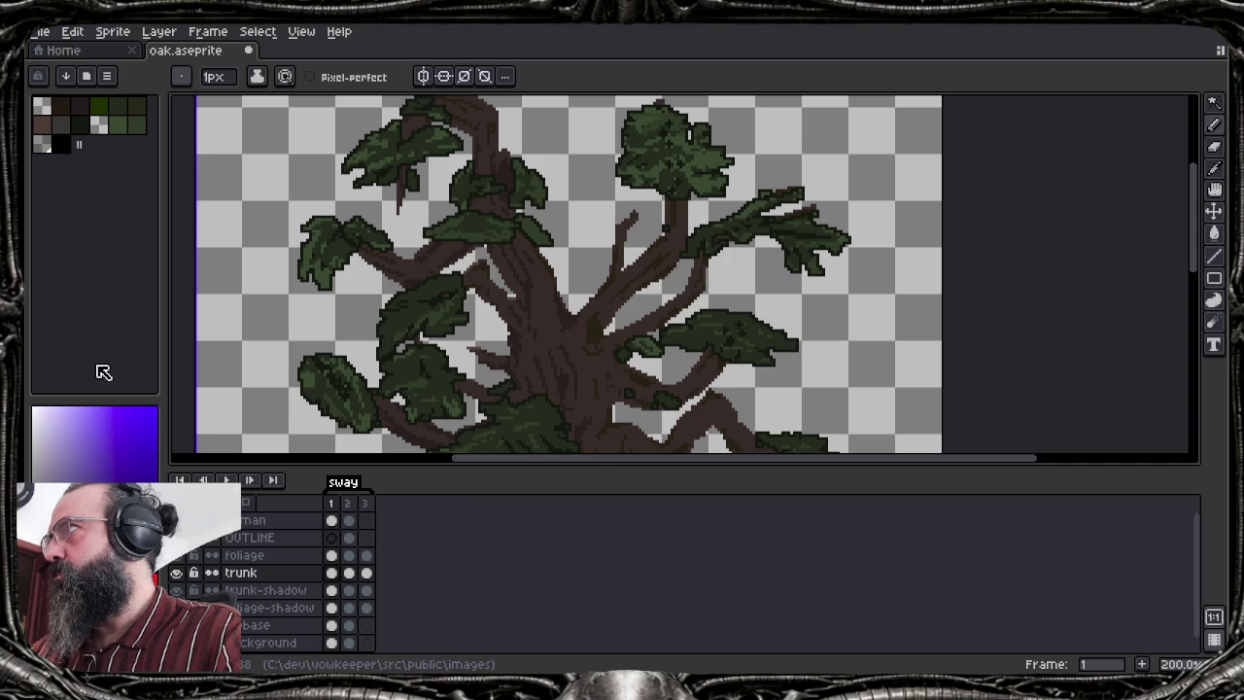
Sample the trunk's brown from the canvas and copy its hex code
left_click(62, 146)
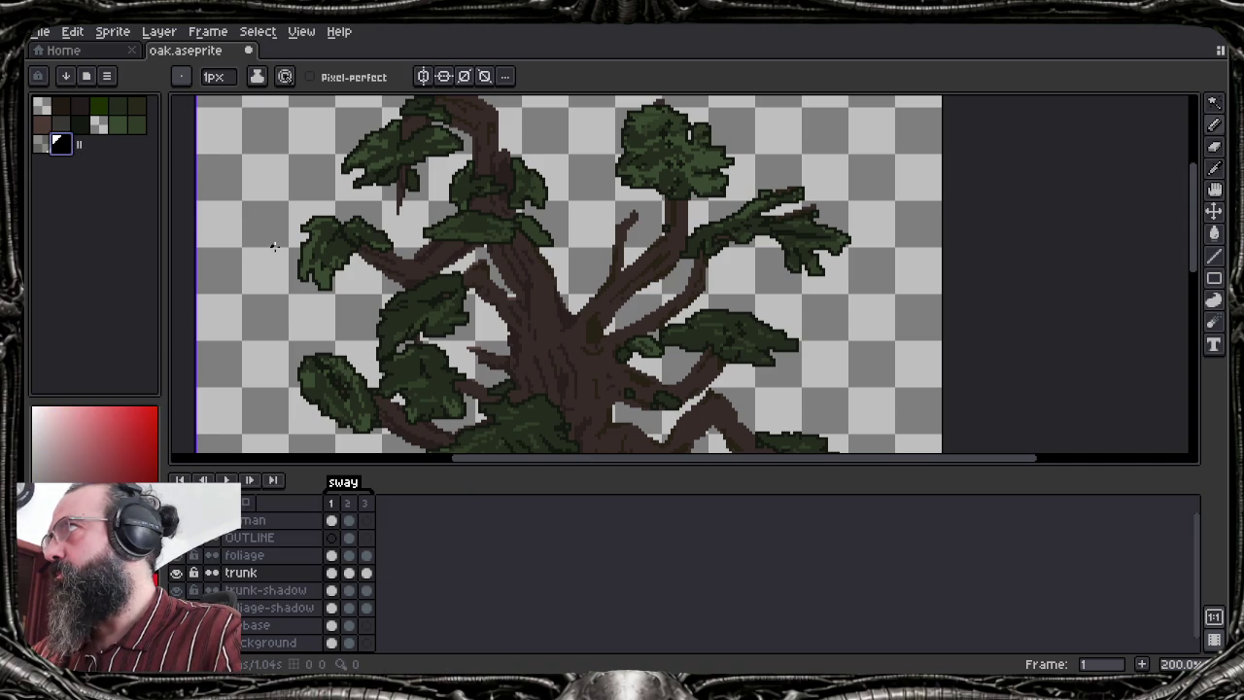
key("i")
left_click(595, 317)
key("b")
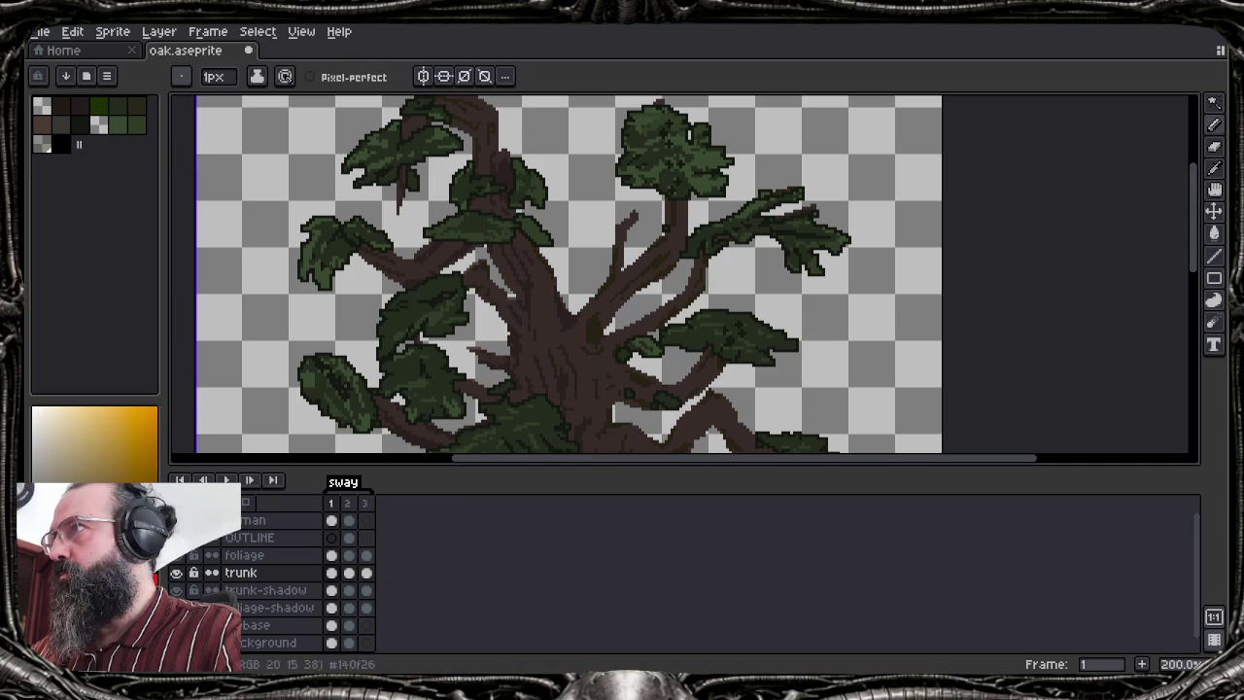
left_click(246, 504)
left_click(258, 496)
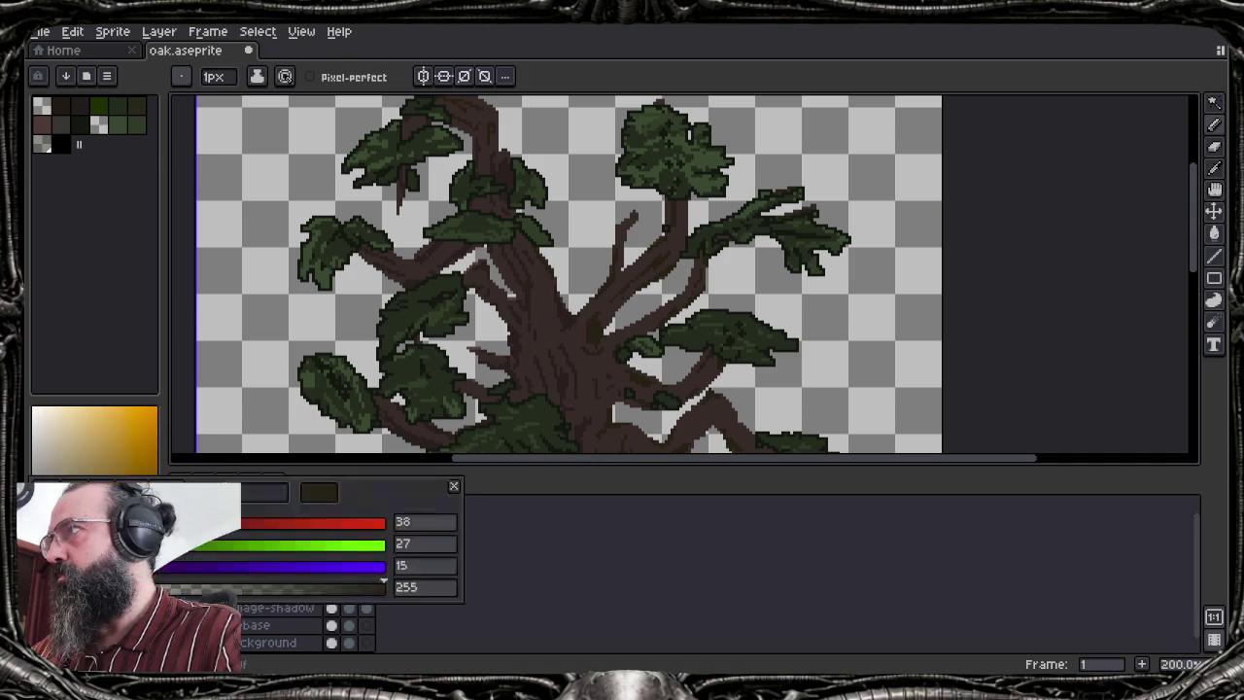
right_click(258, 497)
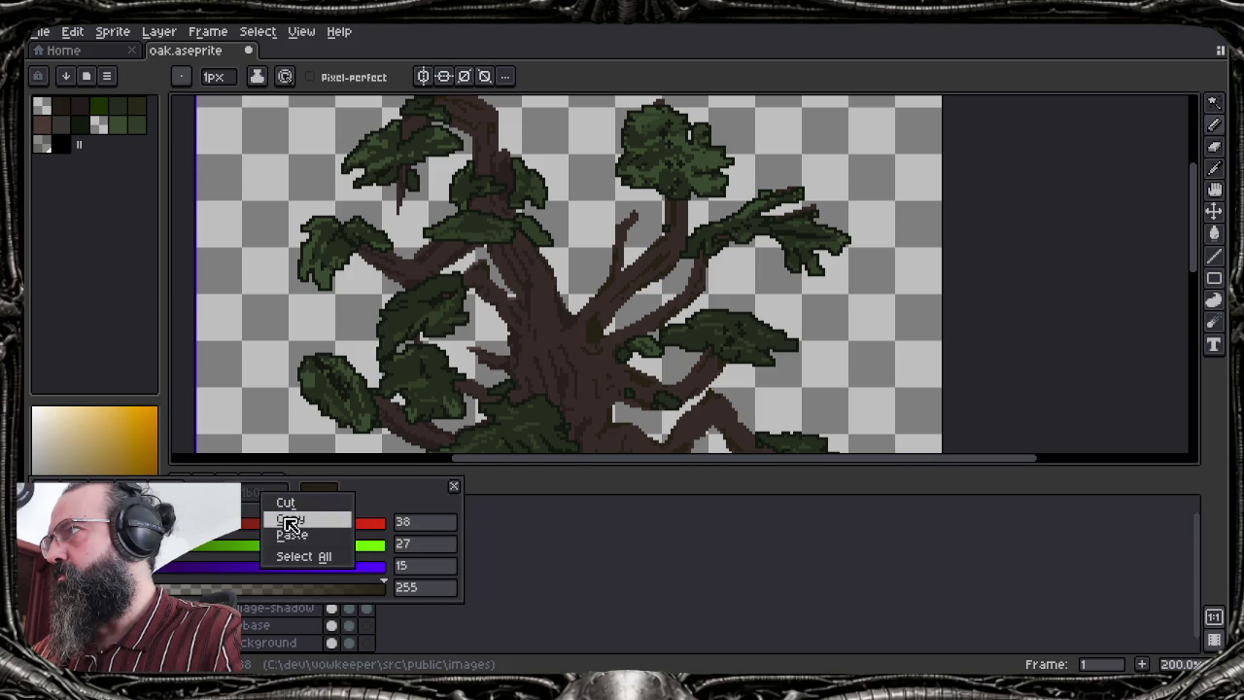
left_click(282, 516)
right_click(268, 499)
left_click(283, 519)
Paste the copied brown hex into the black swatch's colour and check the value
left_click(60, 144)
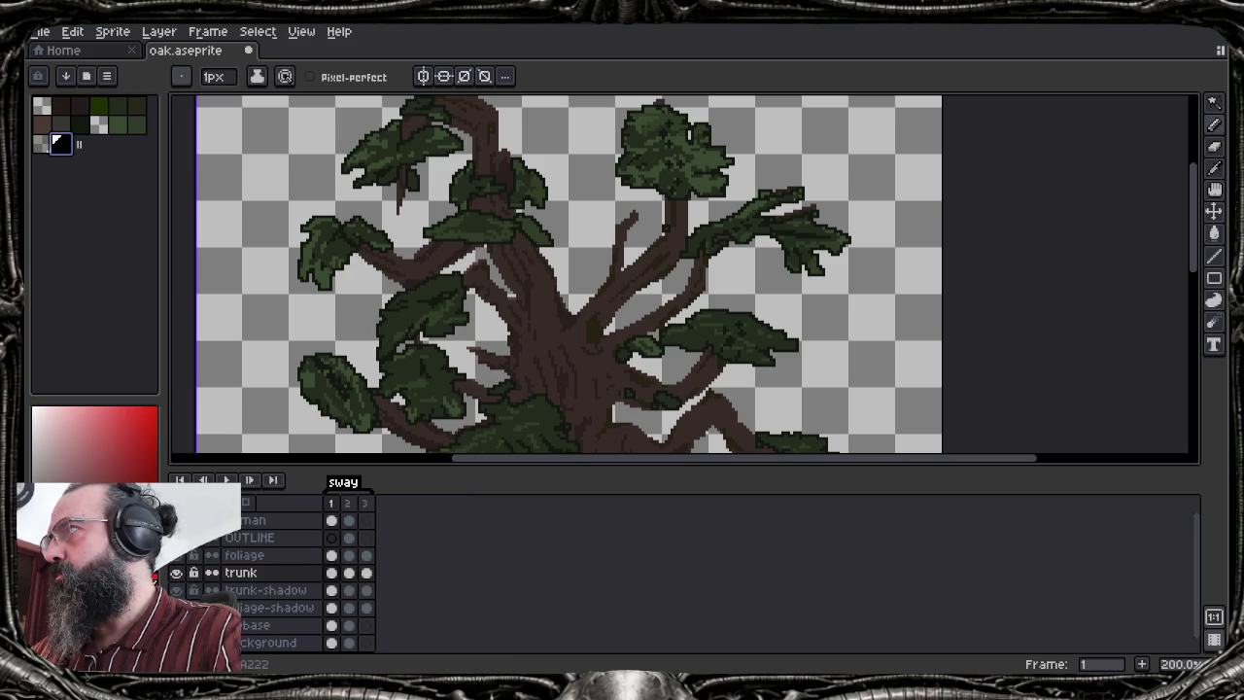
left_click(58, 491)
left_click(255, 494)
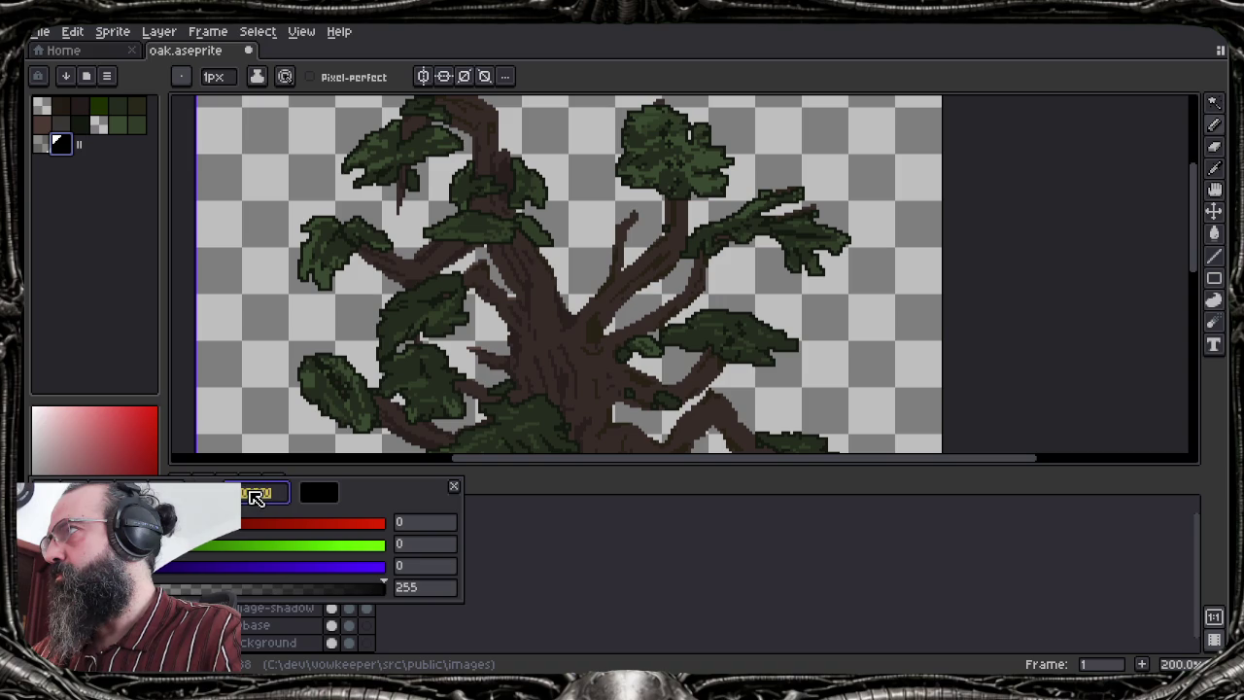
key("ctrl+v")
left_click(67, 338)
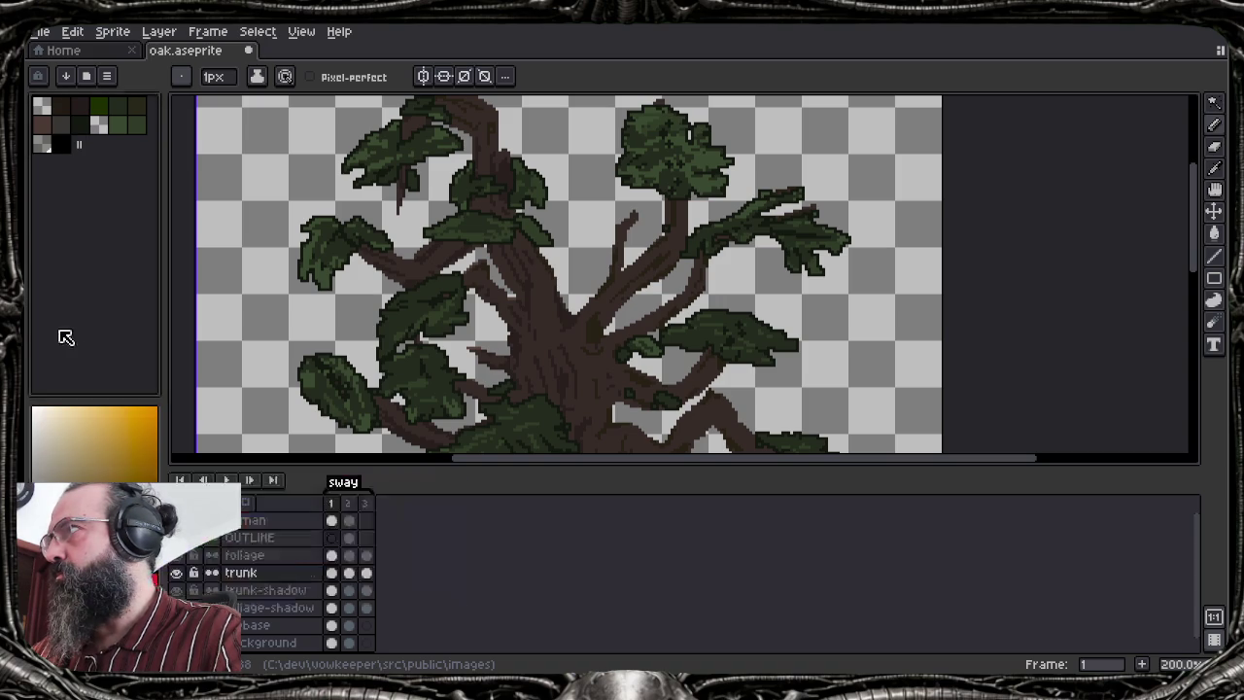
left_click(58, 491)
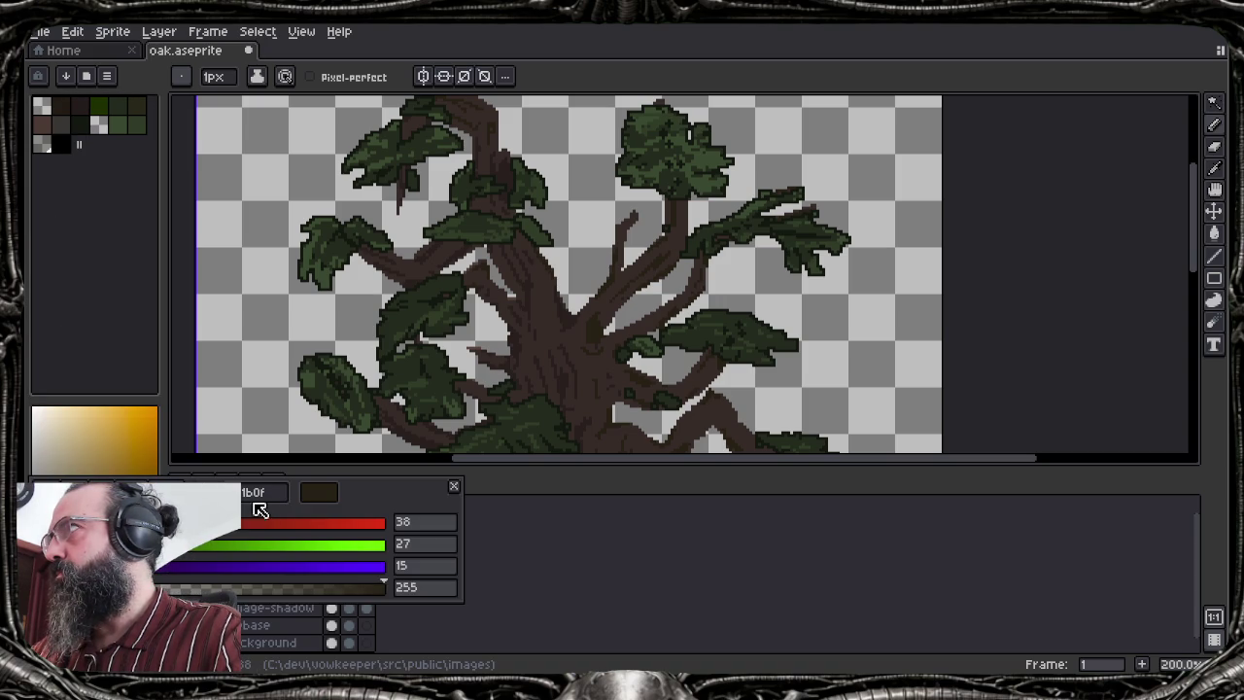
key("Return")
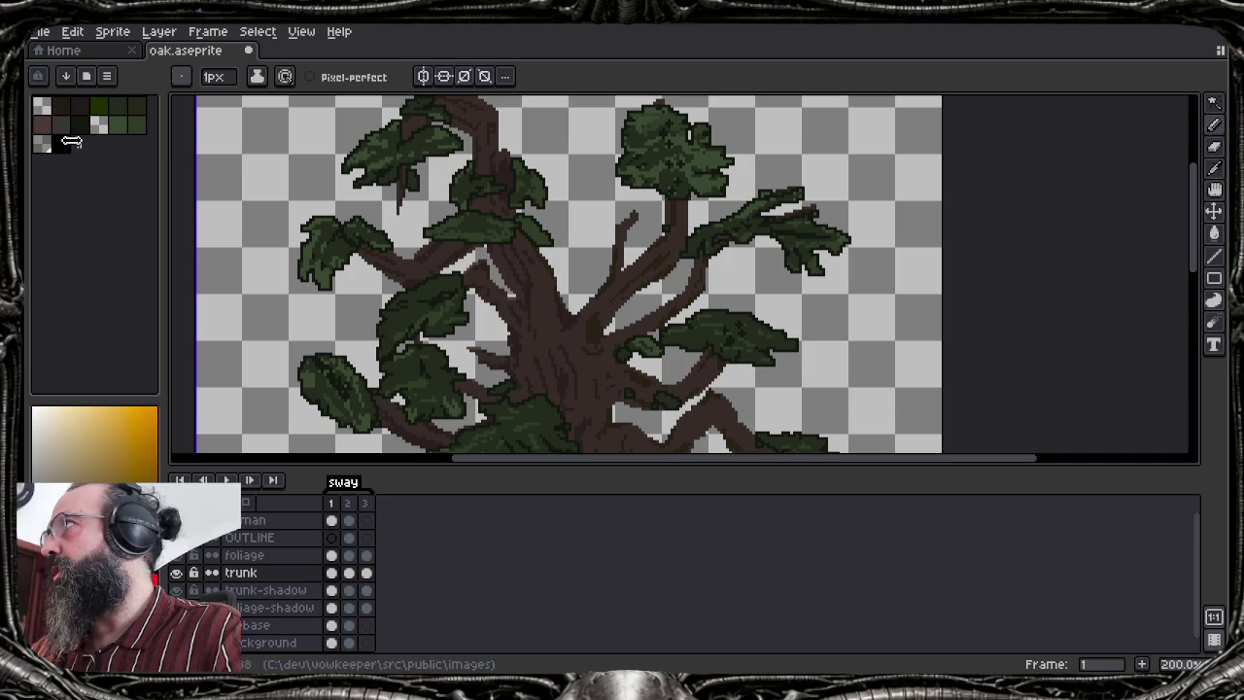
left_click(77, 144)
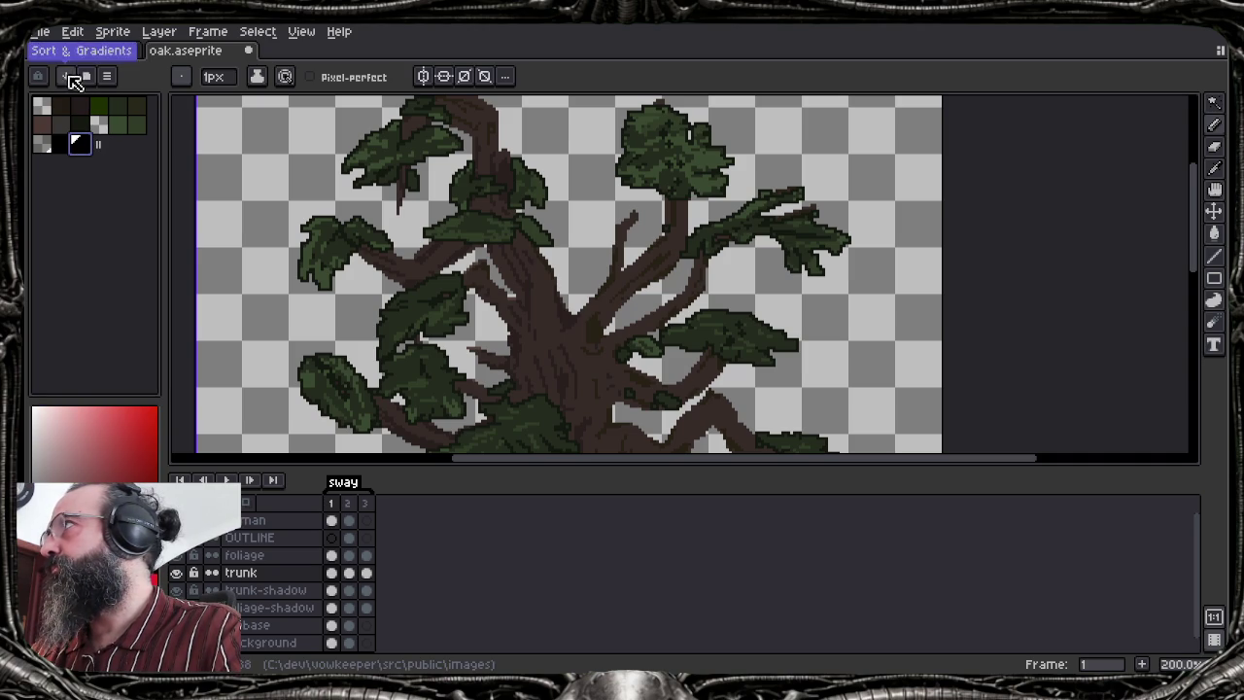
Unlock the palette, move the black swatch one slot left and set it to hex 261b0f
left_click(38, 76)
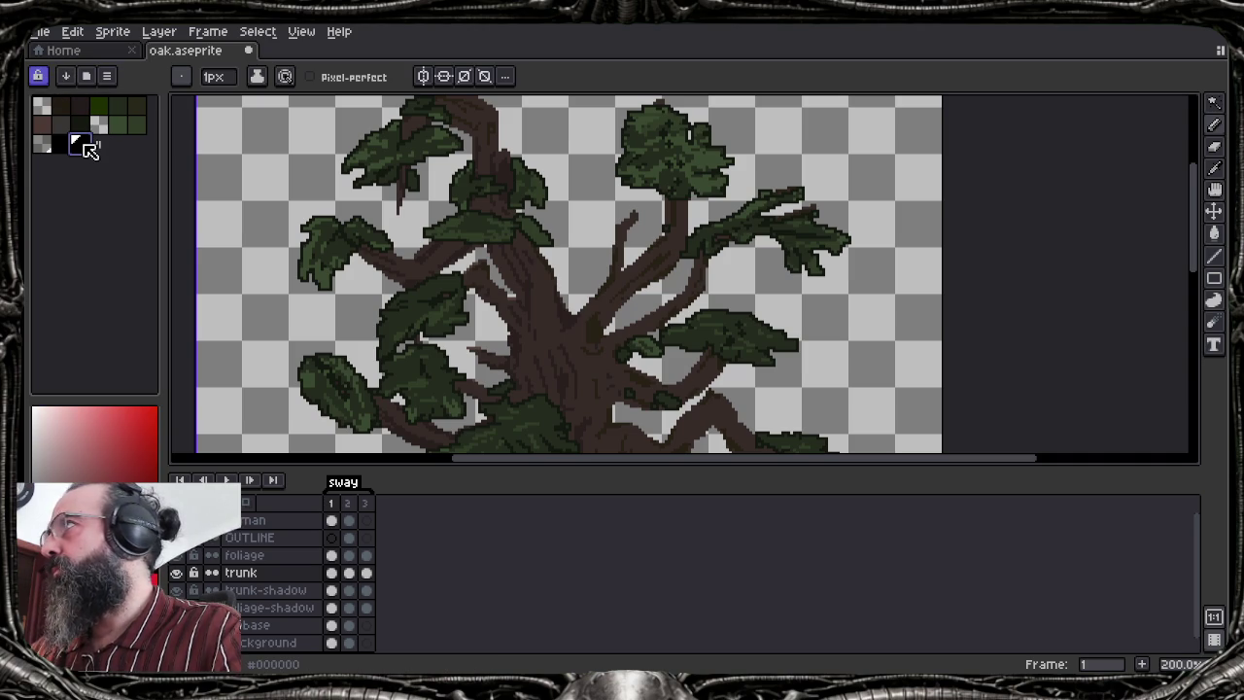
left_click_drag(87, 149, 63, 151)
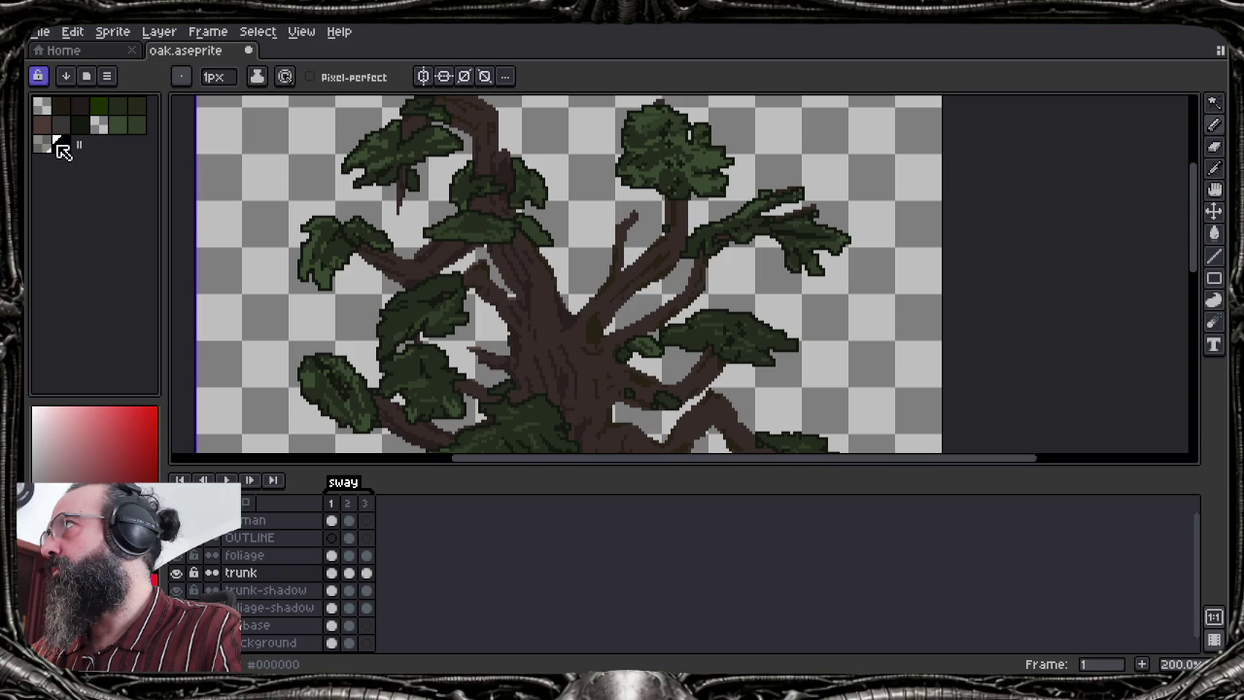
left_click(87, 661)
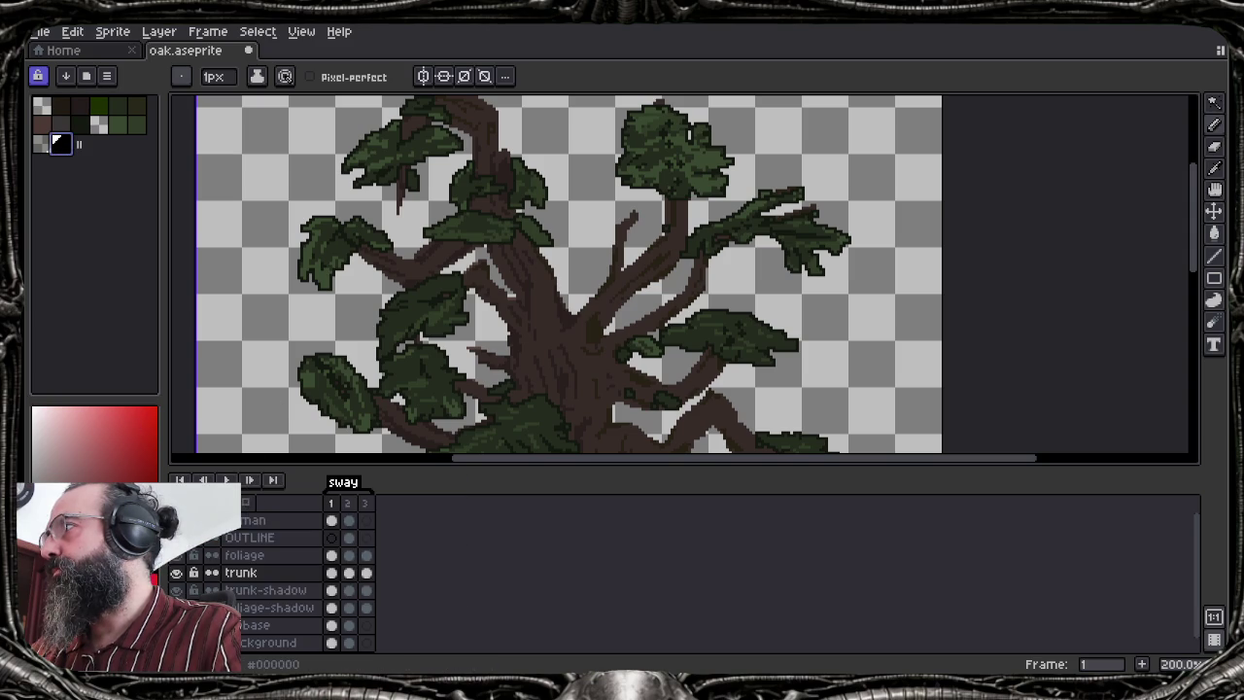
left_click(258, 493)
type("261b0f")
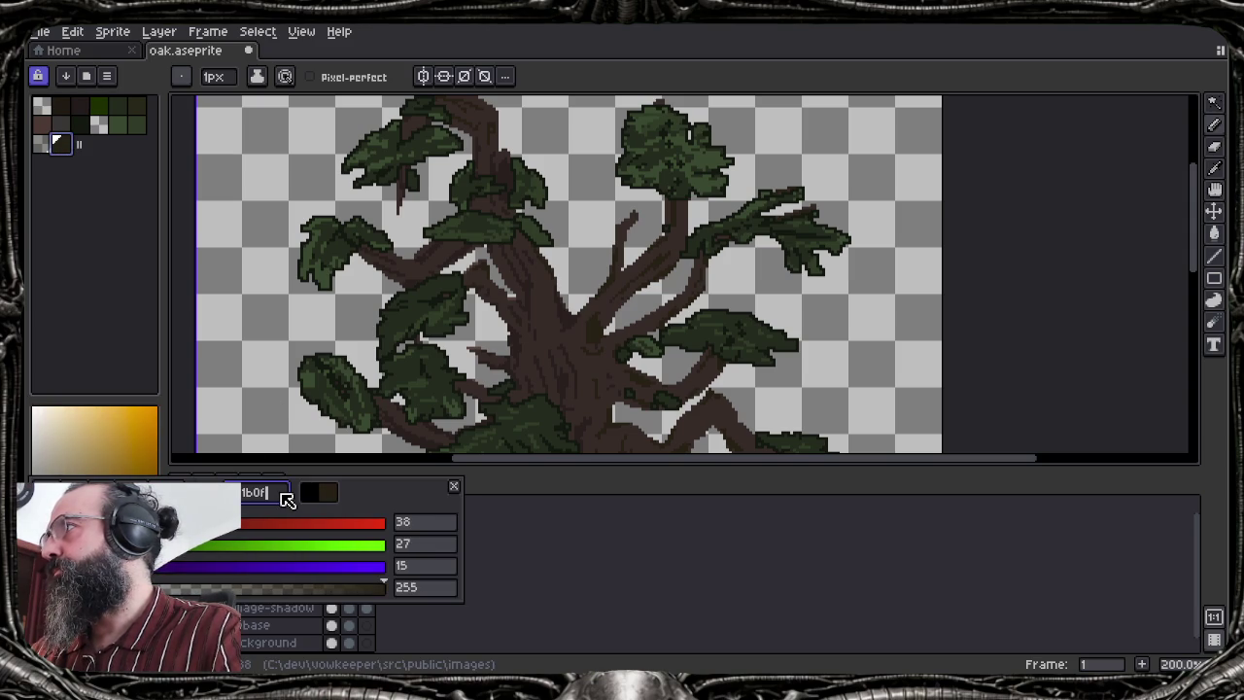
key("Return")
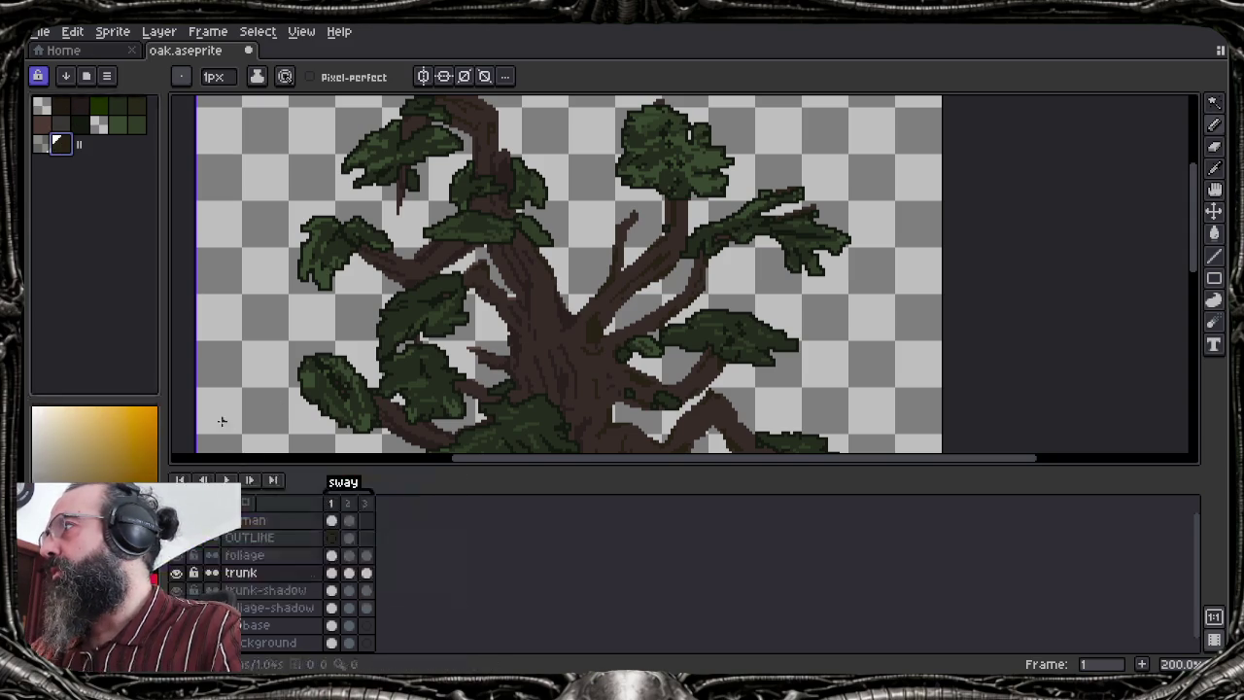
Darken the swatch further by setting its HSV Value to 4
left_click(58, 491)
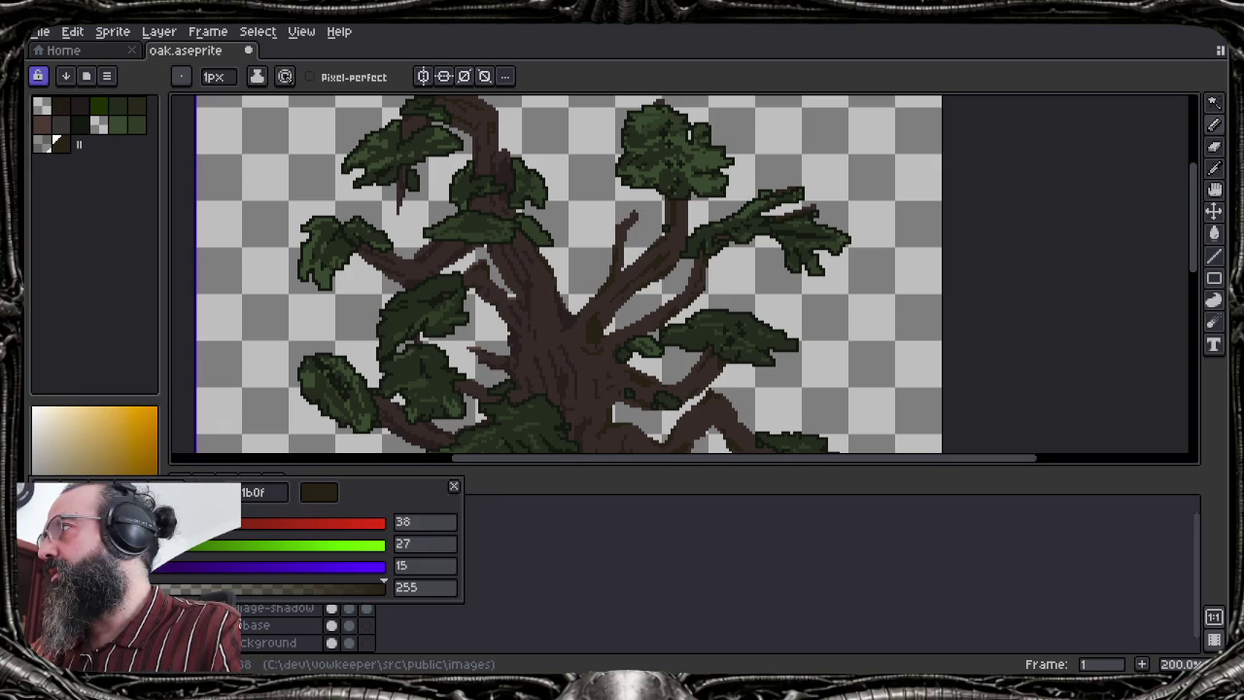
left_click(185, 492)
type("4")
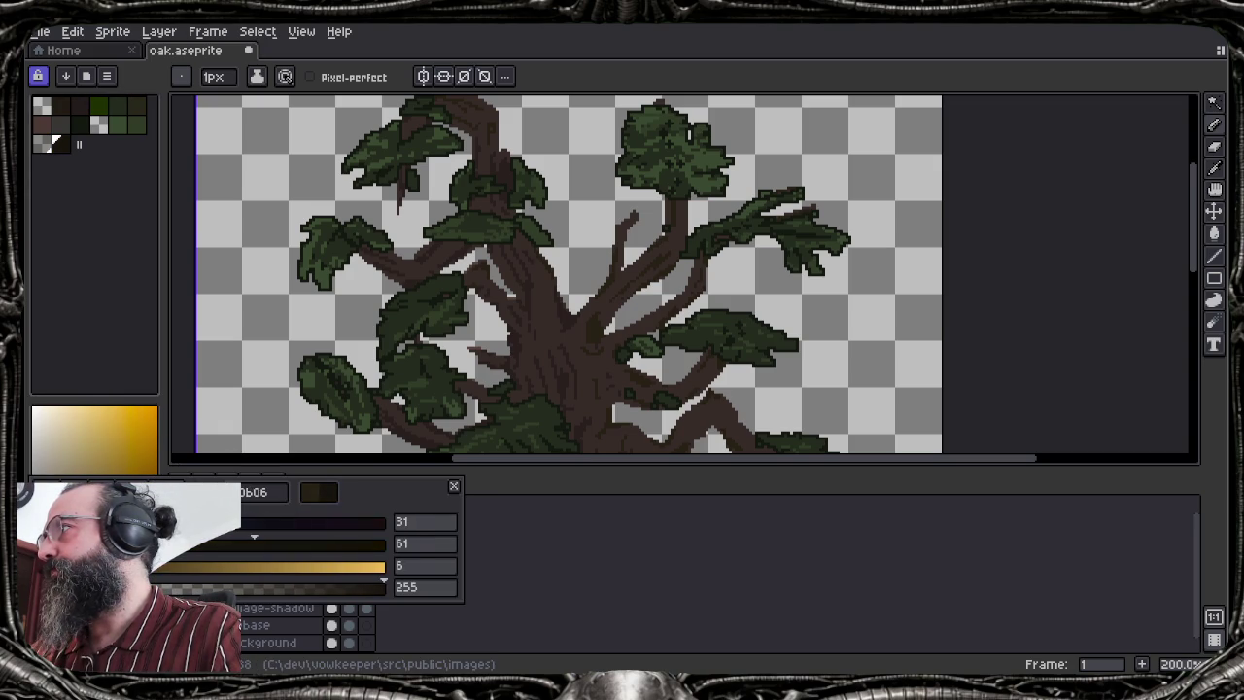
key("Return")
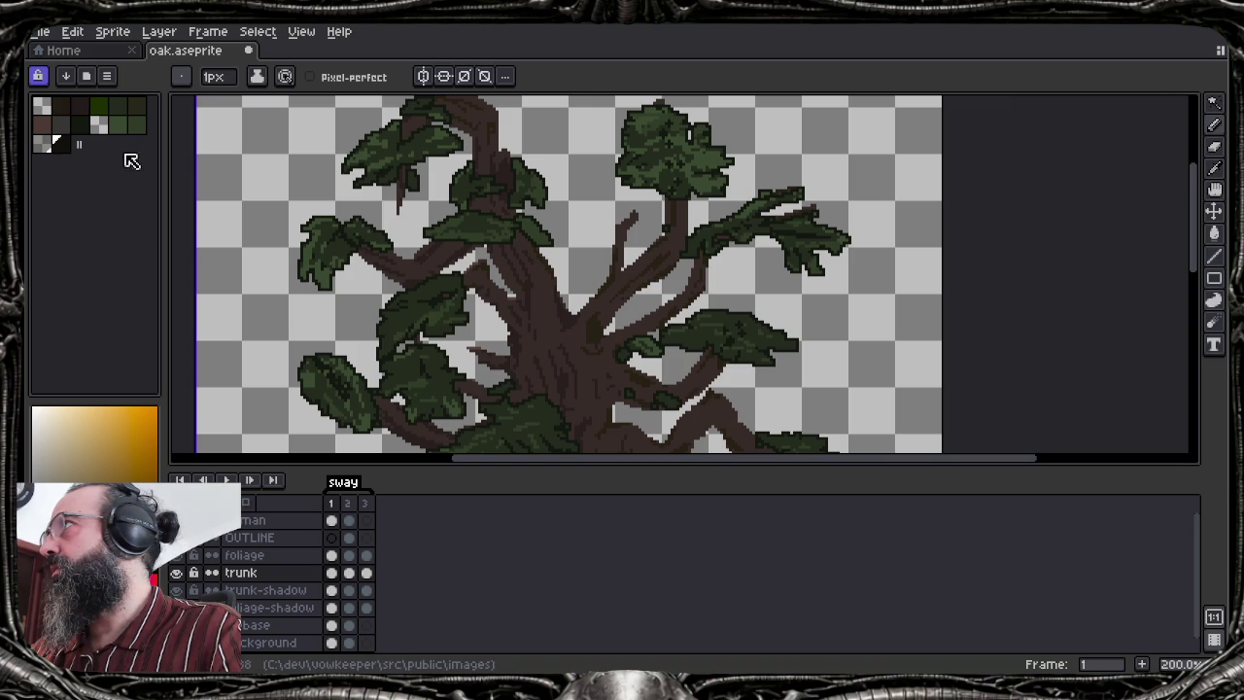
Apply the Outline effect around the tree
key("shift+o")
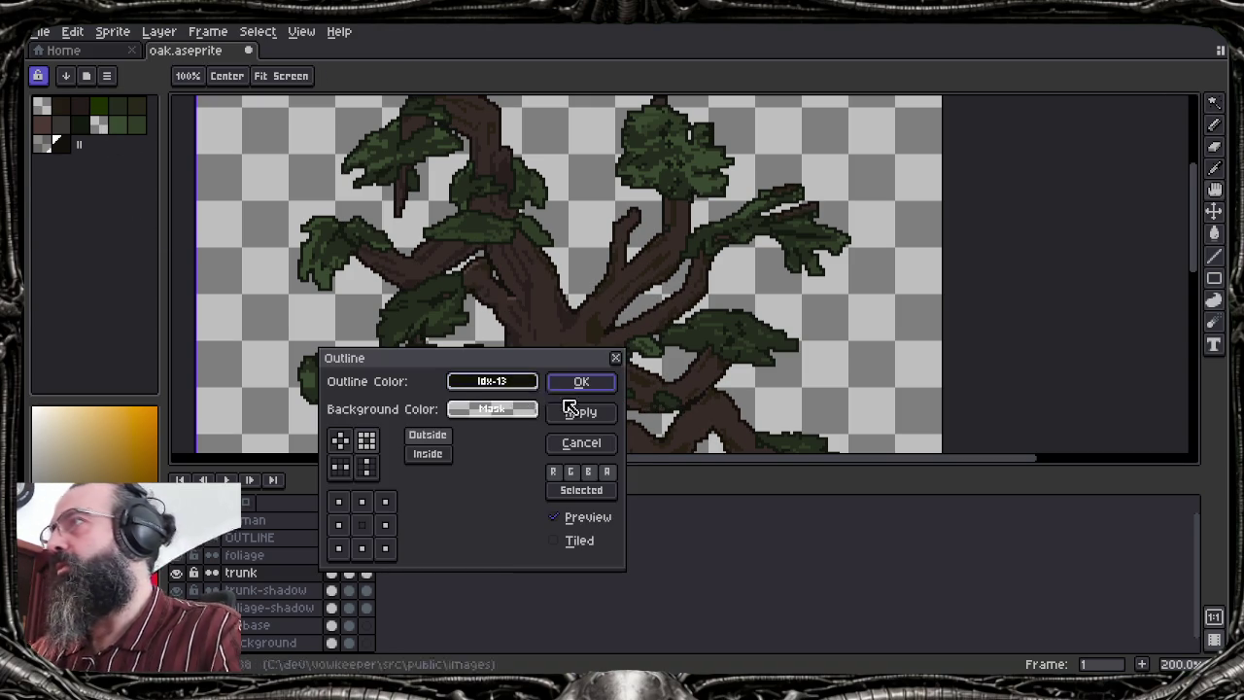
left_click_drag(633, 291, 700, 272)
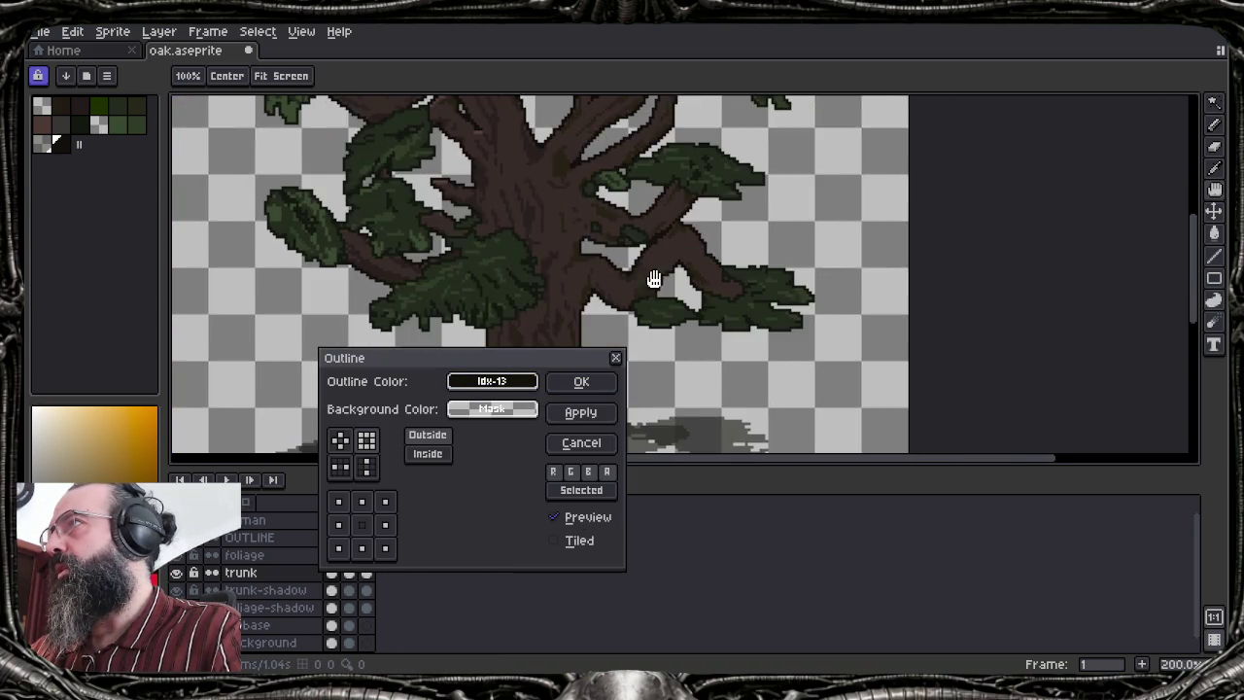
scroll(700, 273, "down", 1)
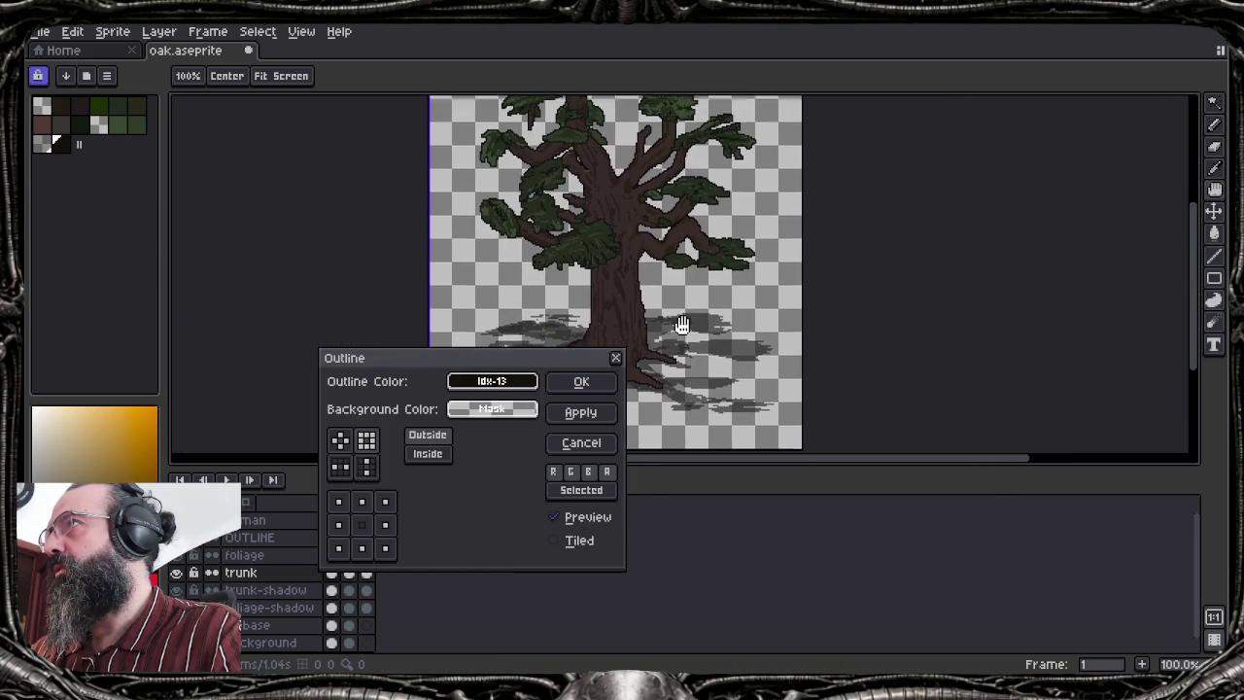
left_click(582, 383)
Zoom in and out to inspect the outlined tree, then undo the outline
scroll(595, 397, "up", 1)
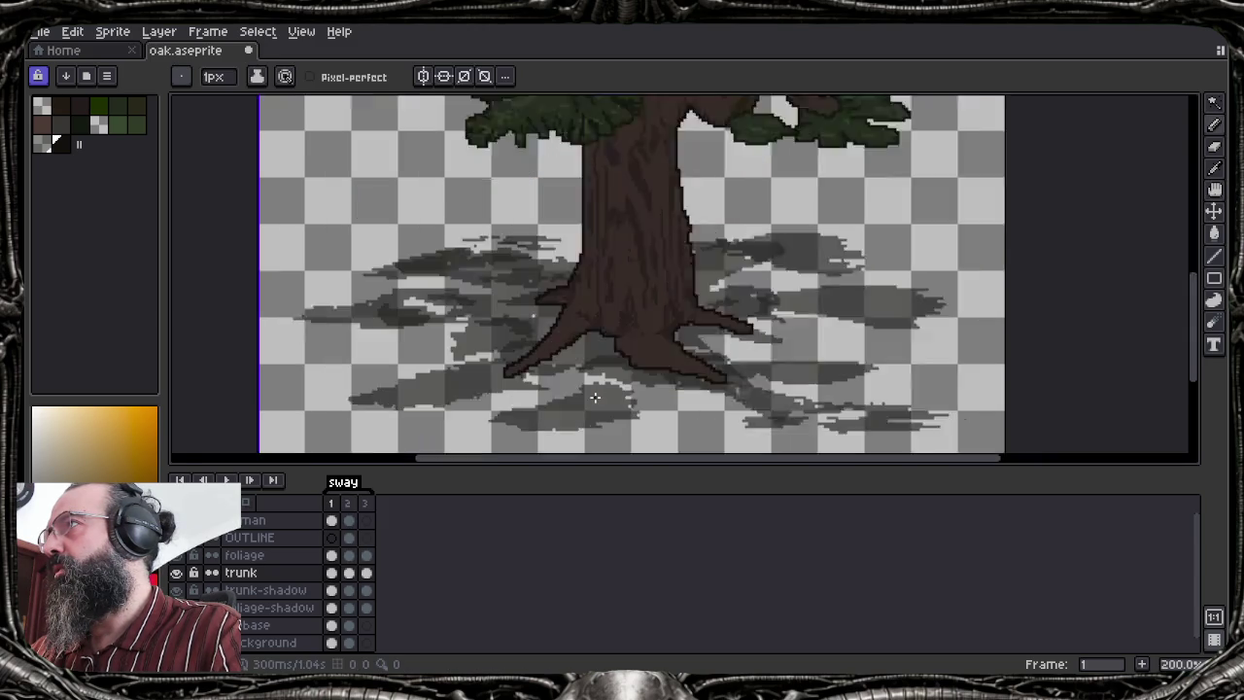
scroll(595, 397, "up", 1)
scroll(591, 396, "down", 2)
scroll(586, 339, "up", 1)
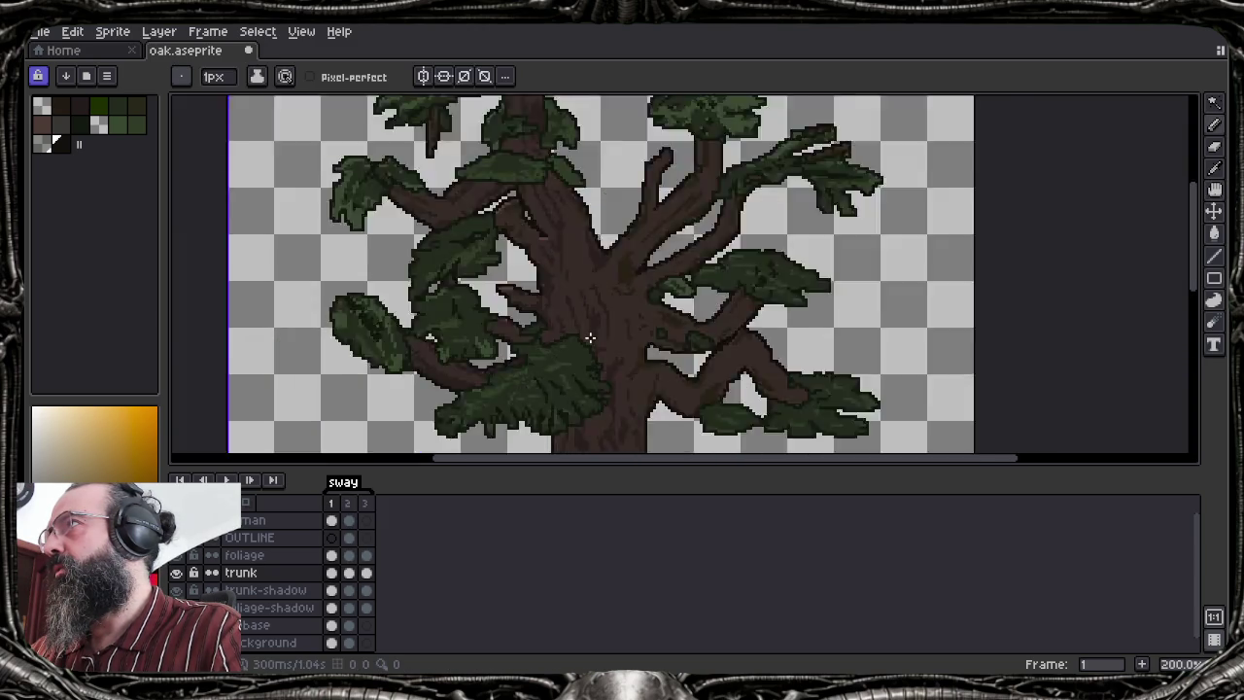
scroll(590, 337, "up", 2)
scroll(392, 335, "up", 1)
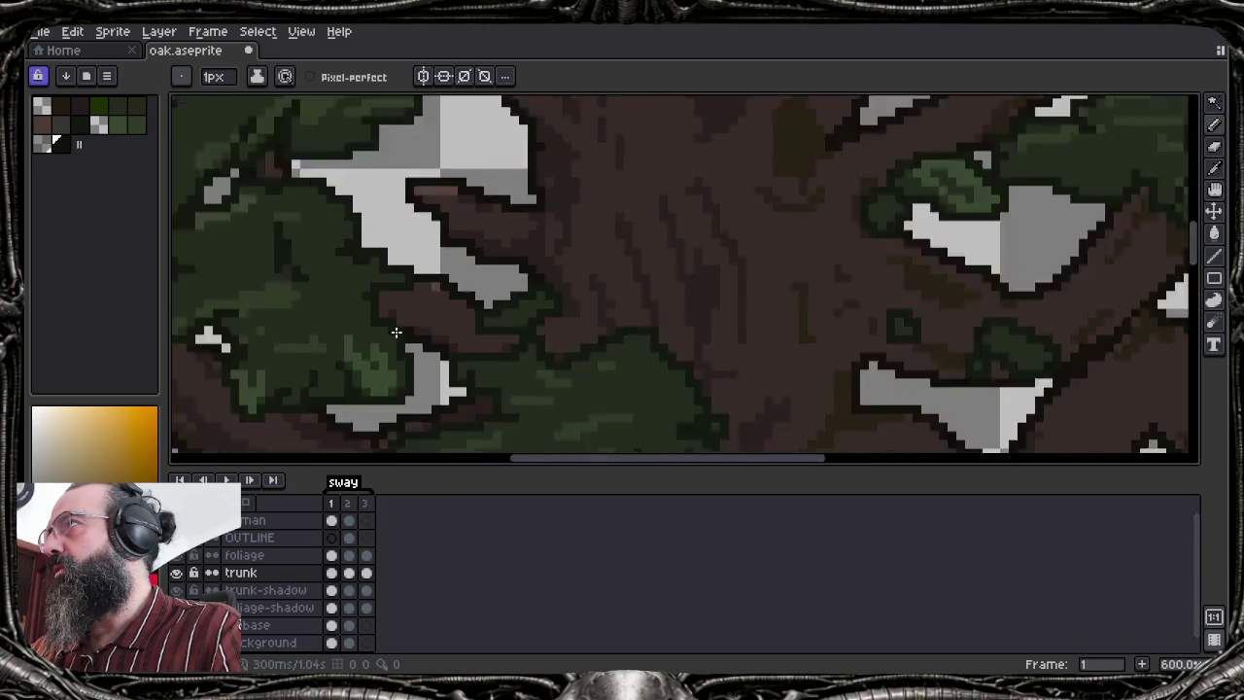
scroll(508, 322, "down", 3)
scroll(510, 322, "down", 1)
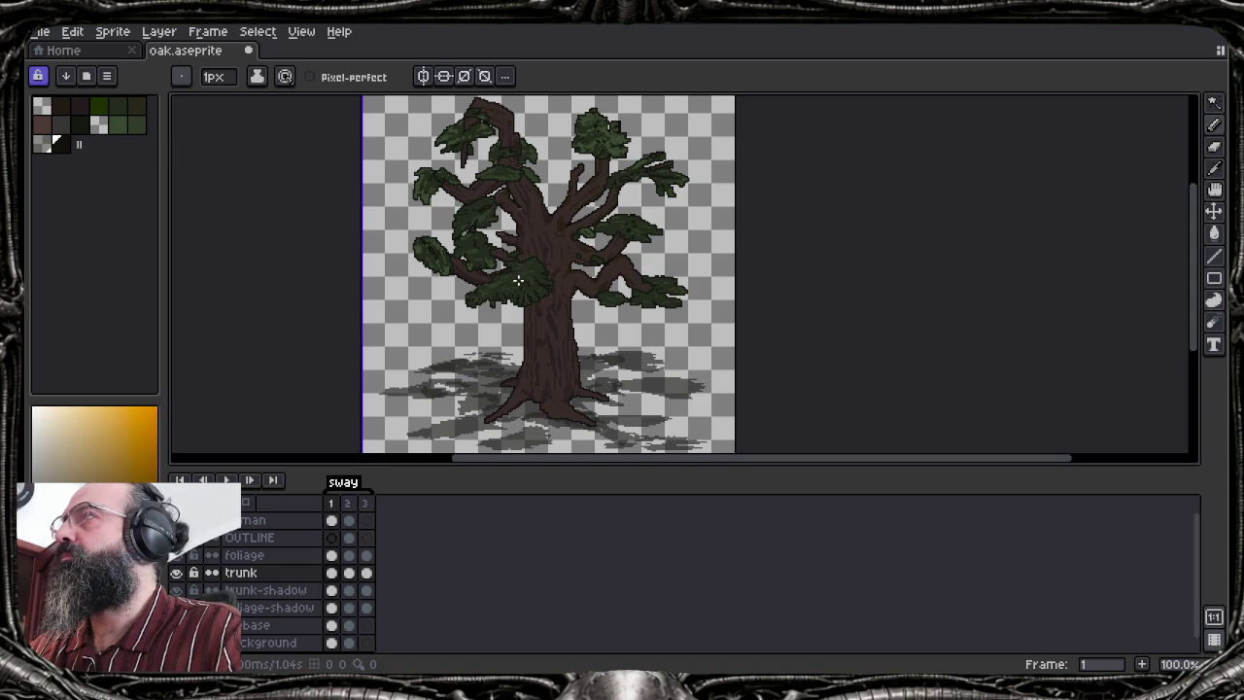
scroll(547, 231, "up", 2)
scroll(605, 265, "down", 1)
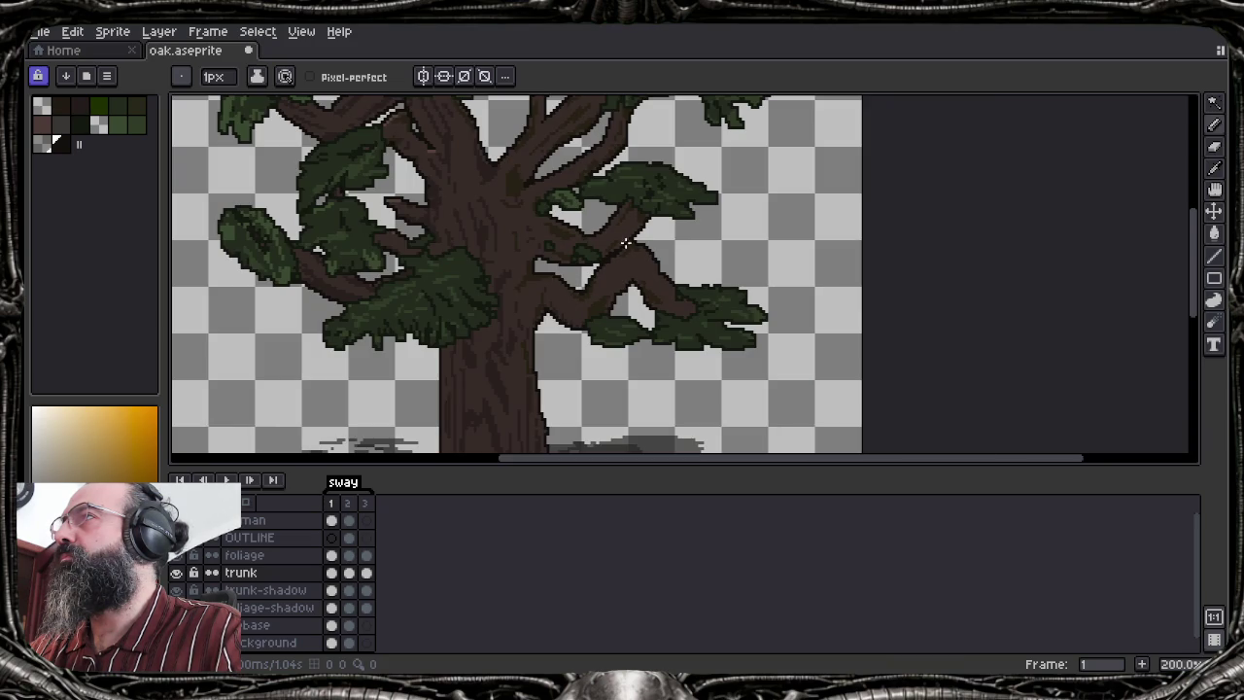
scroll(626, 243, "up", 3)
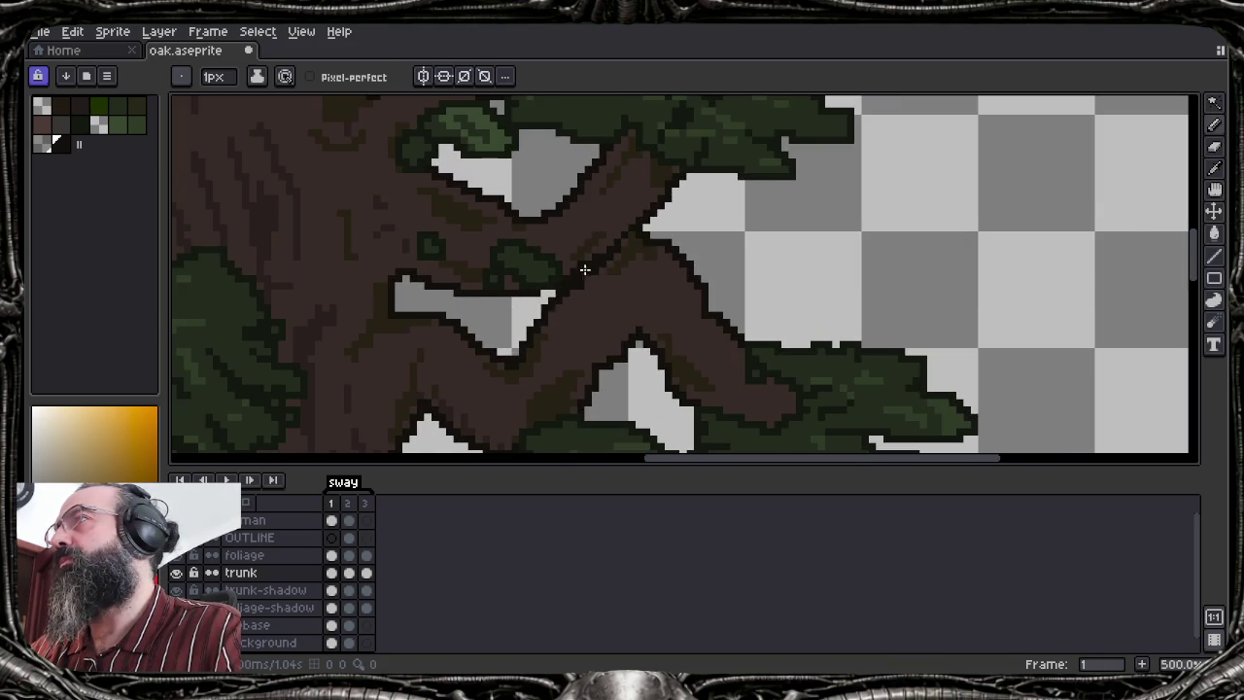
scroll(584, 269, "down", 2)
scroll(579, 283, "down", 1)
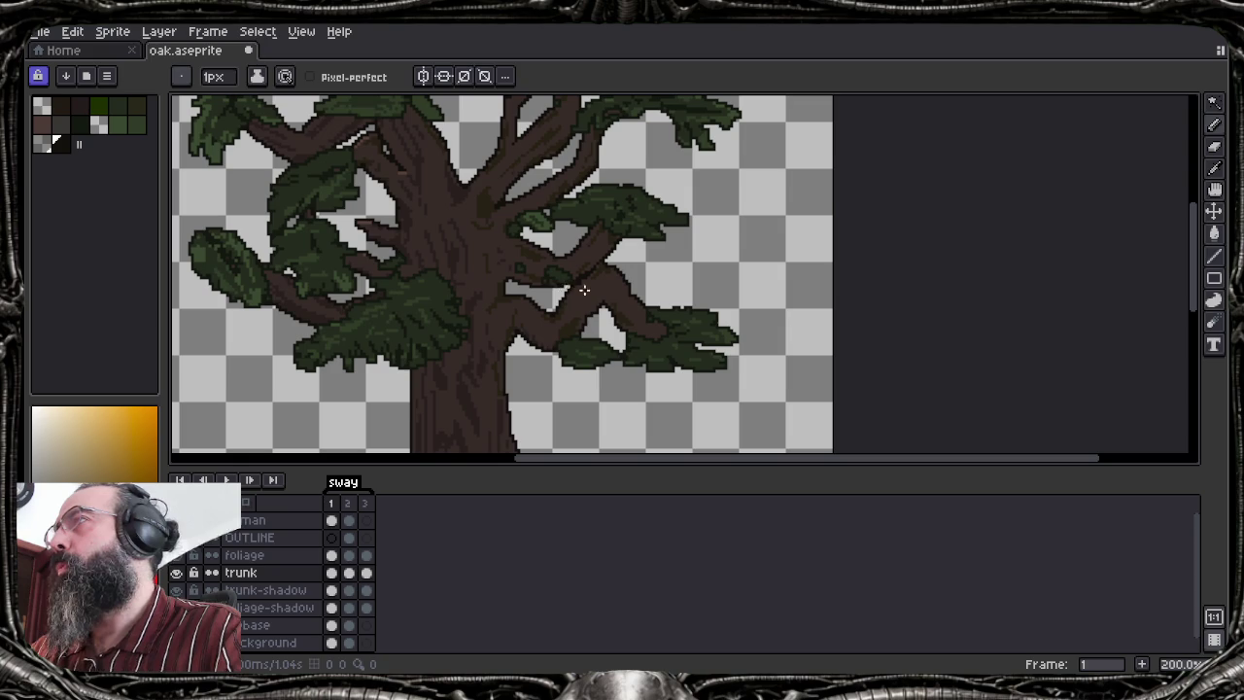
key("ctrl+z")
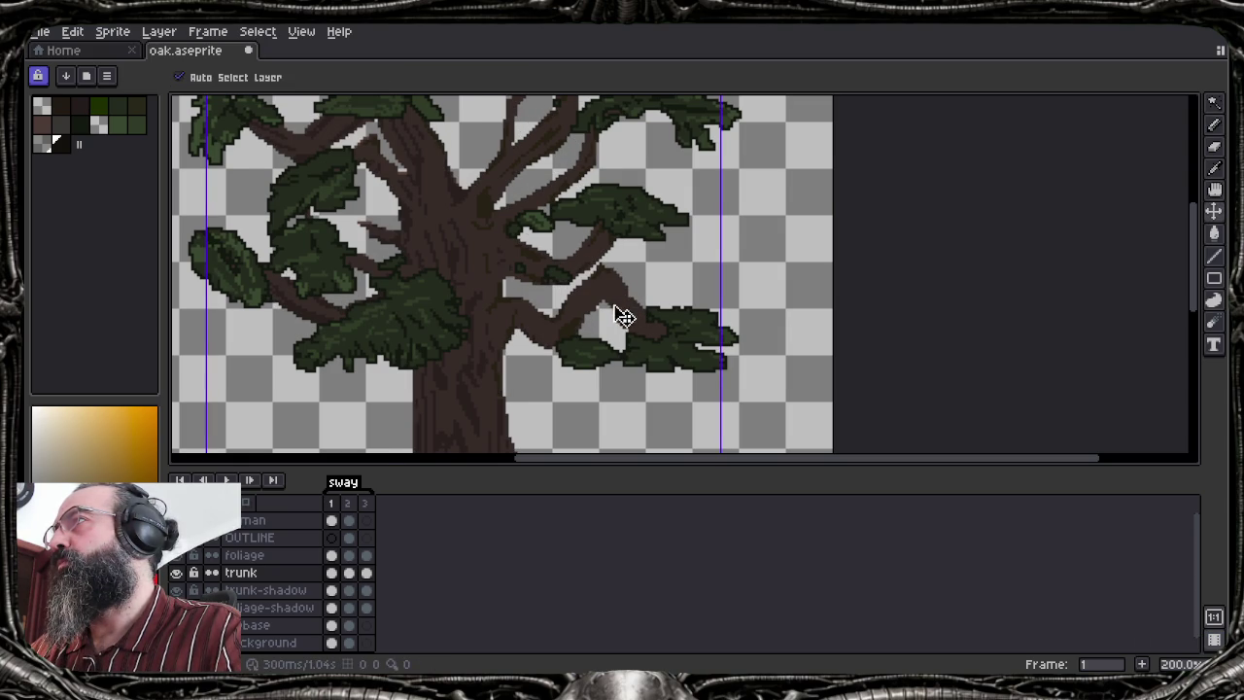
Undo the outline and the earlier palette resize
key("b")
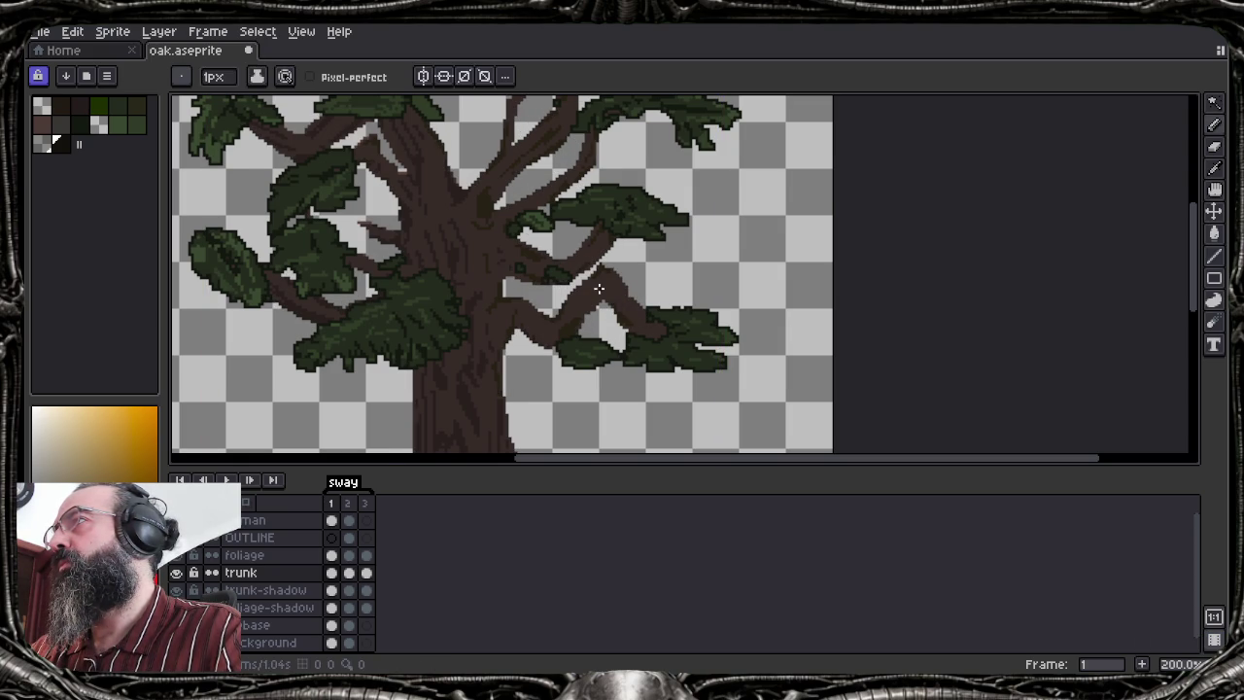
key("ctrl+z")
key("ctrl+z")
key("ctrl+z")
key("ctrl+z")
key("ctrl+z")
key("ctrl+z")
key("b")
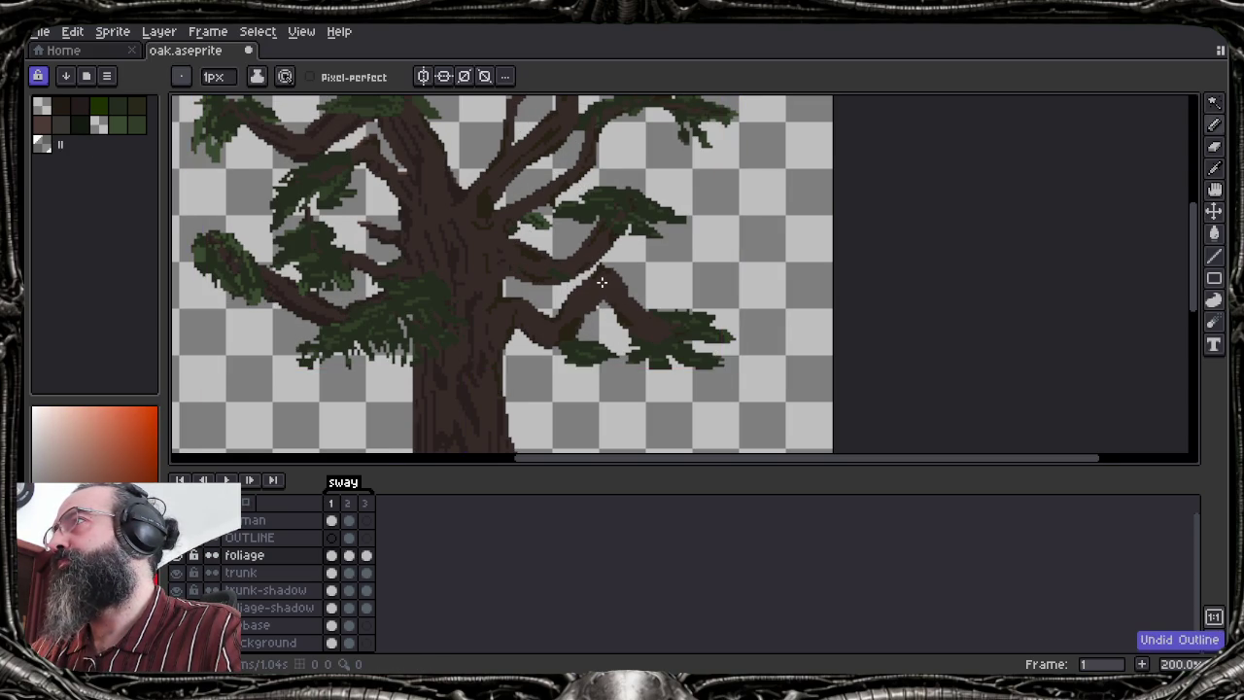
scroll(601, 282, "up", 4)
Erase trunk-layer pixels to widen the gap between the crossing branches
key("e")
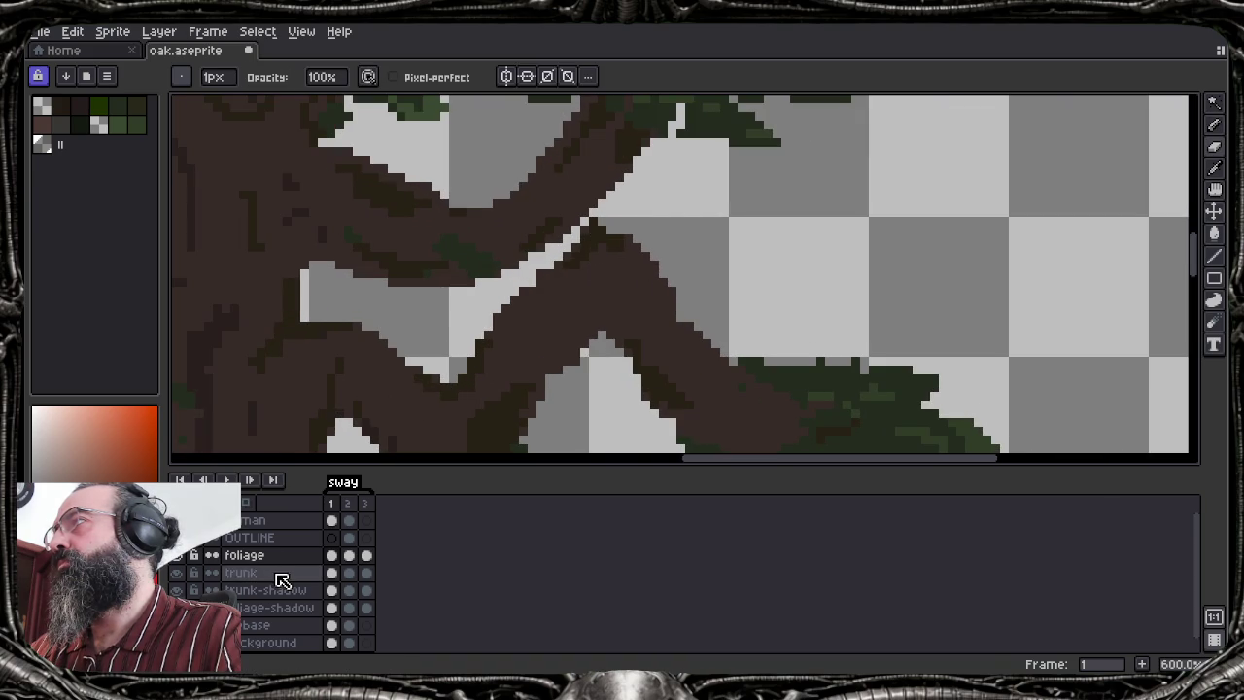
left_click(272, 573)
left_click_drag(637, 212, 515, 292)
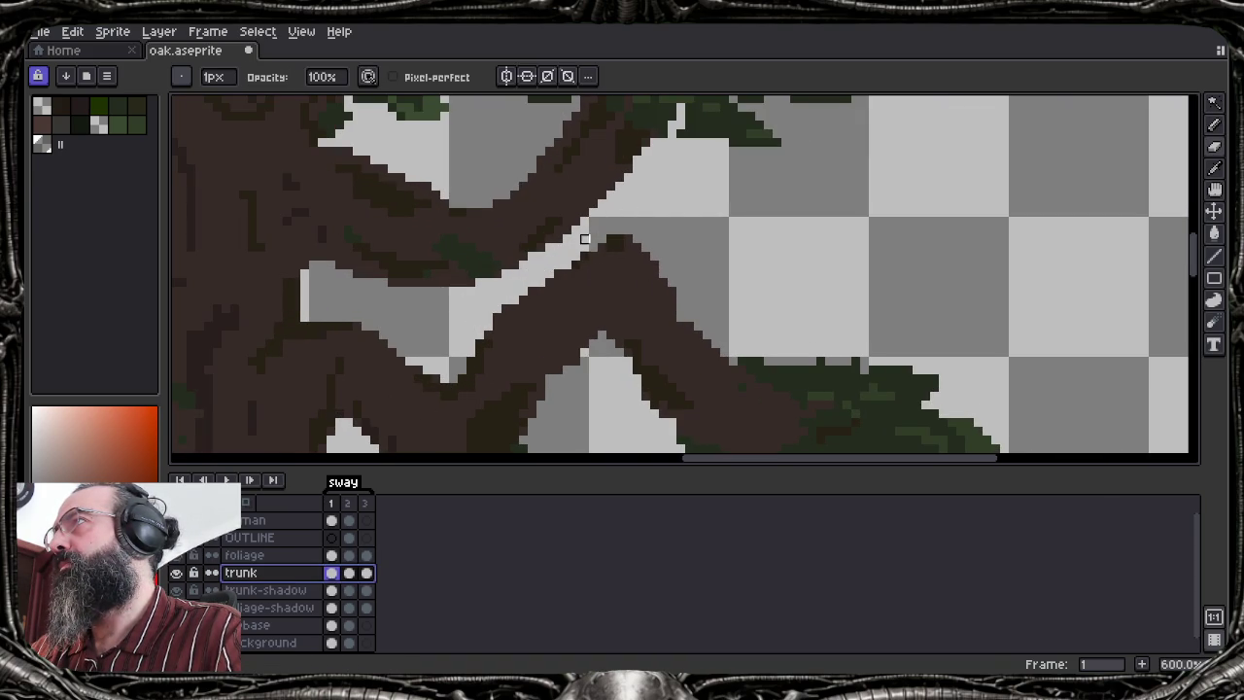
scroll(560, 264, "down", 2)
scroll(560, 264, "down", 2)
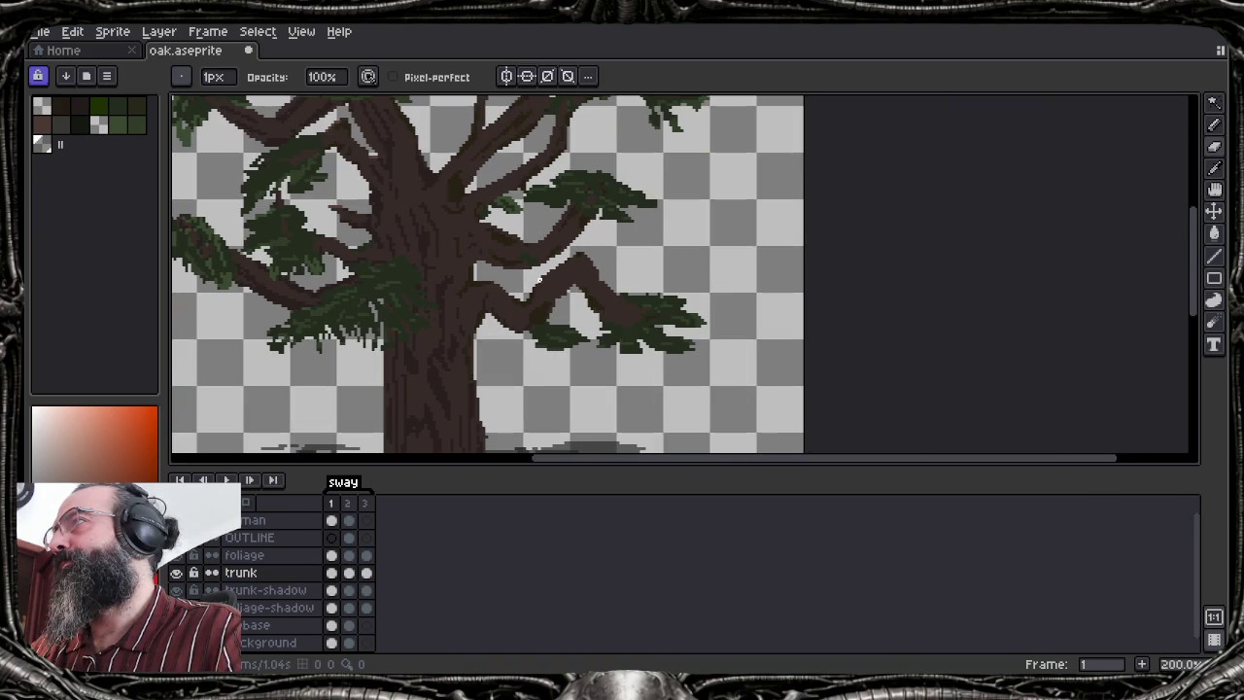
scroll(531, 283, "up", 5)
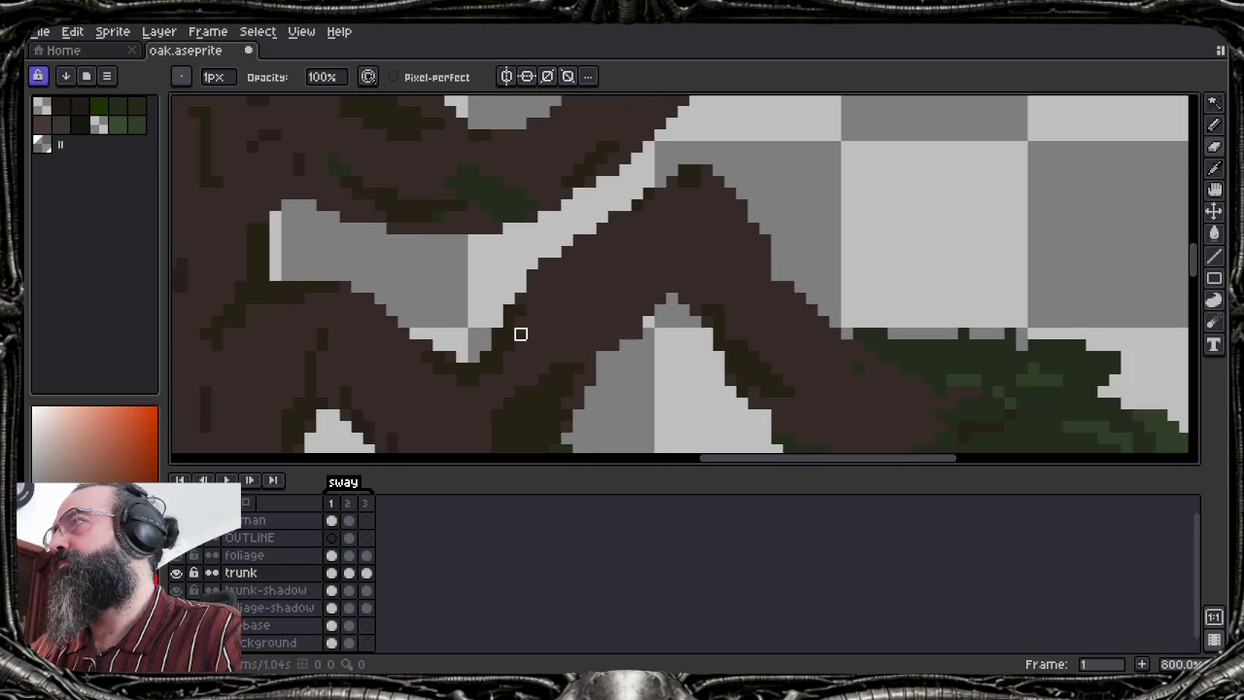
Trim more pixels off the crossing branch edges along the diagonal gap
key("e")
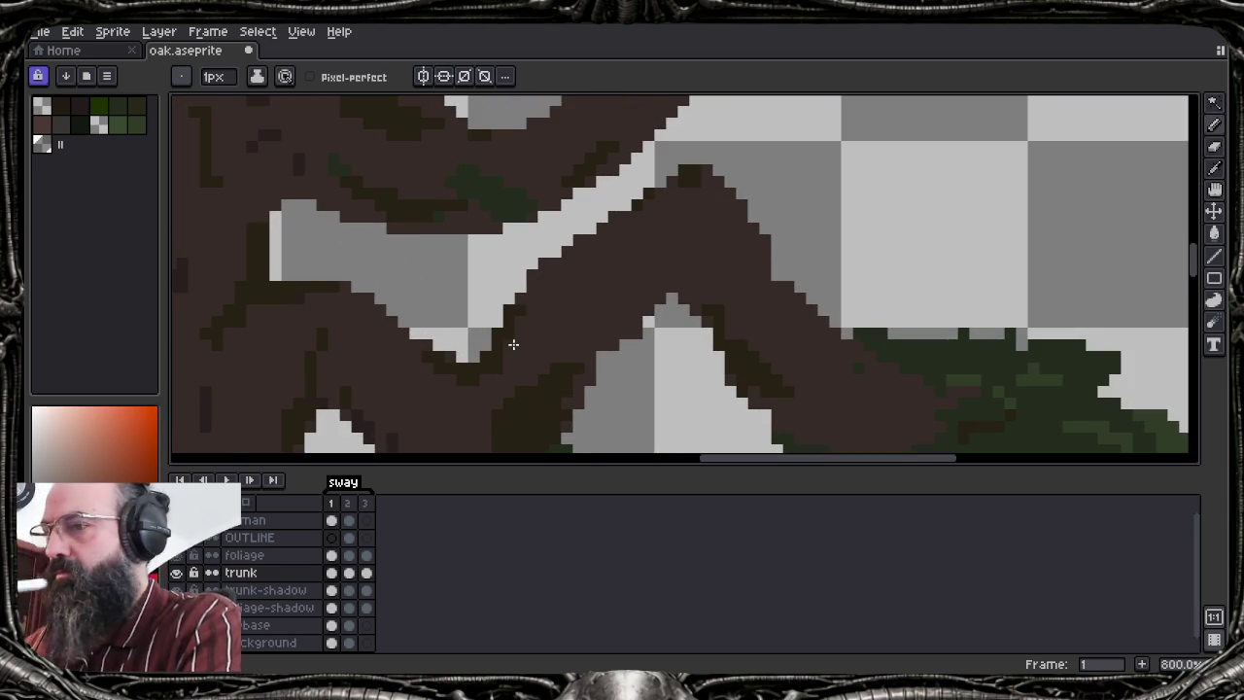
key("b")
left_click_drag(579, 405, 590, 380)
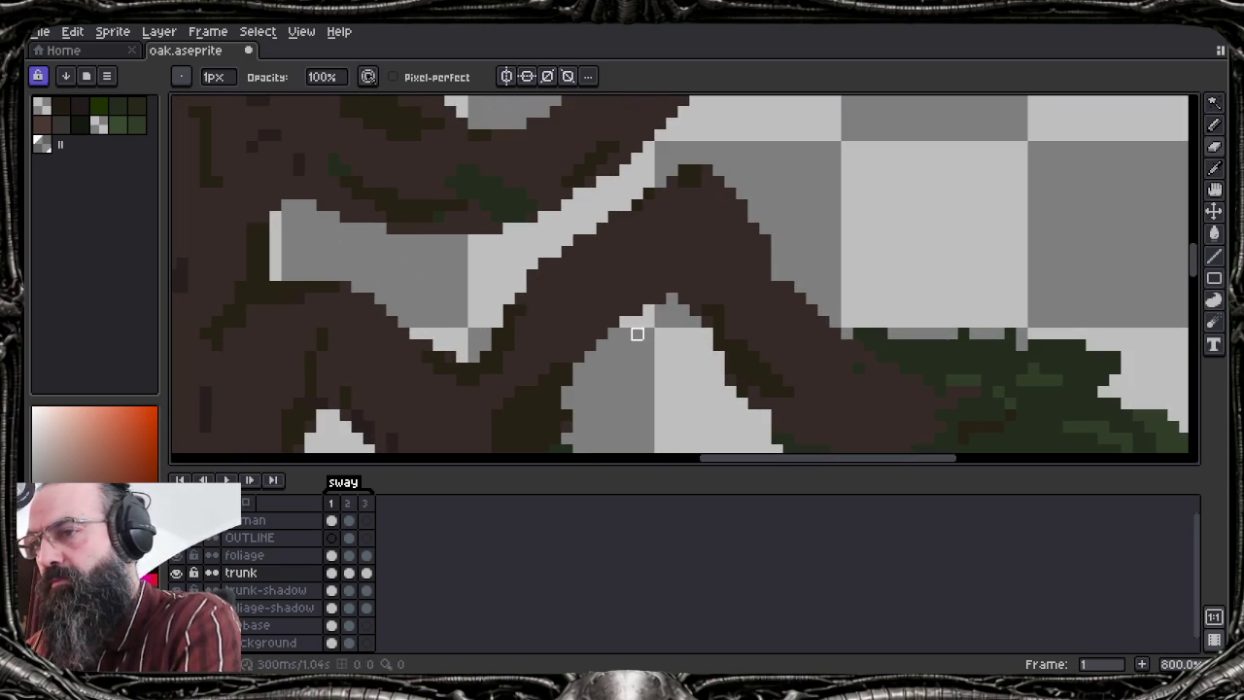
left_click_drag(618, 224, 497, 342)
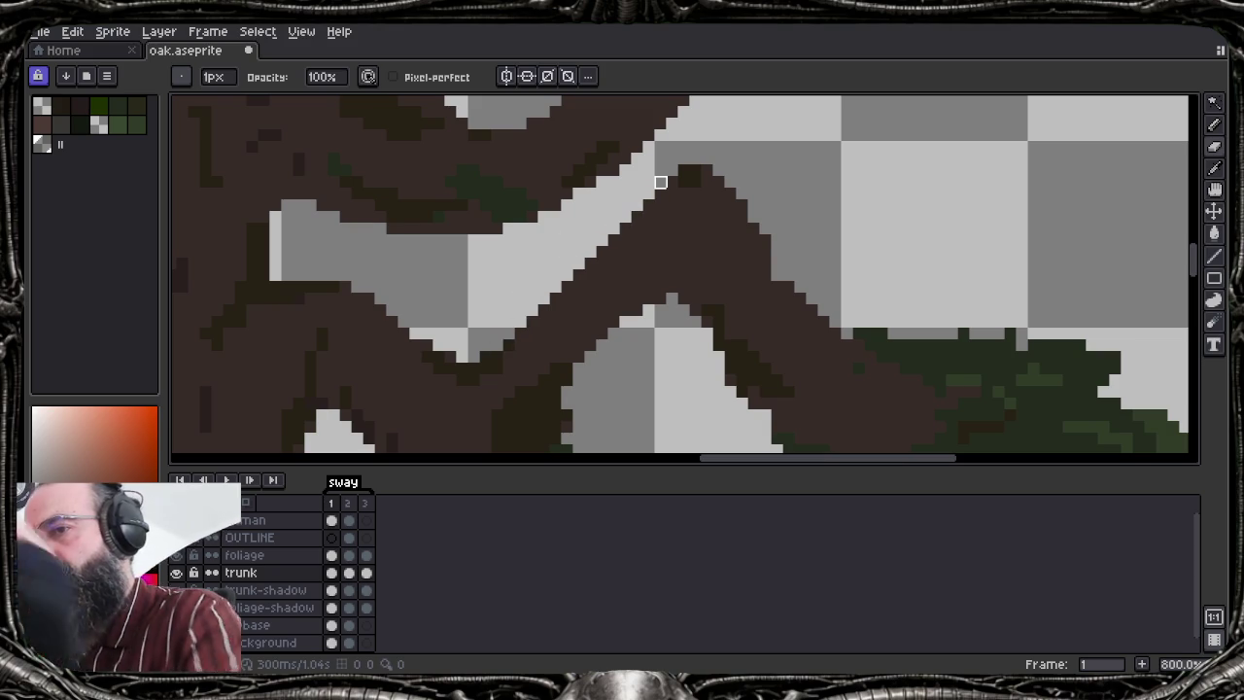
scroll(559, 284, "down", 1)
scroll(564, 283, "down", 1)
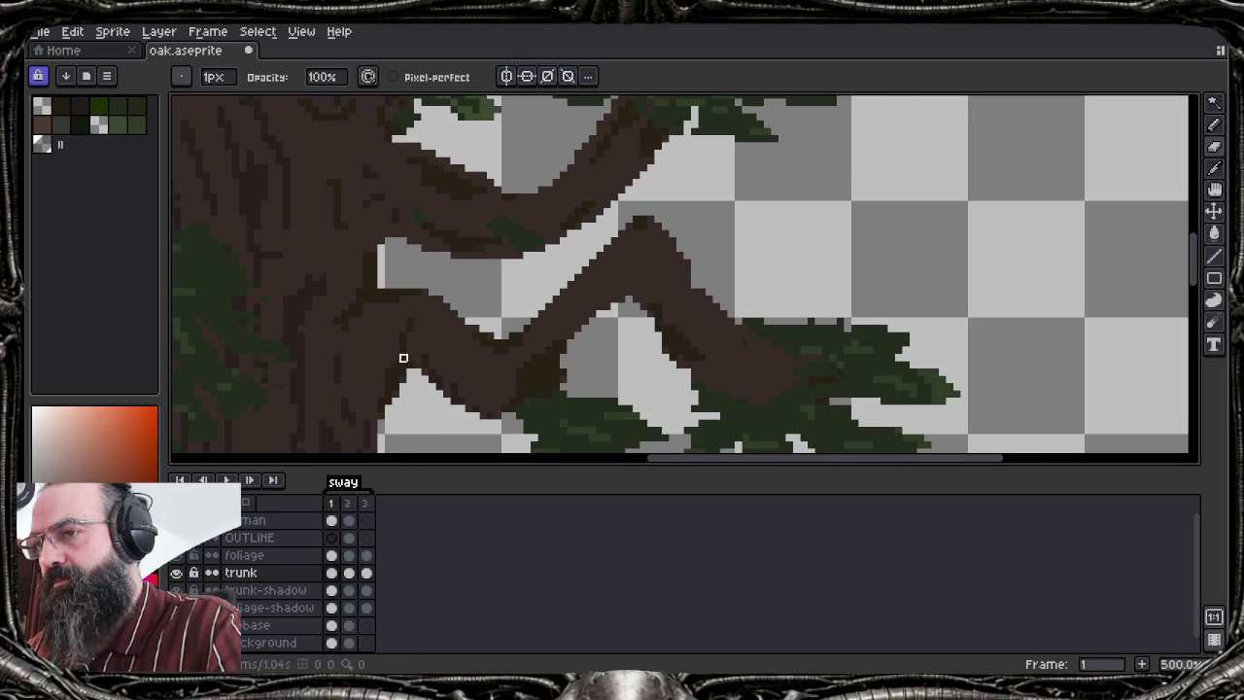
scroll(404, 355, "down", 3)
scroll(429, 353, "up", 2)
scroll(516, 324, "up", 6)
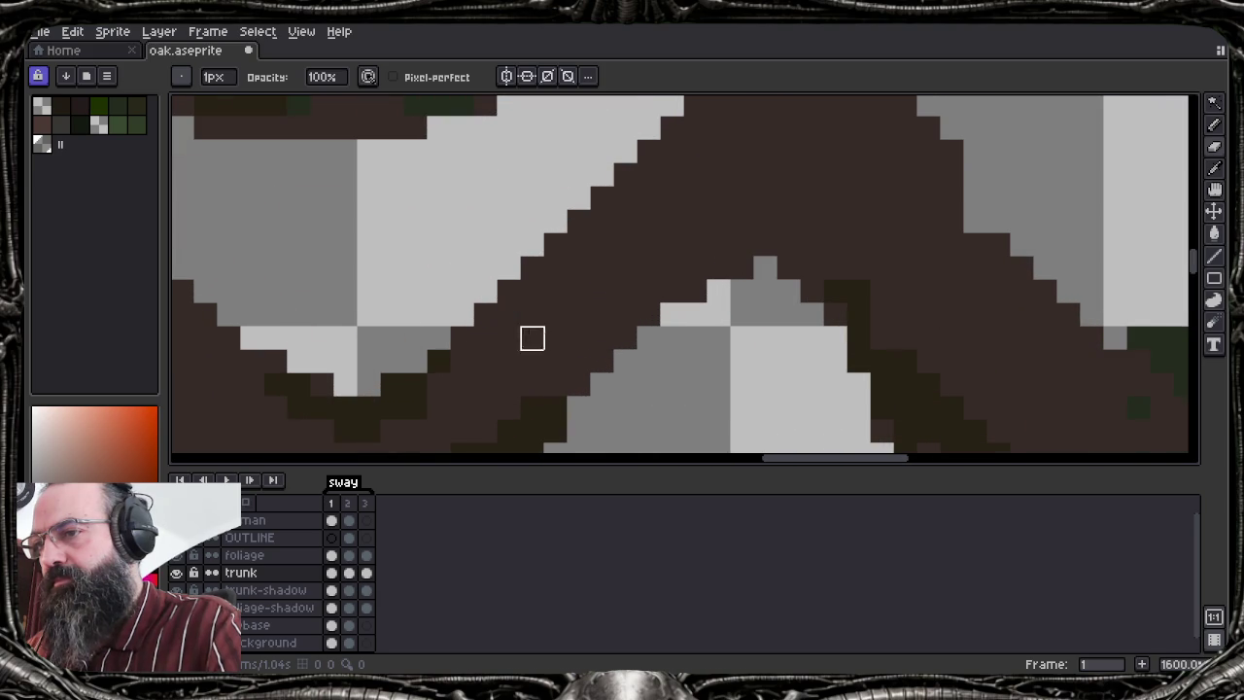
left_click(483, 337, "alt")
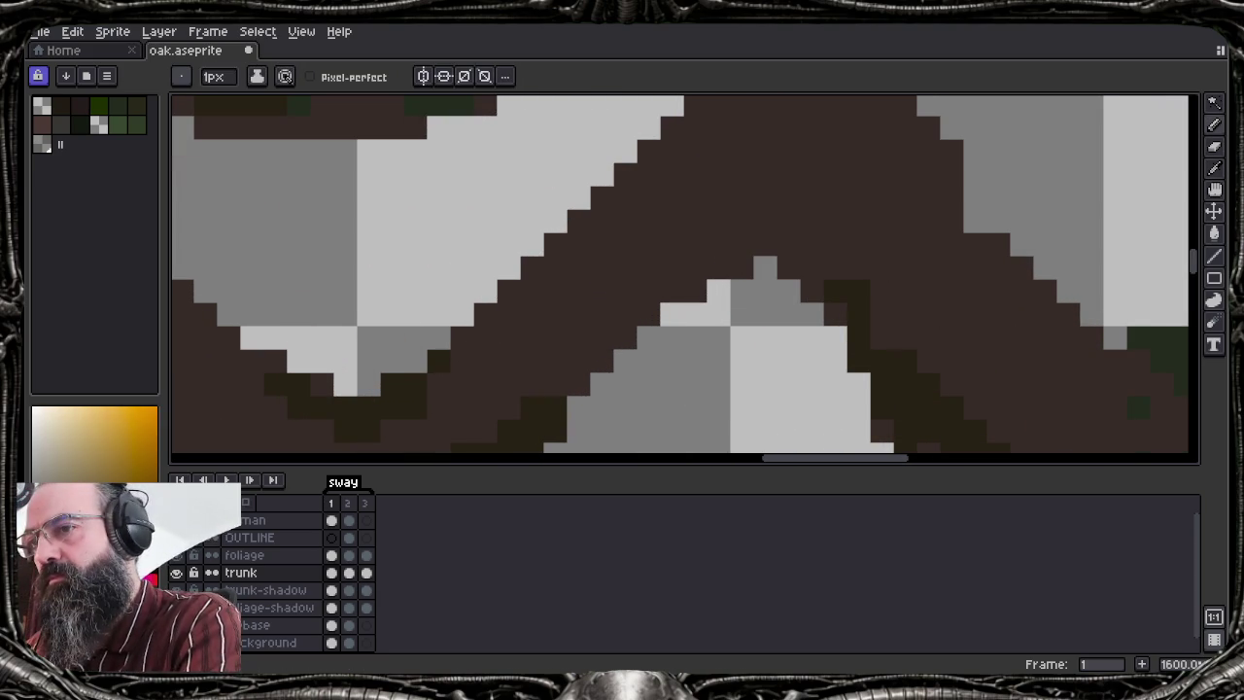
Try dark shading strokes along the fork's inverted-V peak and left slope
key("F3")
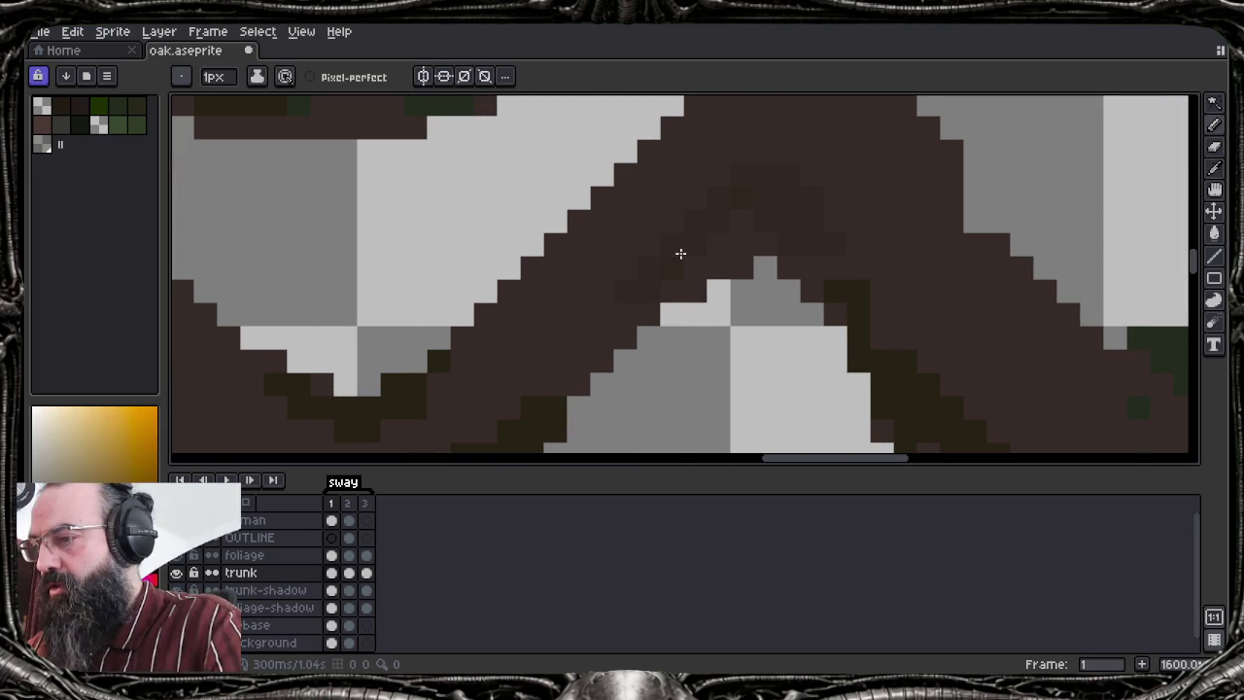
key("ctrl+z")
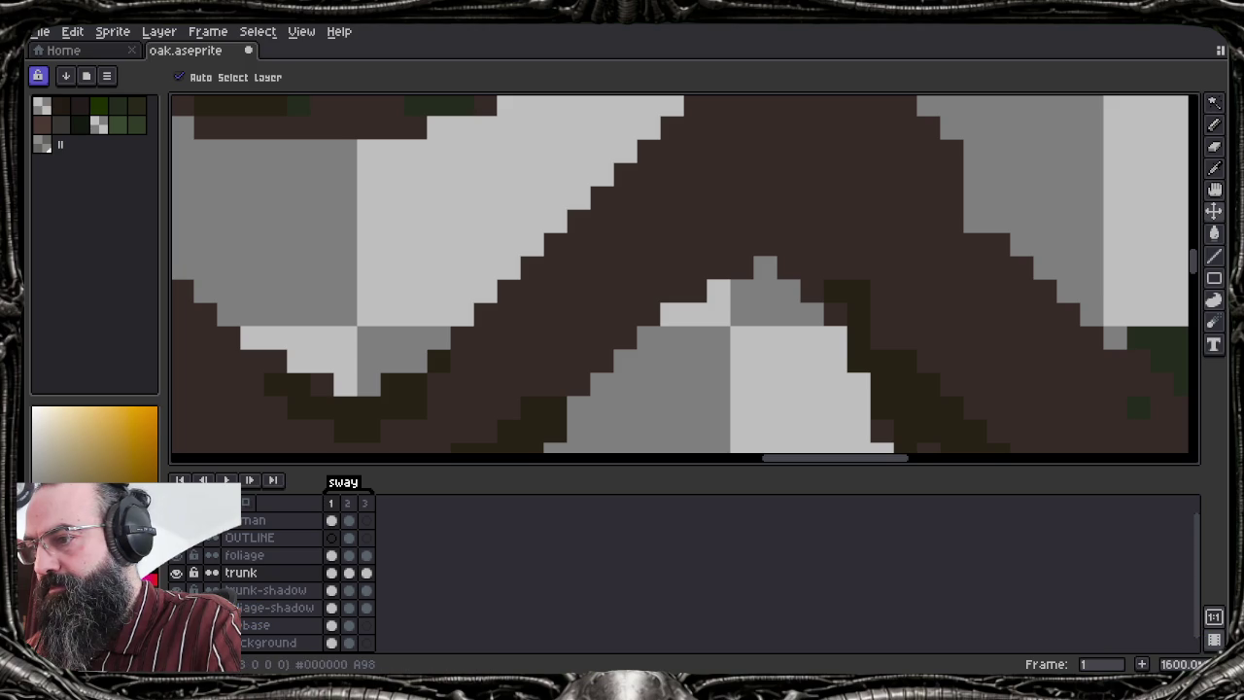
key("b")
mouse_move(602, 336)
left_mouse_down()
mouse_move(754, 194)
mouse_move(818, 285)
left_mouse_up()
mouse_move(748, 238)
left_mouse_down()
mouse_move(613, 336)
mouse_move(601, 368)
left_mouse_up()
left_click(741, 222)
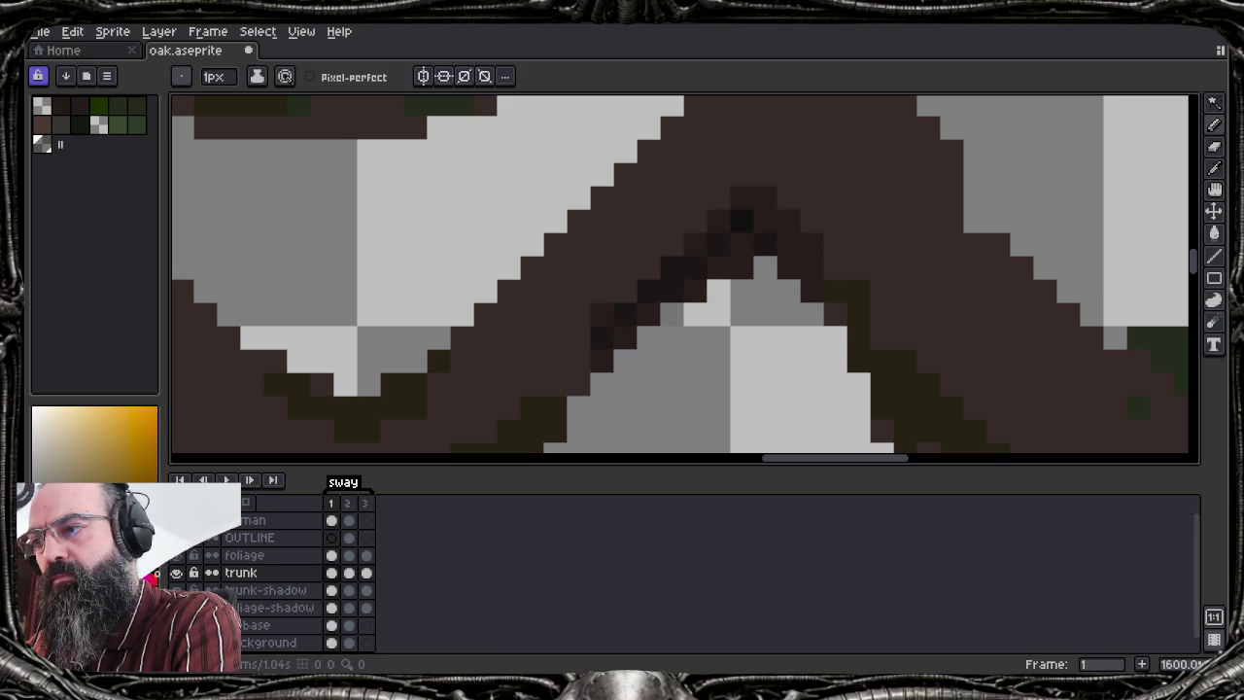
key("ctrl+z")
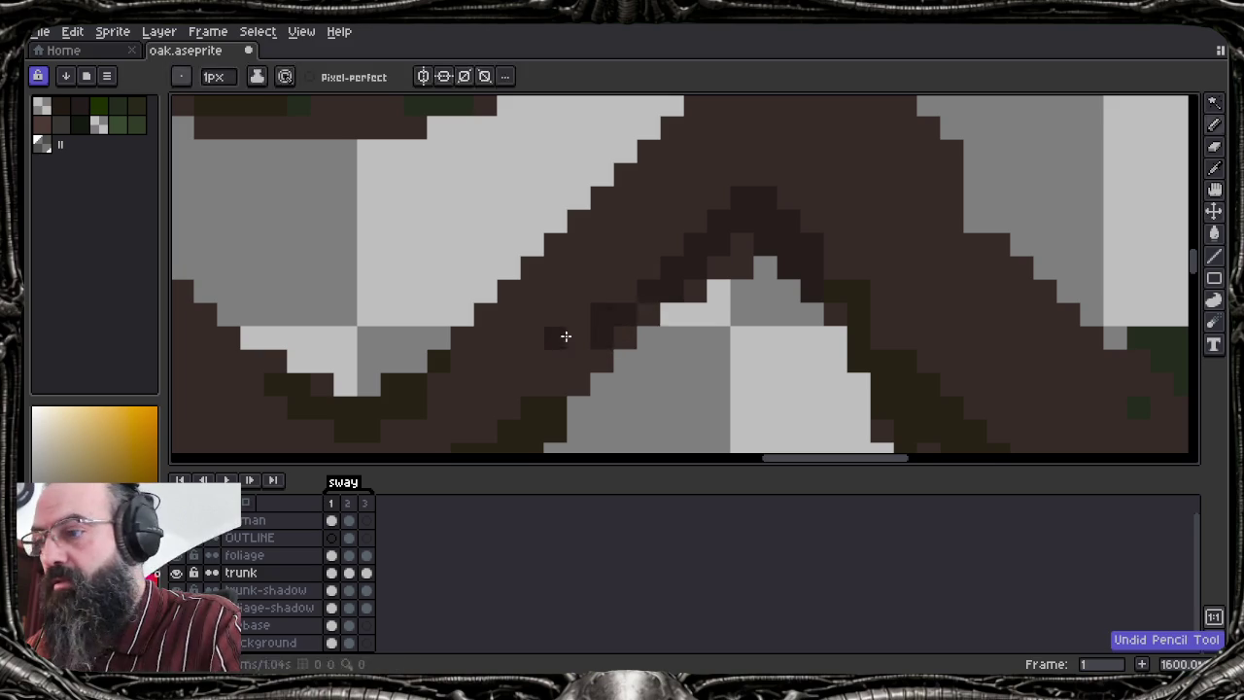
left_click(639, 287, "alt")
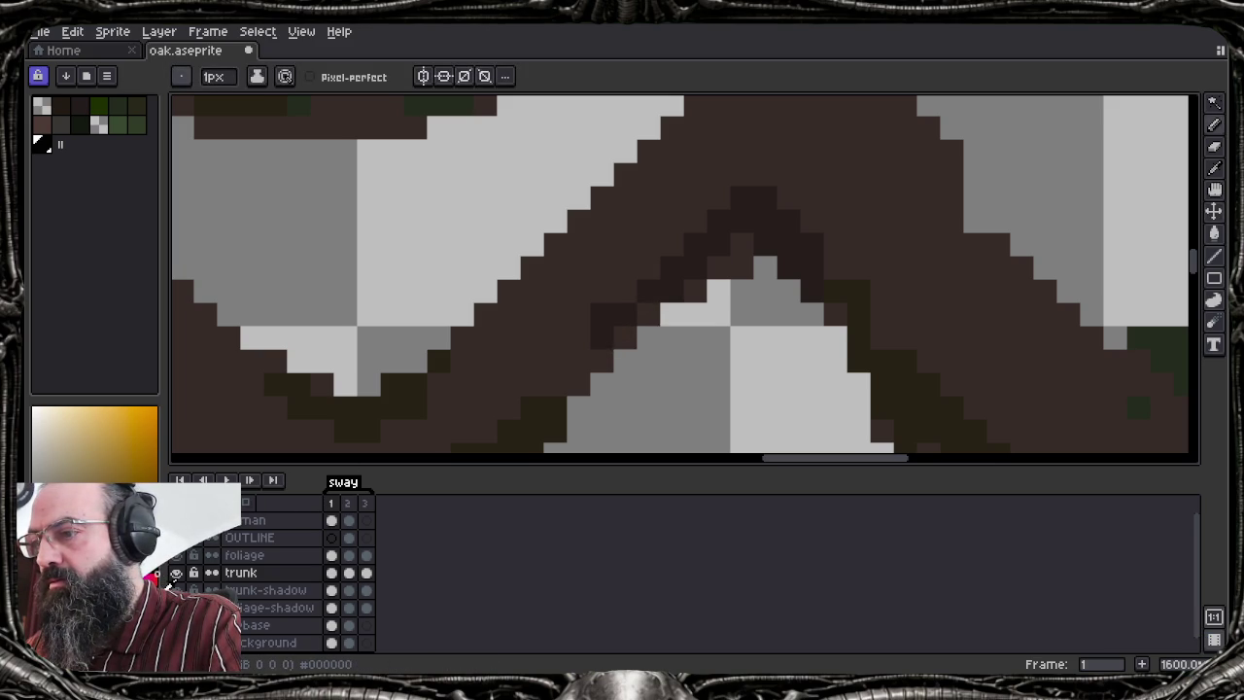
Undo the recent pencil, colour and eraser edits on the trunk
scroll(639, 288, "down", 4)
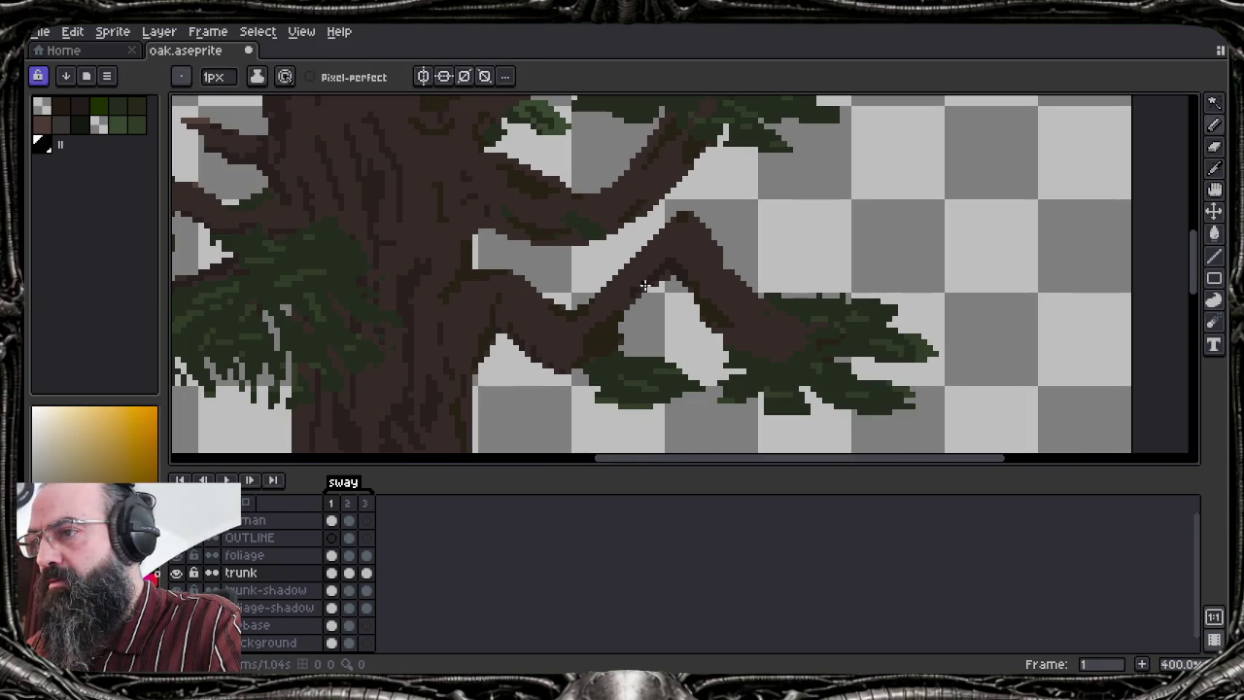
scroll(643, 286, "down", 4)
scroll(643, 286, "up", 4)
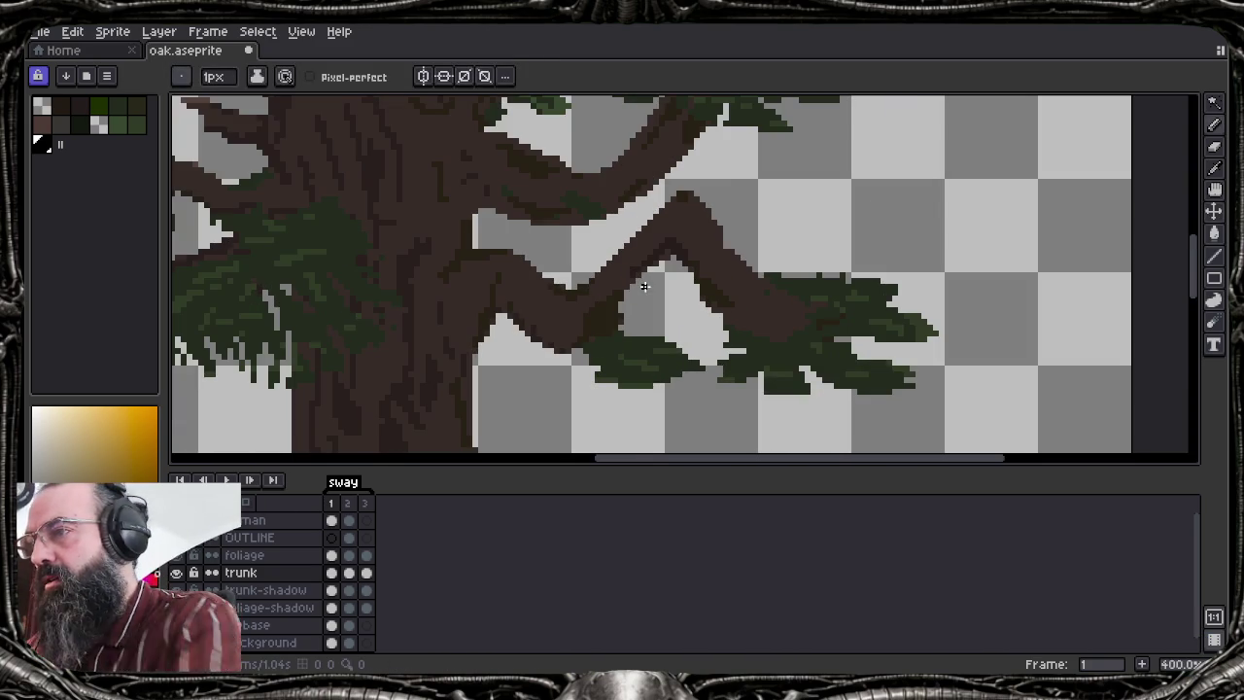
key("ctrl+z")
key("ctrl+z")
key("ctrl+z")
key("ctrl+z")
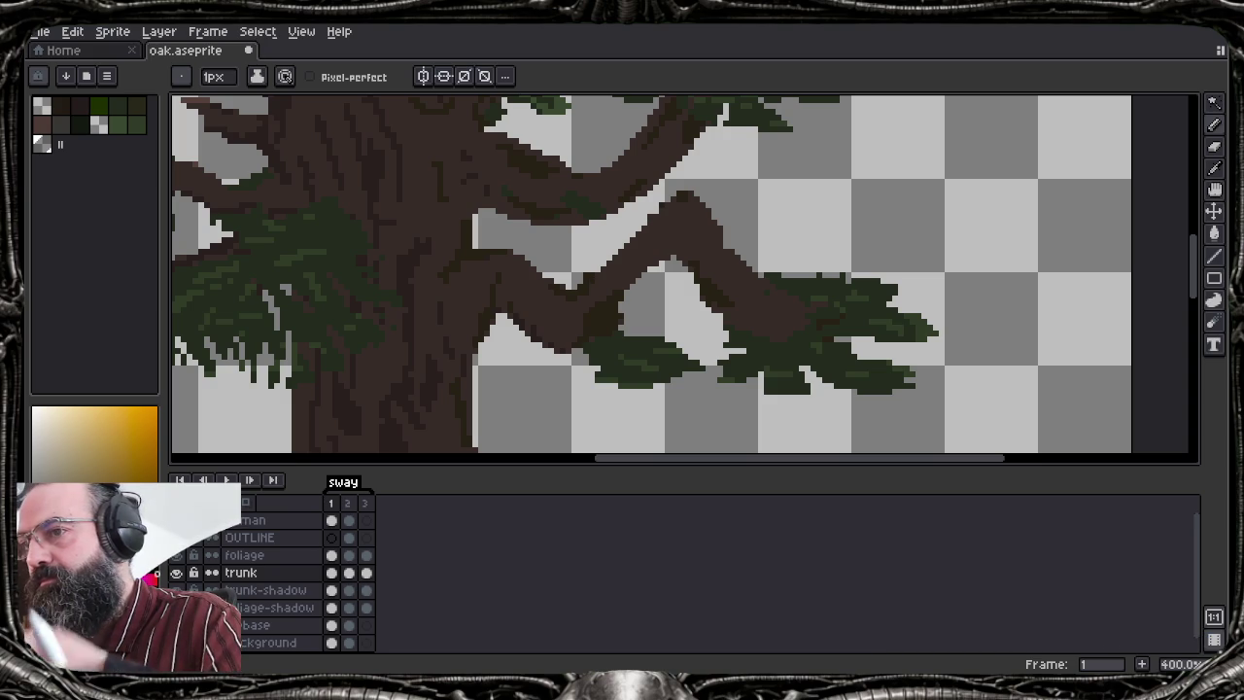
key("v")
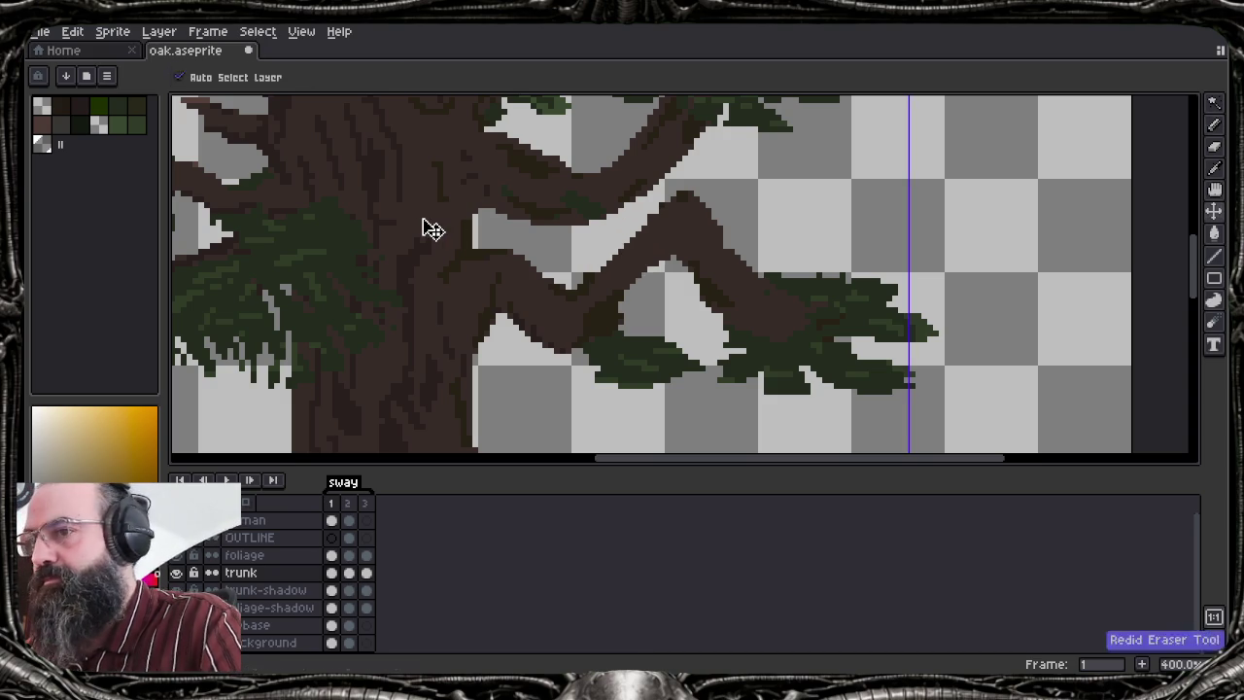
key("b")
scroll(644, 311, "up", 2)
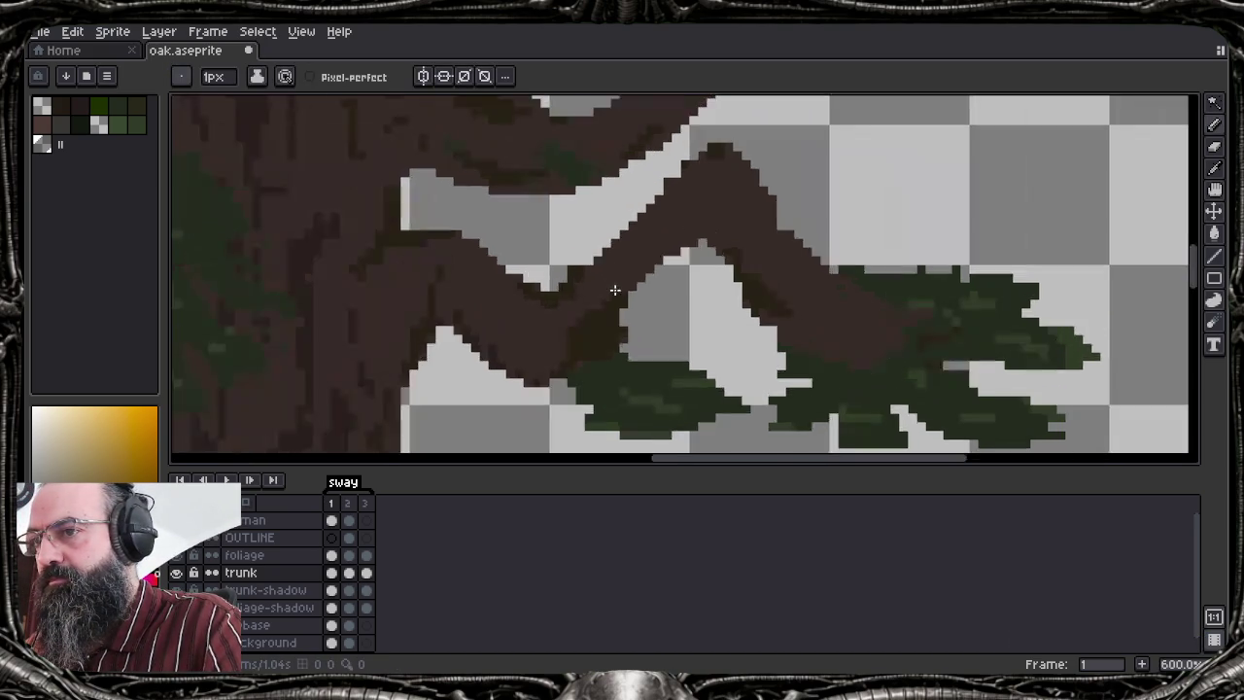
scroll(644, 311, "up", 3)
Add extra black entries to the end of the palette and select black
key("i")
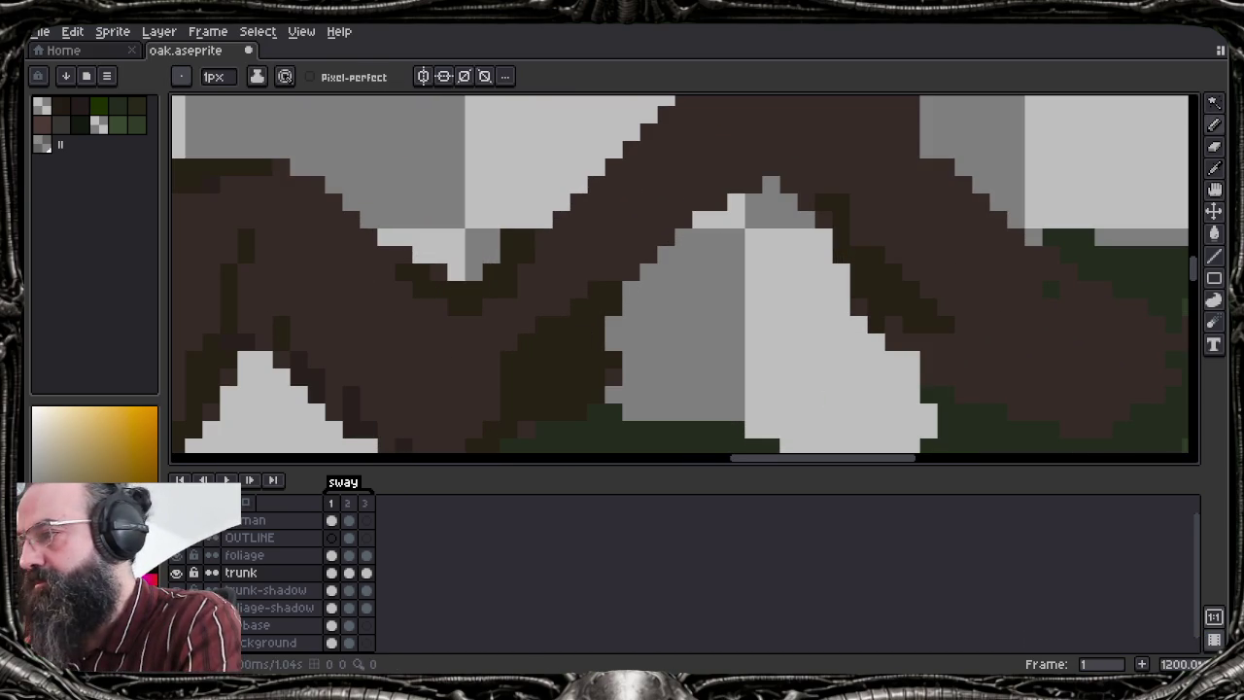
left_click_drag(615, 343, 737, 202)
key("ctrl+z")
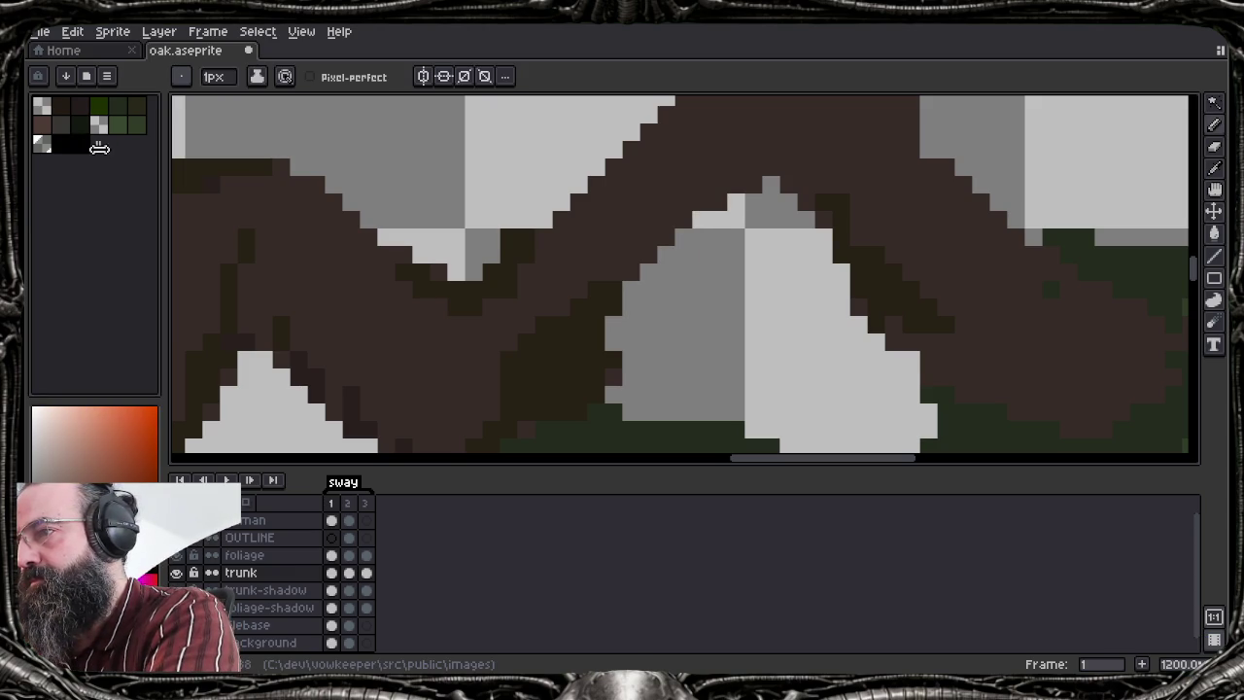
mouse_move(68, 151)
left_mouse_down()
mouse_move(59, 164)
mouse_move(61, 146)
left_mouse_up()
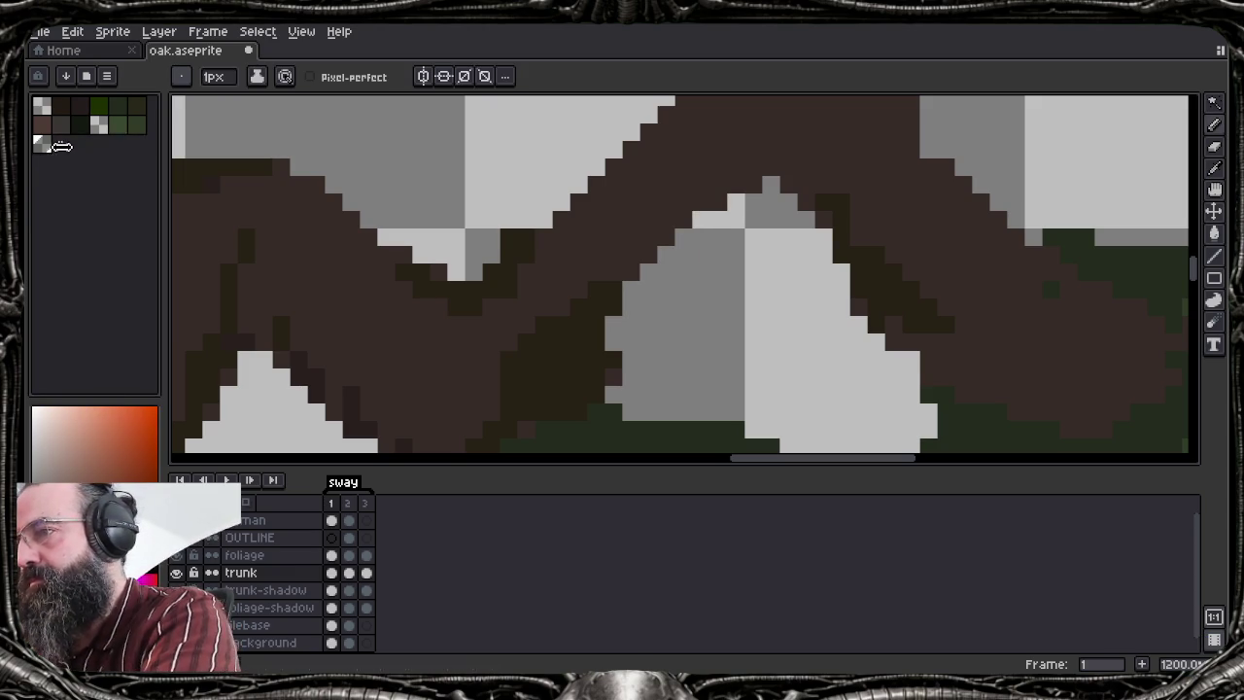
left_click(61, 144)
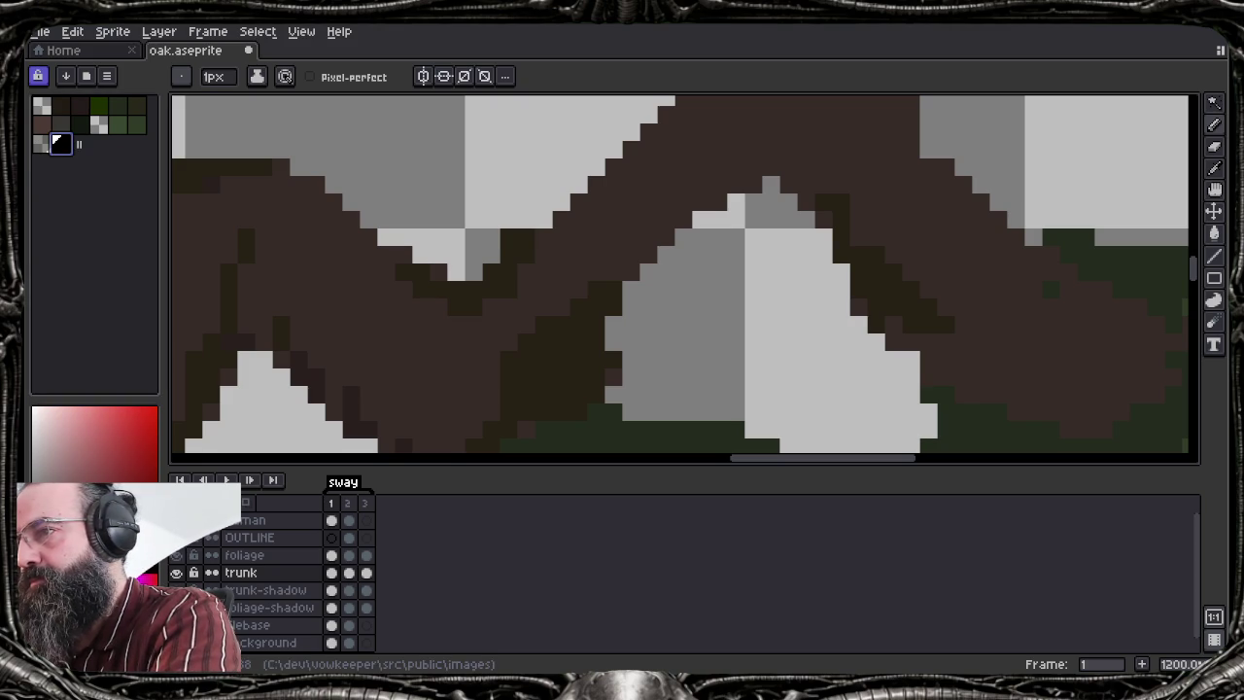
left_click(388, 292, "alt")
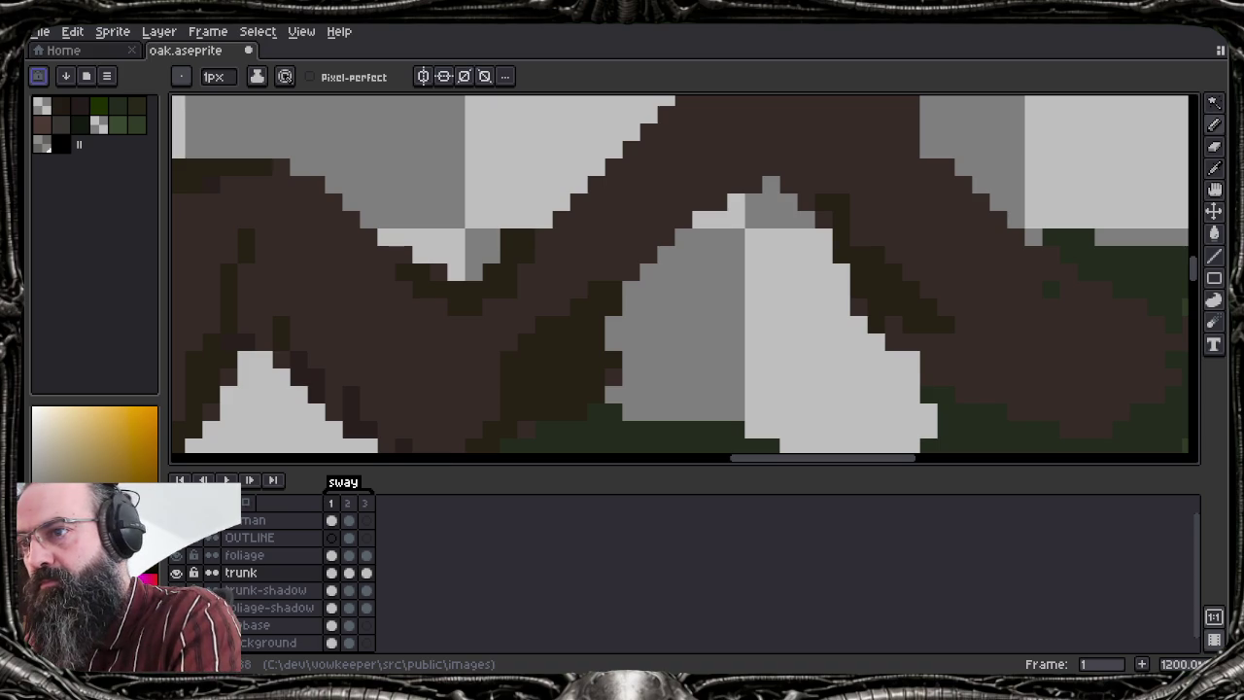
Draw dark outline strokes along the branch's left edge and near the branch peak
key("ctrl+z")
key("ctrl+z")
mouse_move(639, 301)
left_mouse_down()
mouse_move(797, 159)
mouse_move(810, 128)
mouse_move(828, 191)
left_mouse_up()
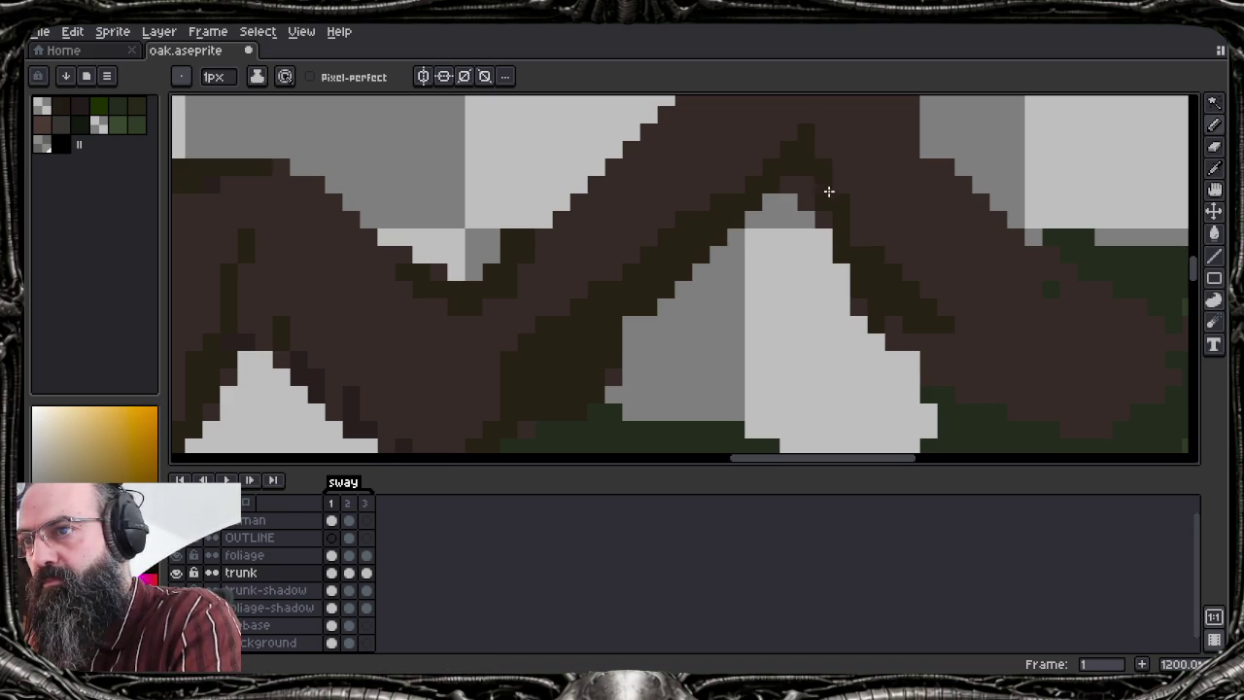
key("ctrl+z")
left_click_drag(838, 112, 897, 152)
scroll(958, 228, "down", 2)
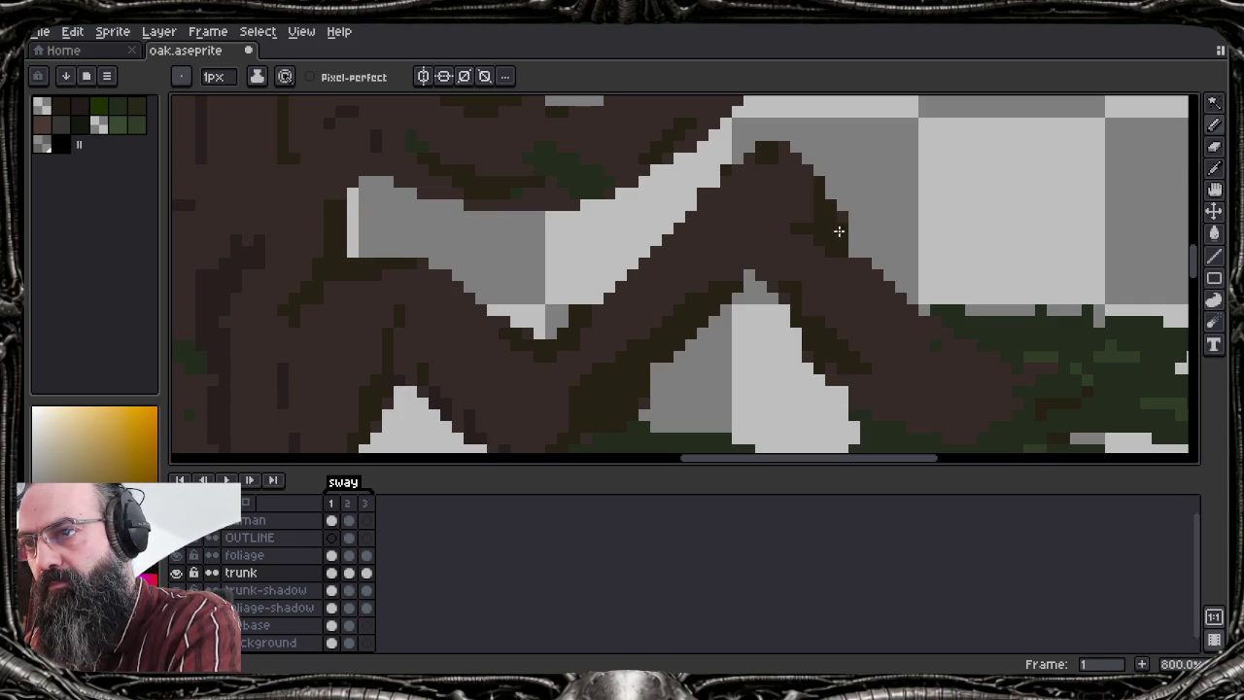
key("ctrl+z")
key("ctrl+z")
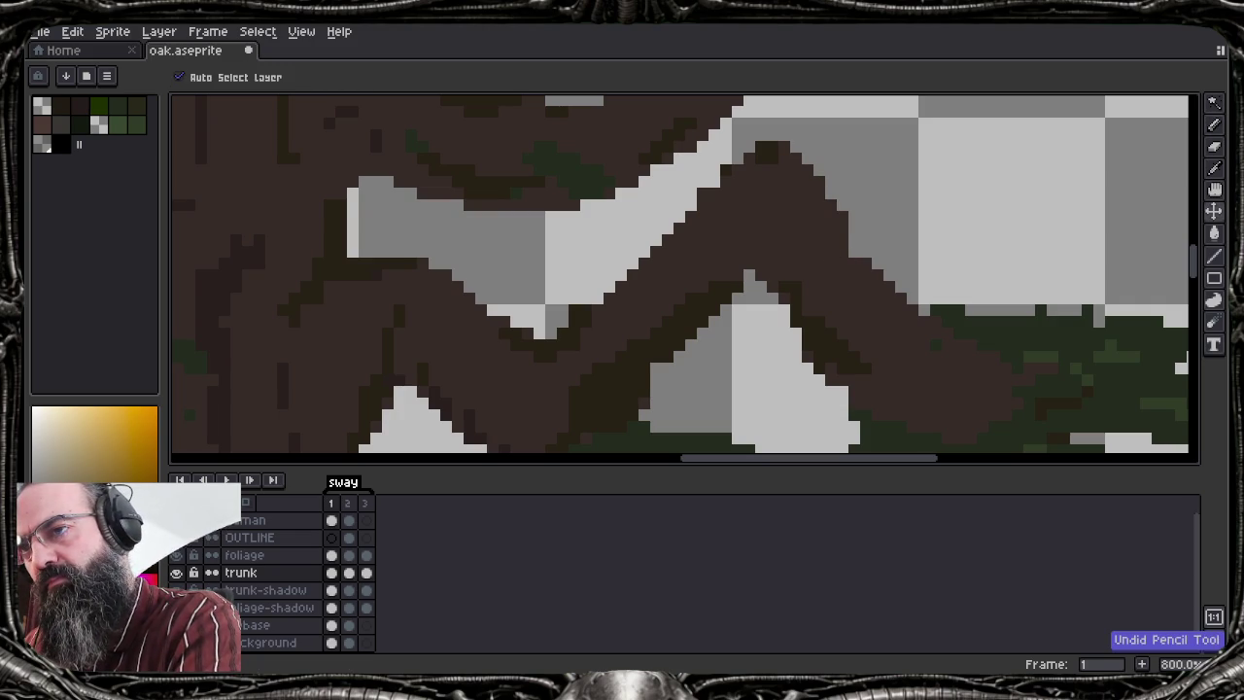
key("ctrl+y")
key("ctrl+y")
key("ctrl+z")
key("ctrl+z")
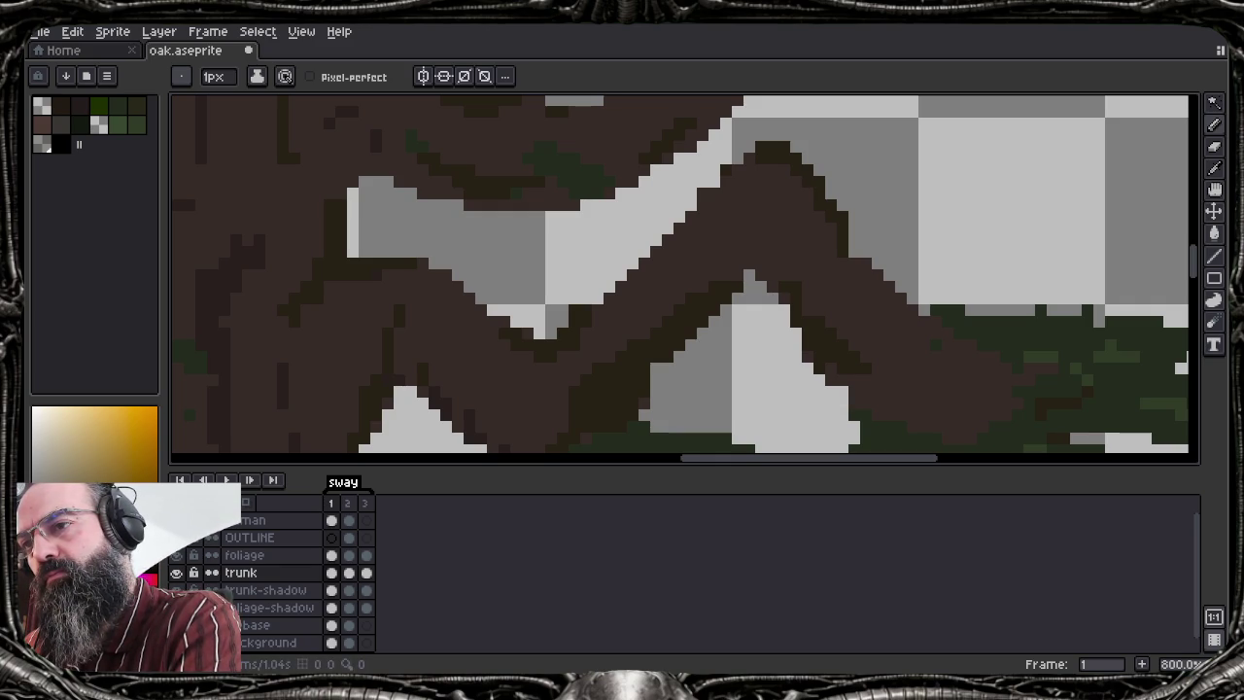
Draw dark diagonal and vertical outlines on the trunk and lines across its lower edge
left_click_drag(748, 216, 686, 301)
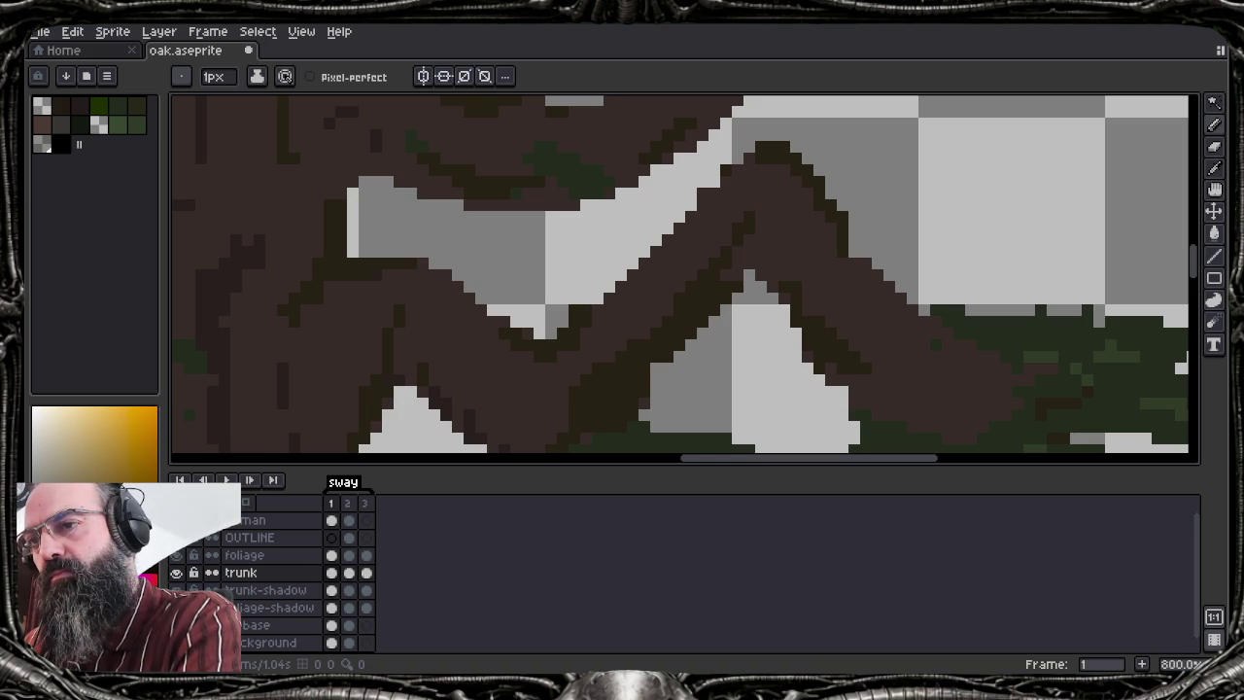
left_click_drag(761, 276, 762, 201)
key("alt+f")
key("Escape")
left_click(897, 383, "alt")
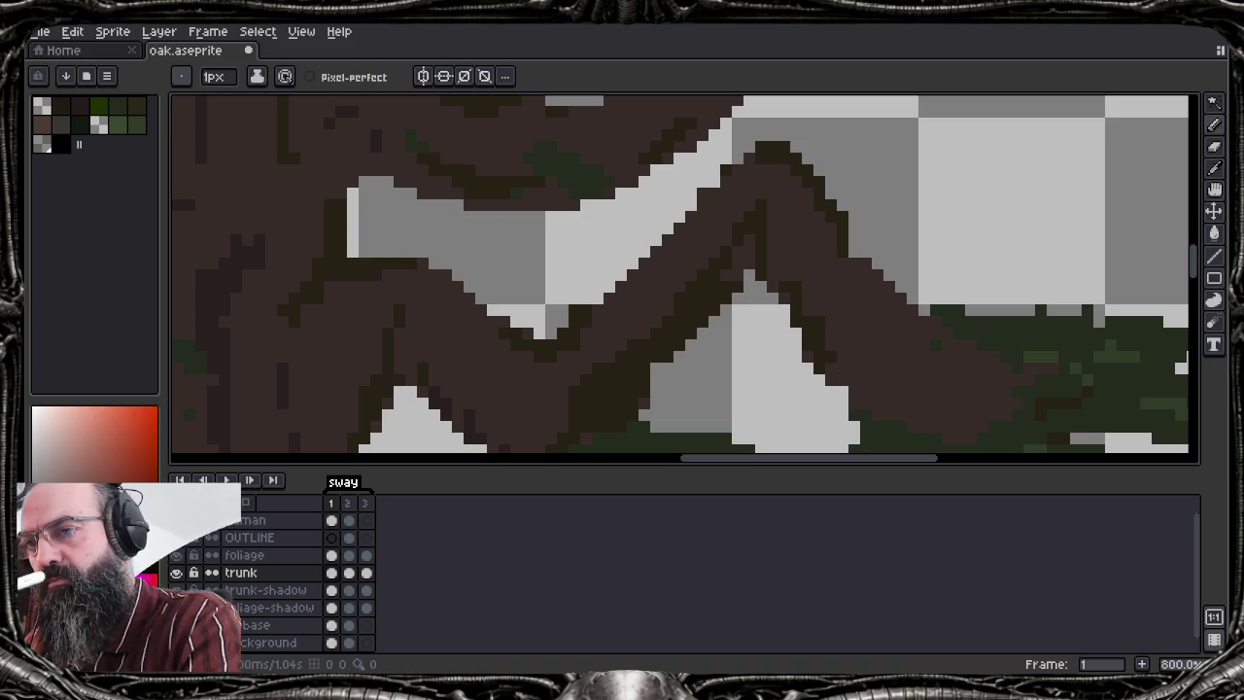
left_click(897, 383, "alt")
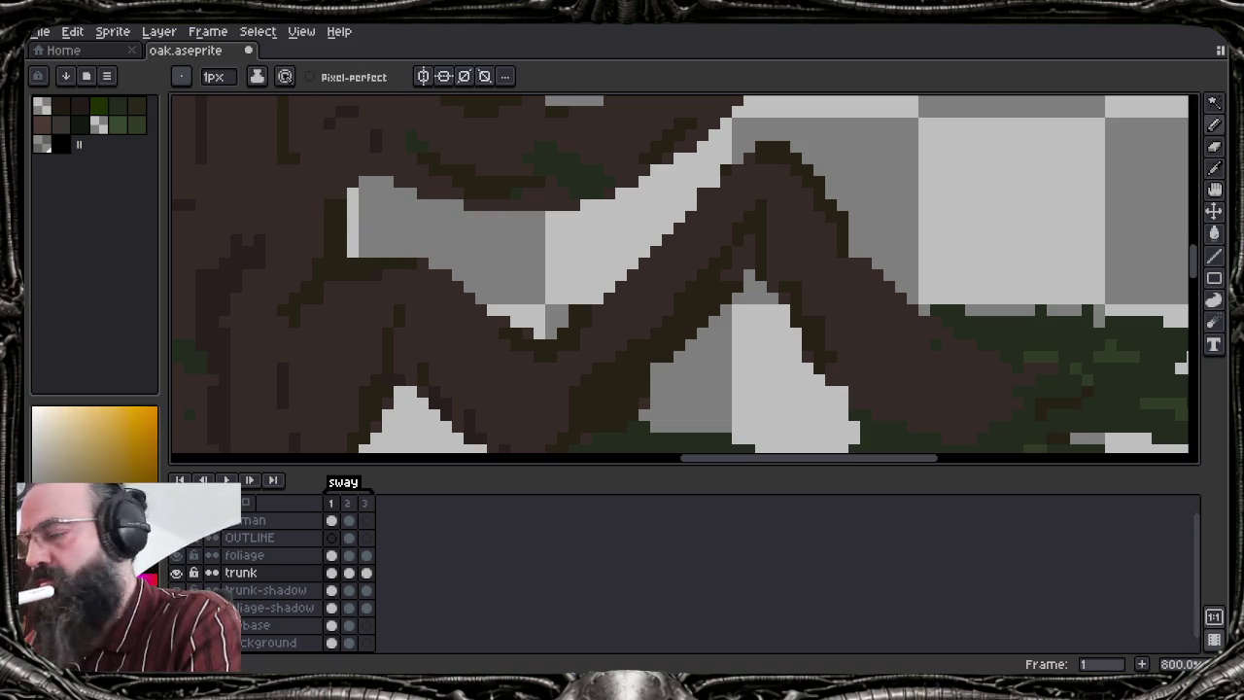
left_click_drag(874, 385, 951, 372)
left_click_drag(920, 332, 993, 393)
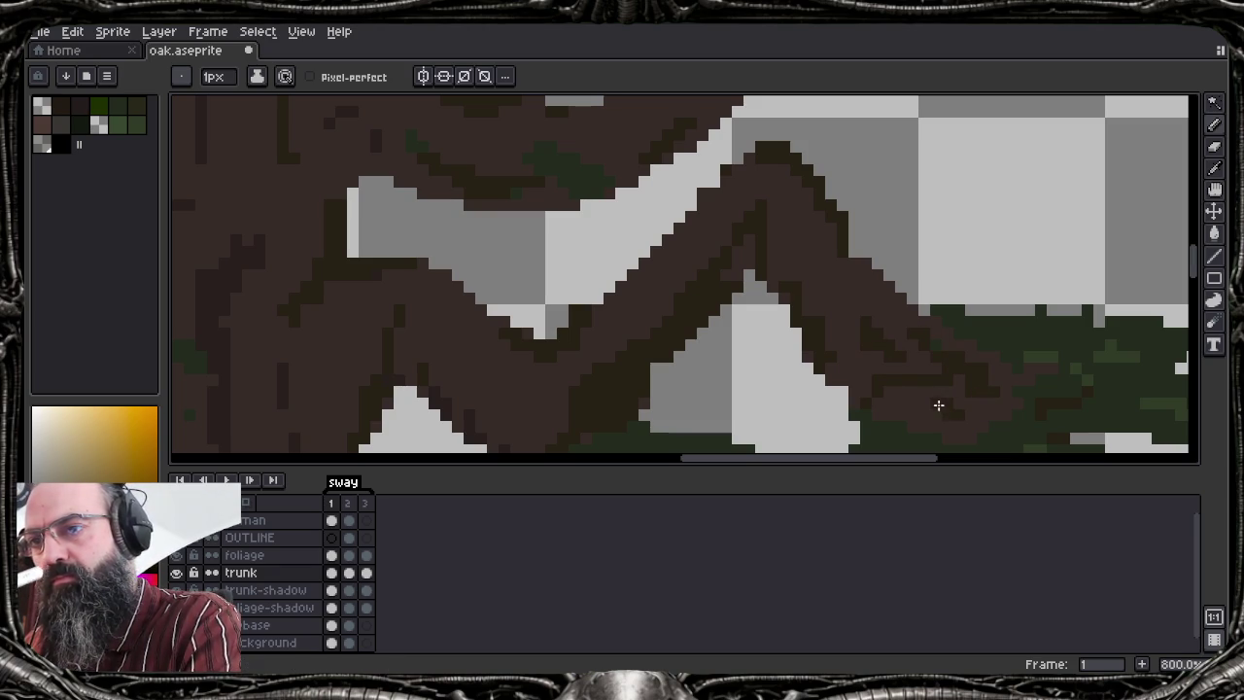
scroll(630, 301, "down", 2)
scroll(629, 301, "down", 2)
scroll(630, 302, "down", 1)
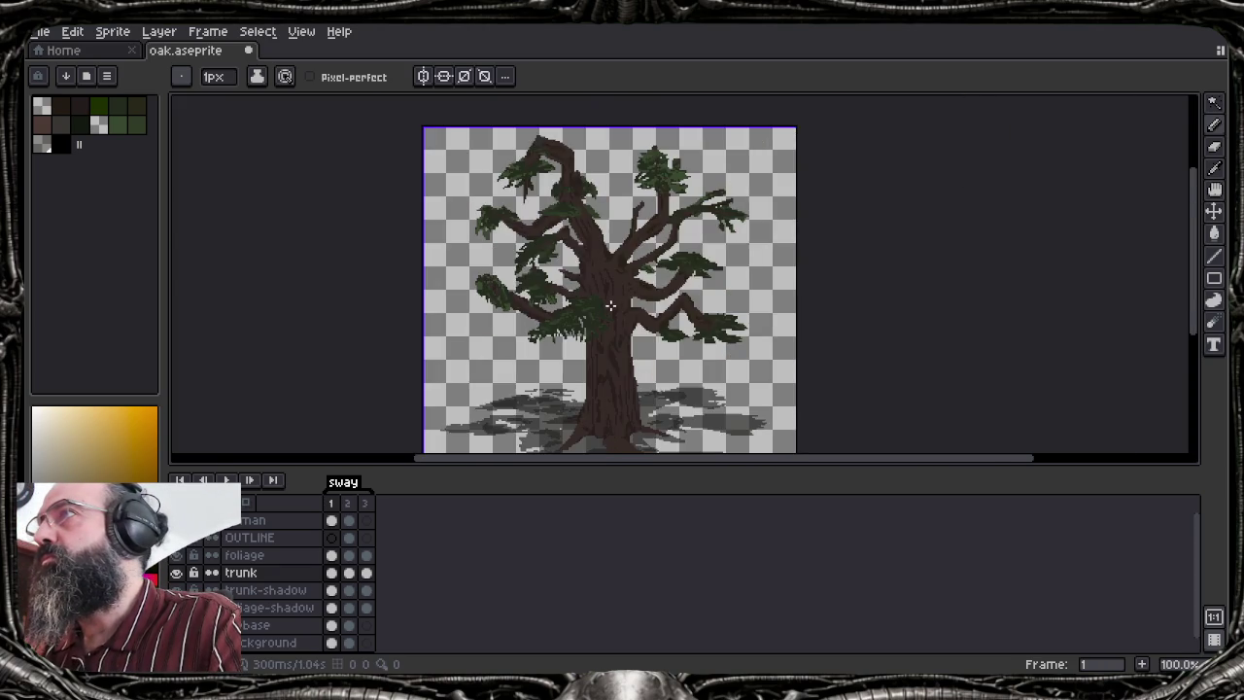
Select the black swatch, eyedrop the brown branch colour and view it as HSV
scroll(609, 301, "up", 1)
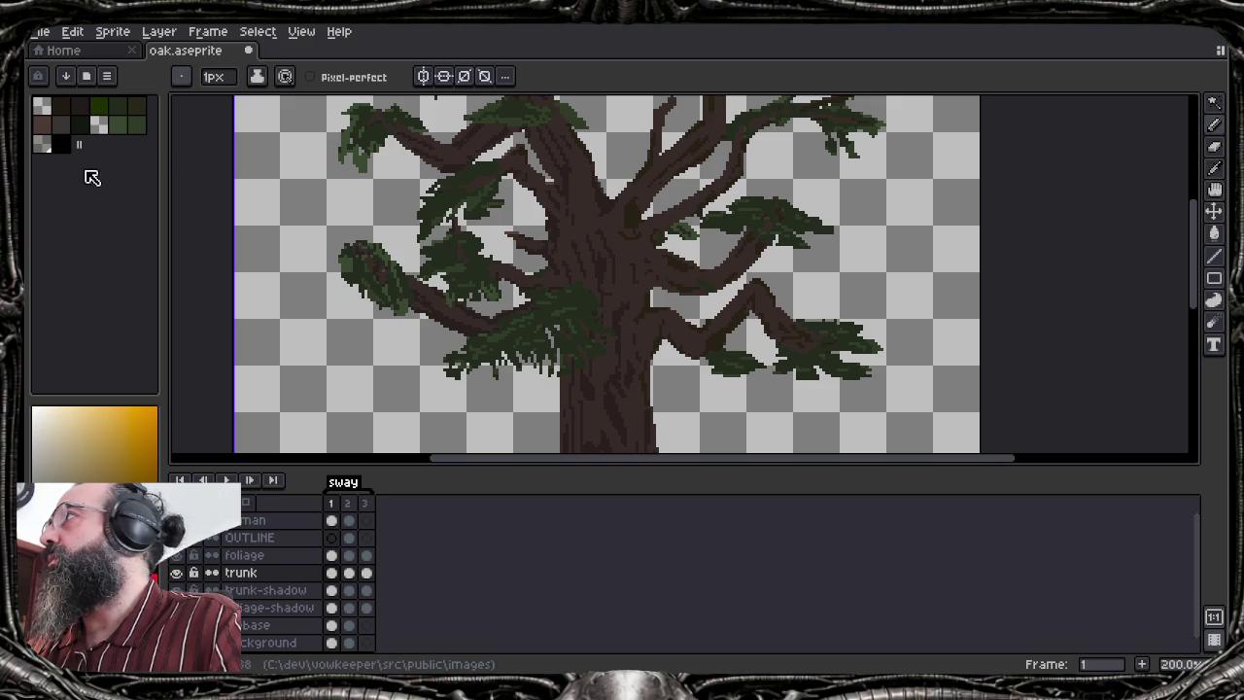
left_click(79, 144)
left_click(38, 76)
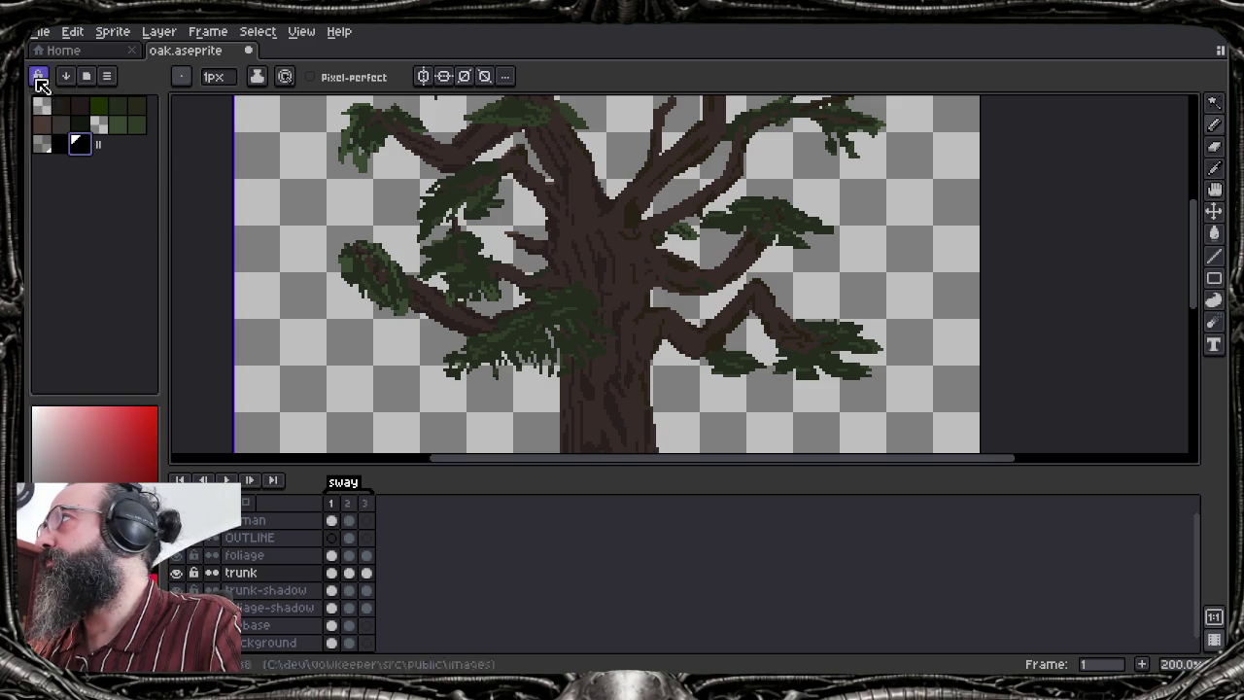
key("i")
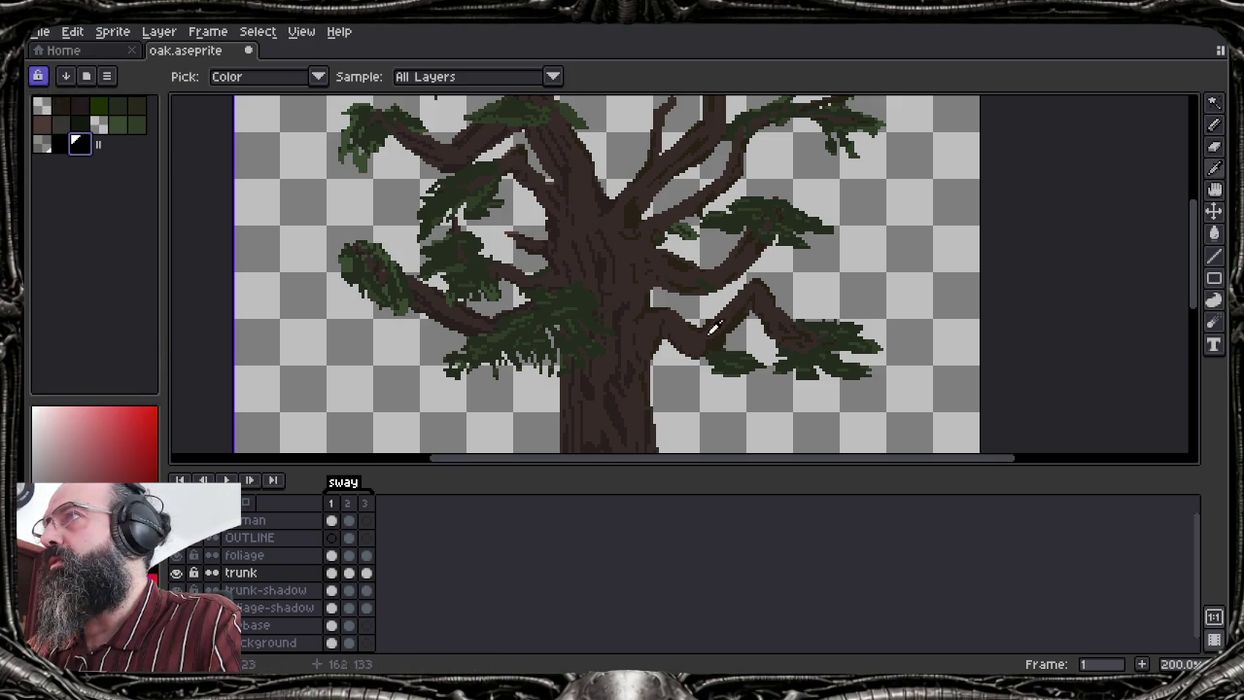
left_click(712, 336)
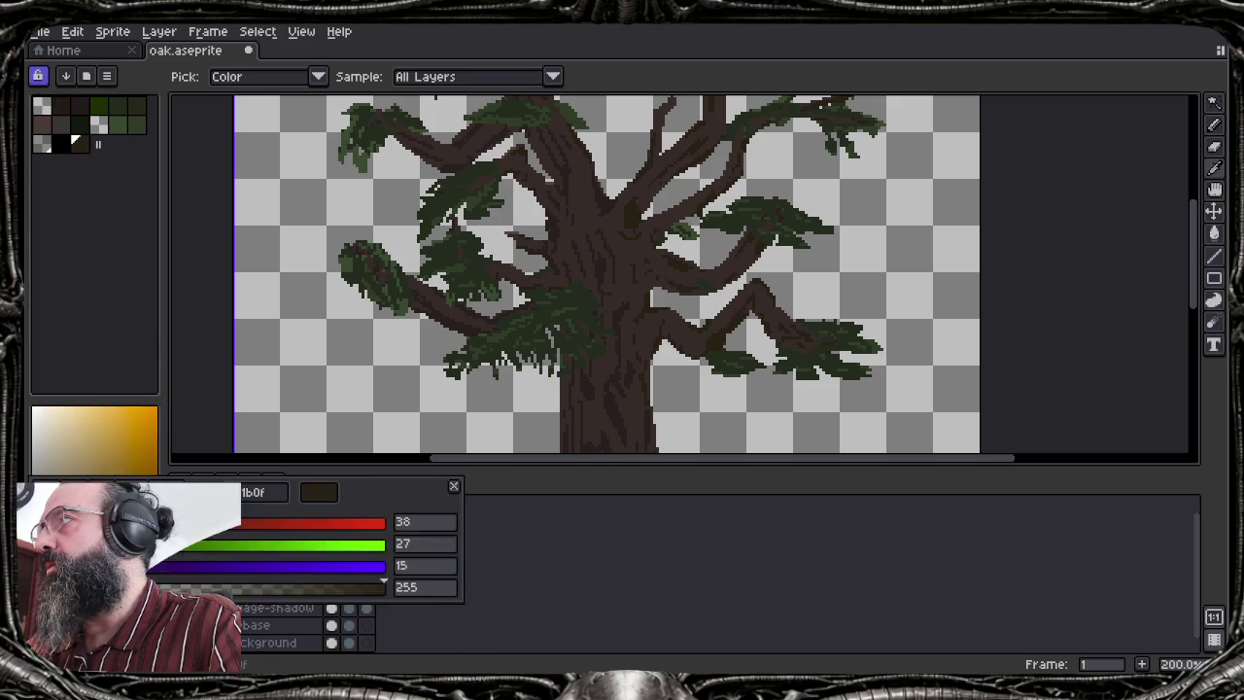
key("b")
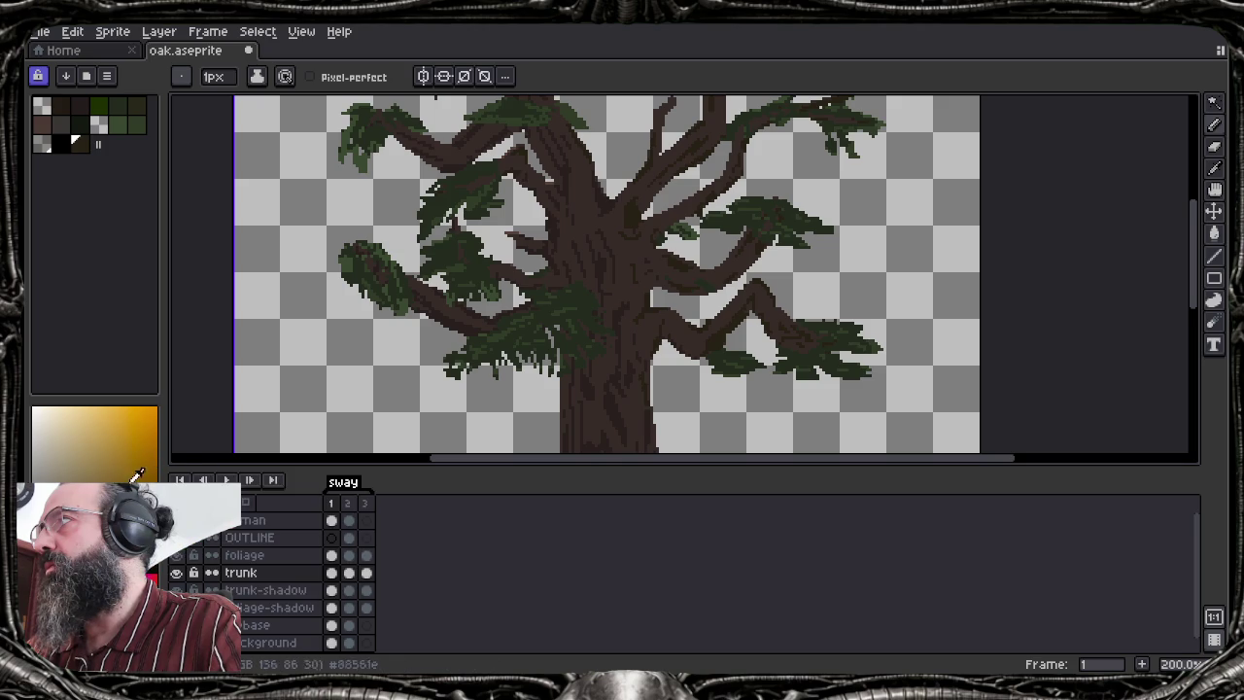
left_click(199, 491)
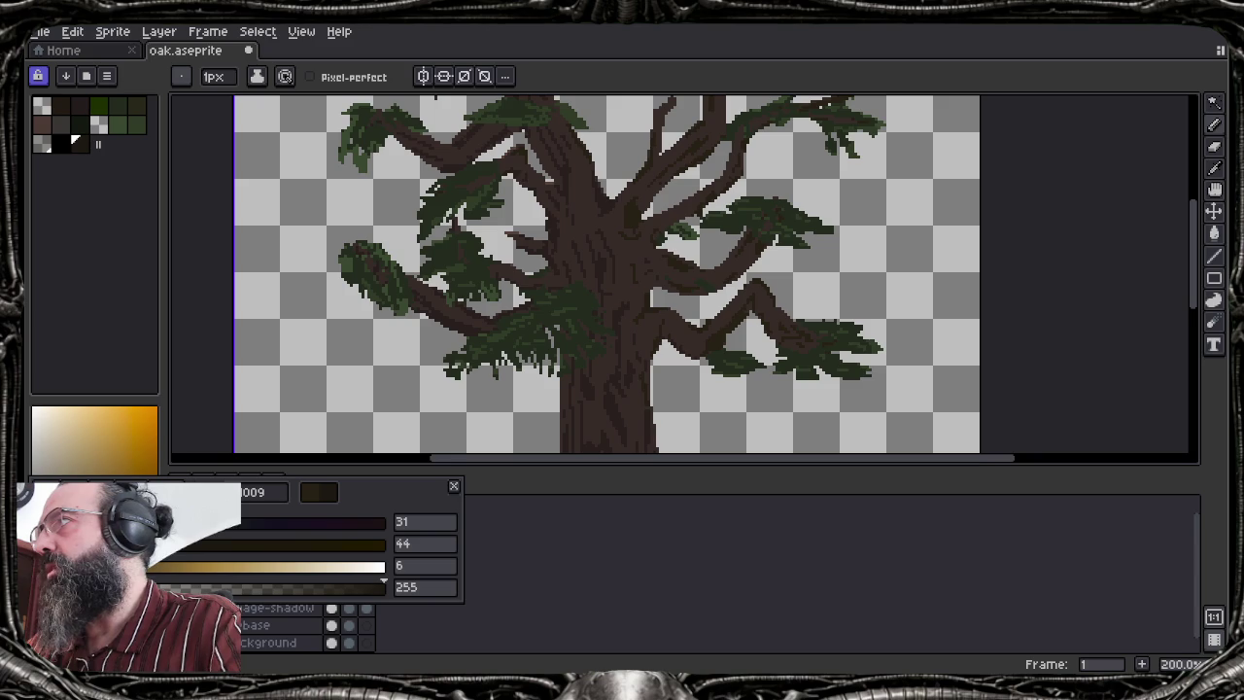
key("Escape")
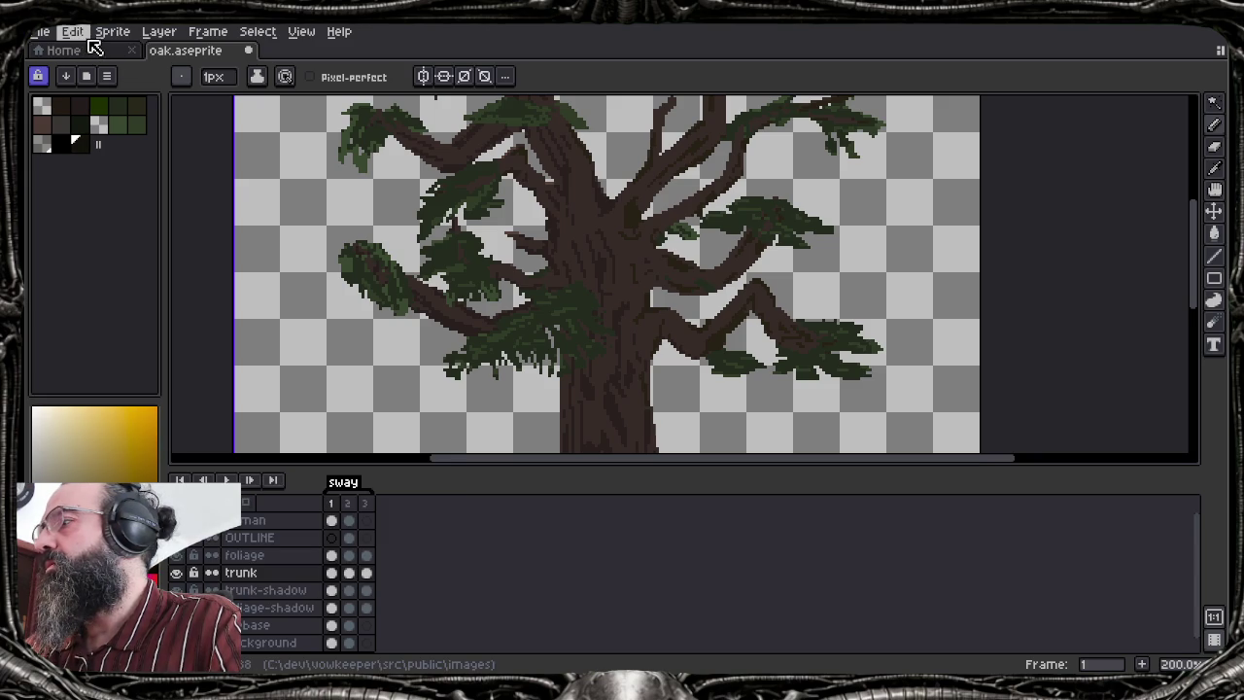
Apply the Outline effect to the trunk layer
key("shift+o")
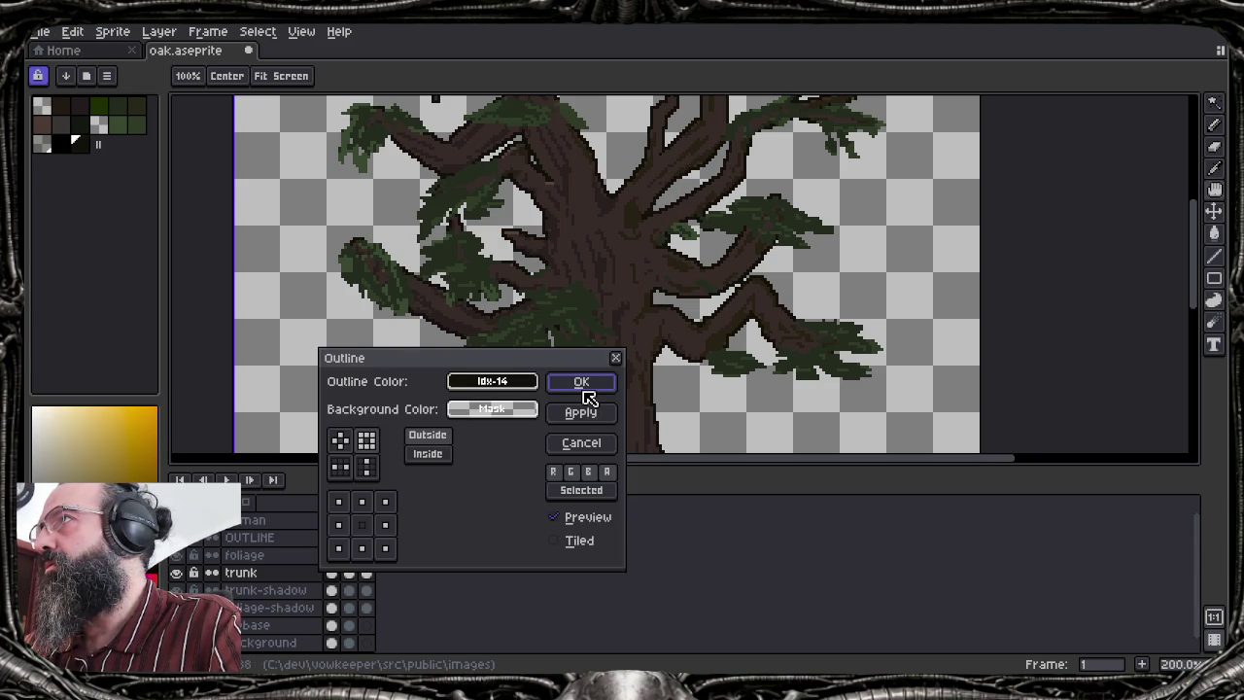
left_click(582, 382)
scroll(515, 292, "down", 1)
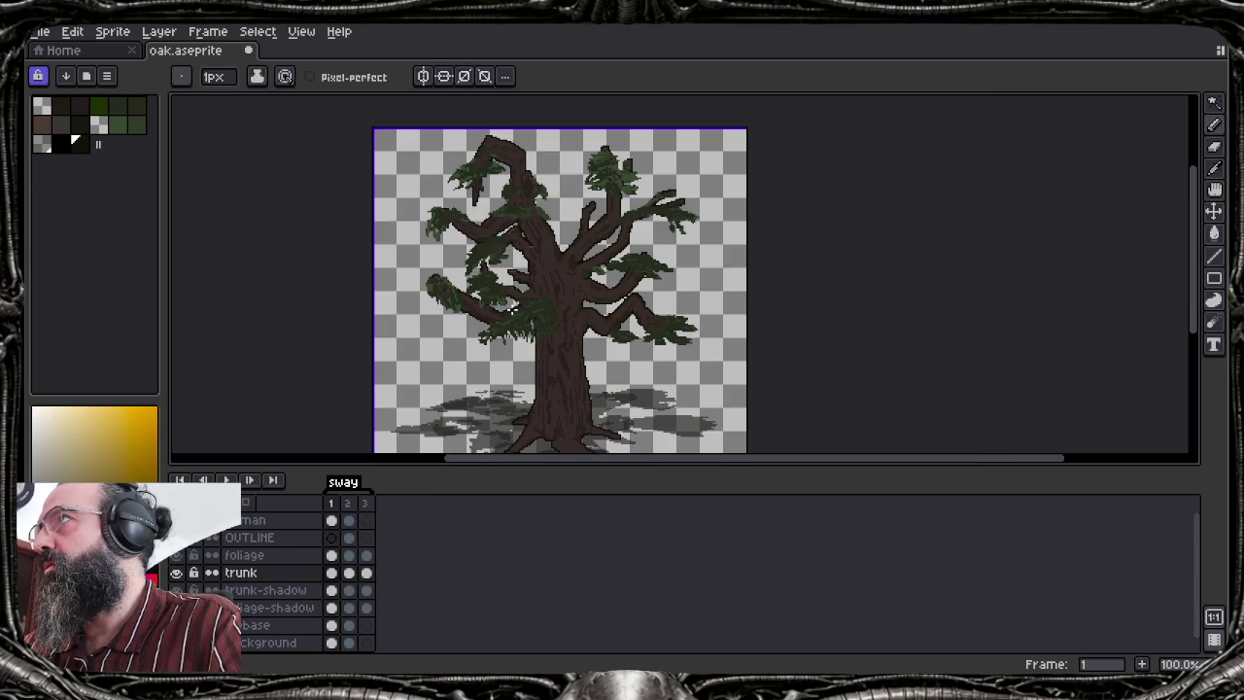
left_click(251, 555)
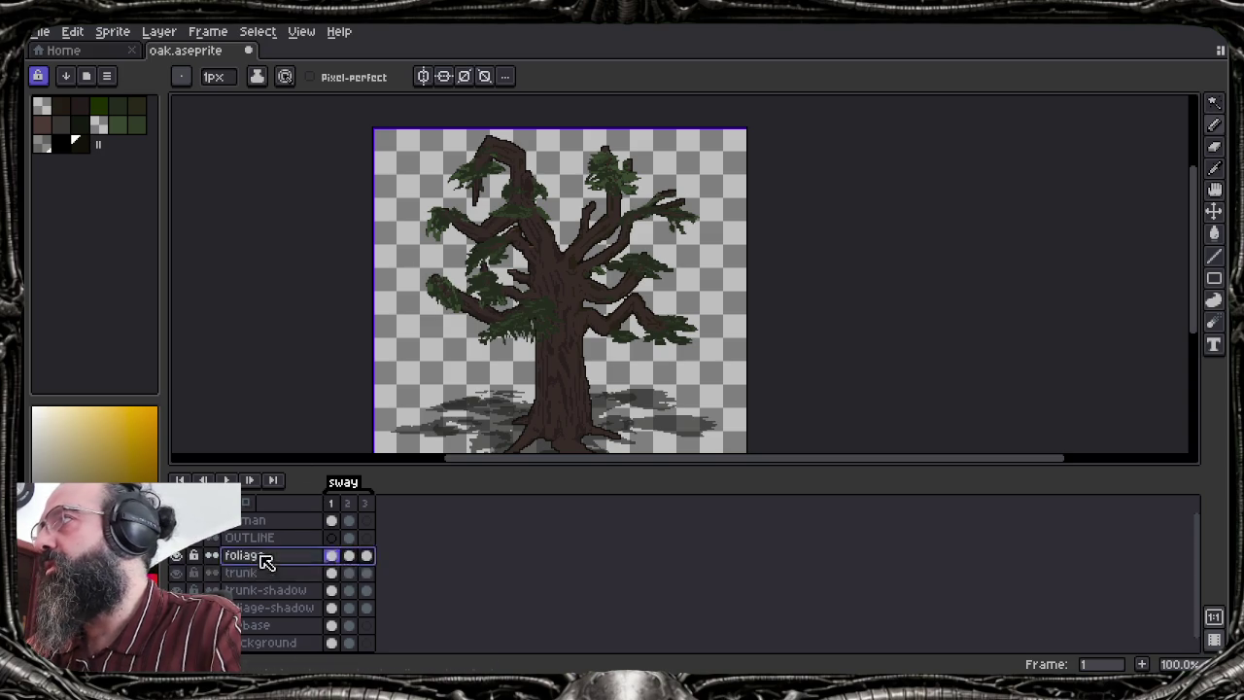
Preview a green outline on the foliage layer, then cancel it
left_click(97, 111)
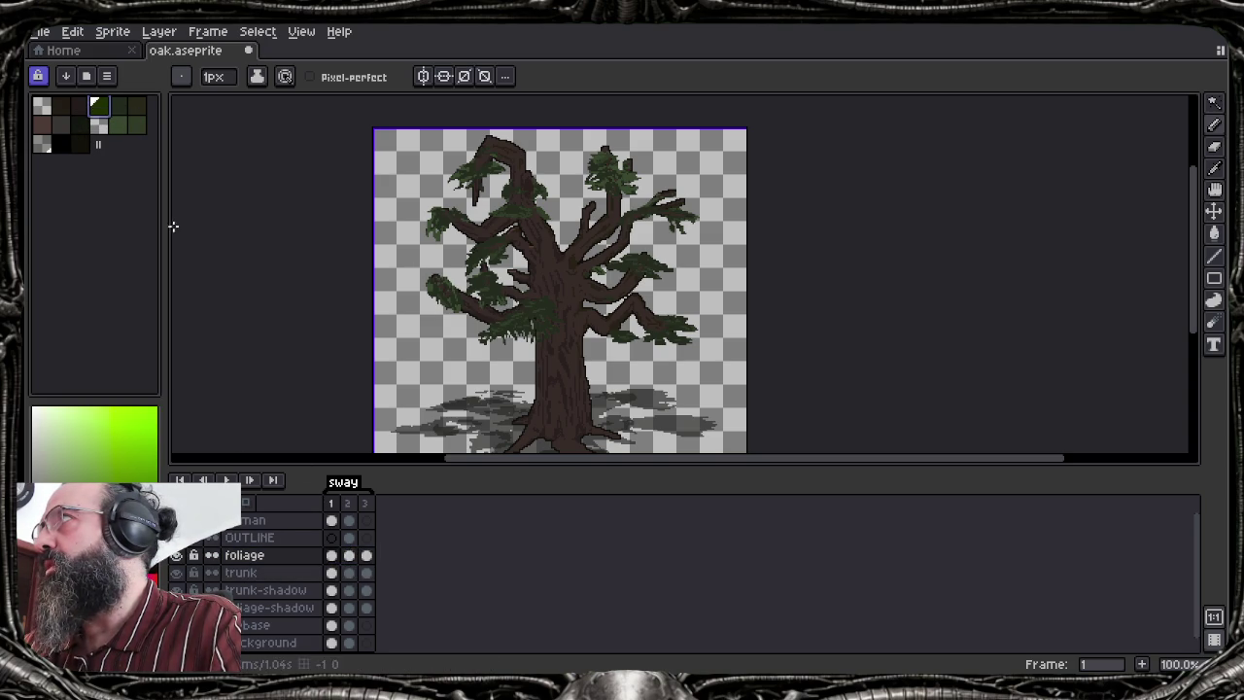
key("shift+o")
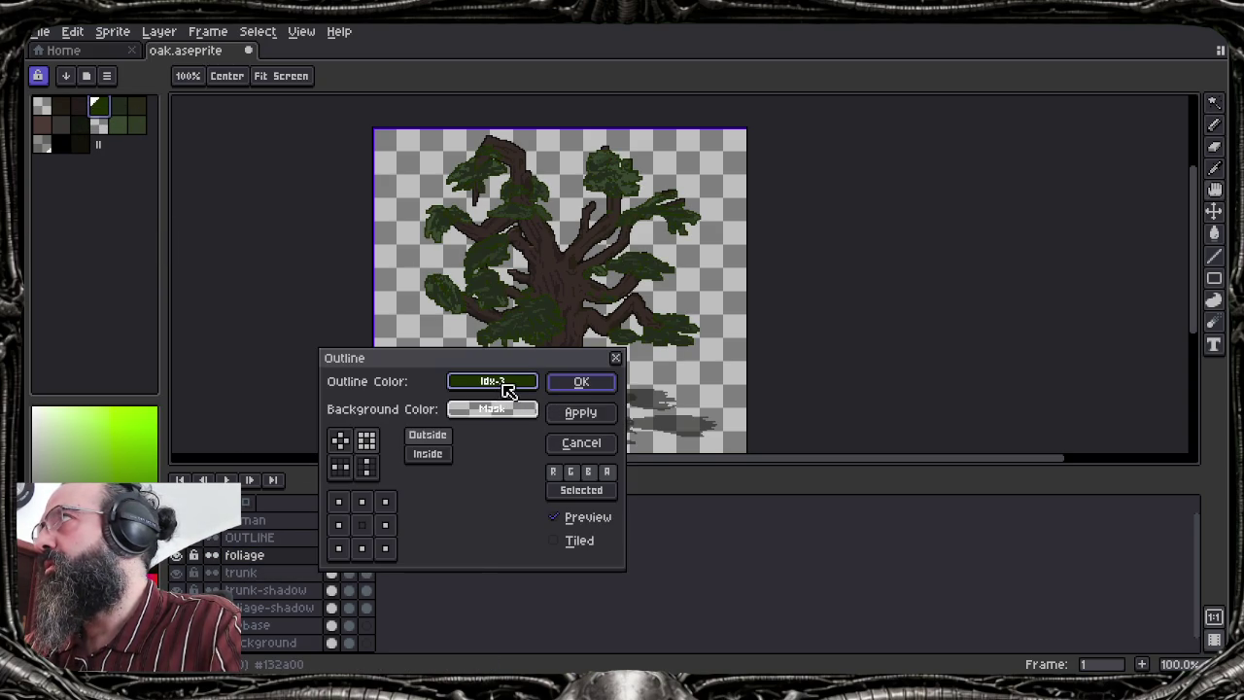
key("Escape")
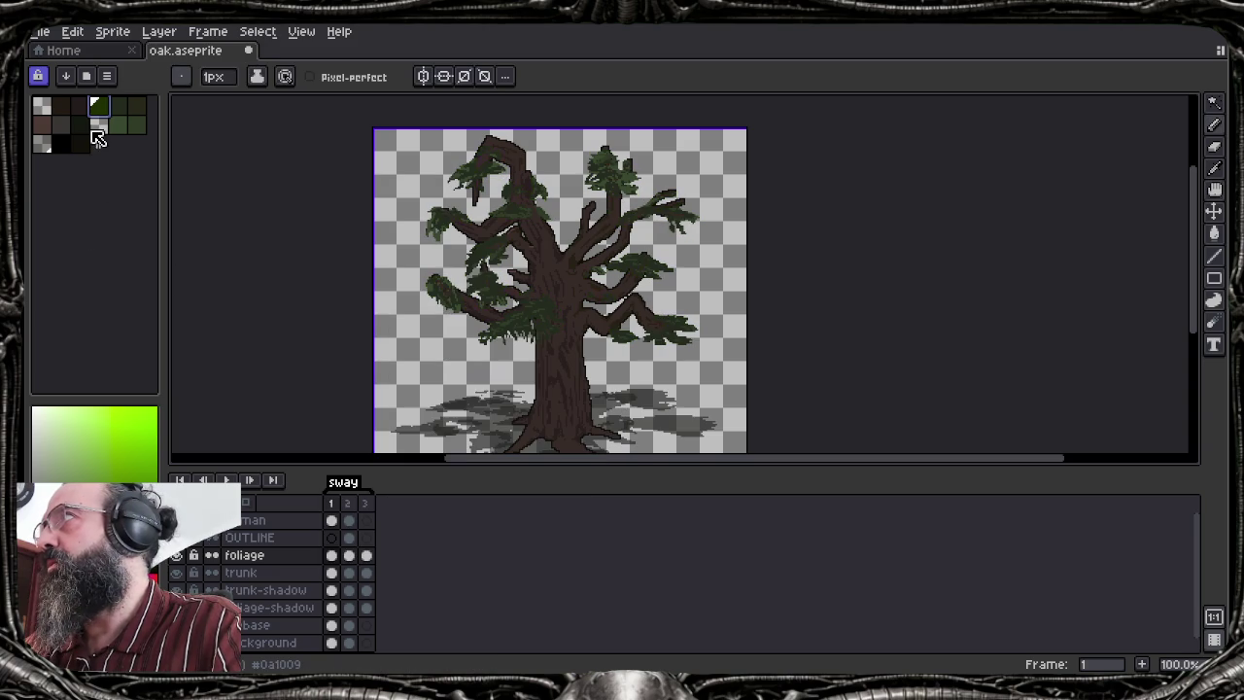
Outline the foliage leaf clumps with a darker palette colour
left_click(81, 130)
key("shift+o")
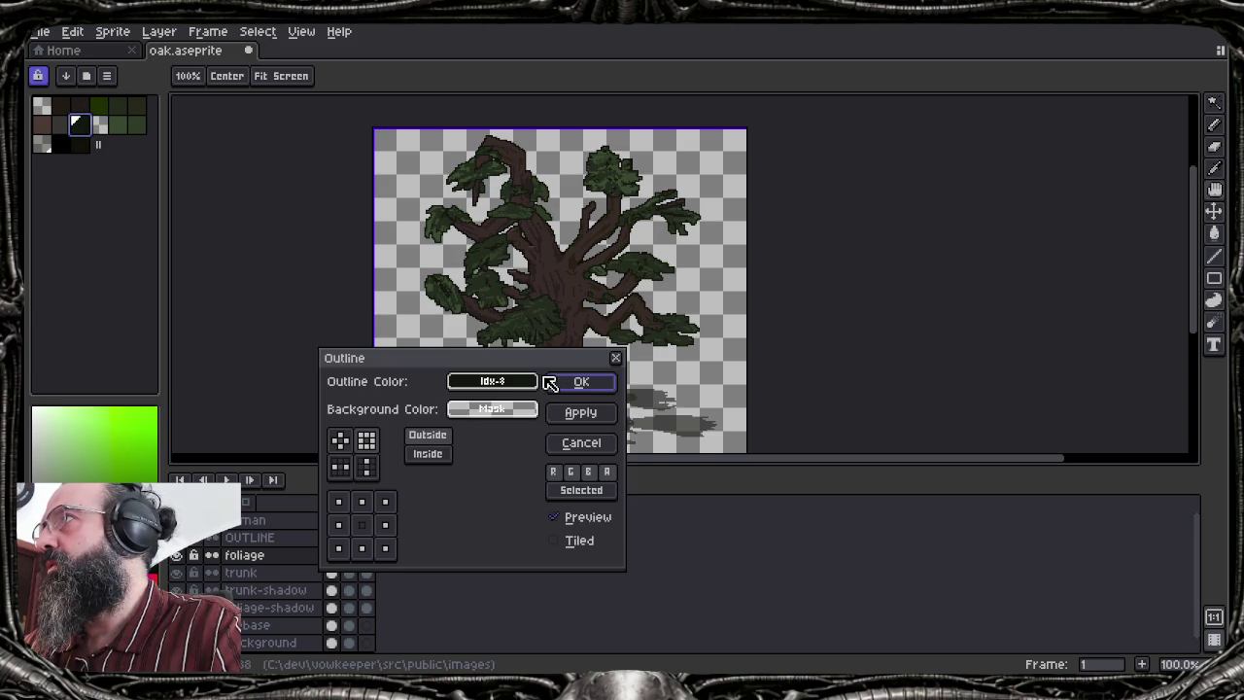
left_click(554, 380)
scroll(581, 307, "down", 2)
scroll(580, 292, "right", 2)
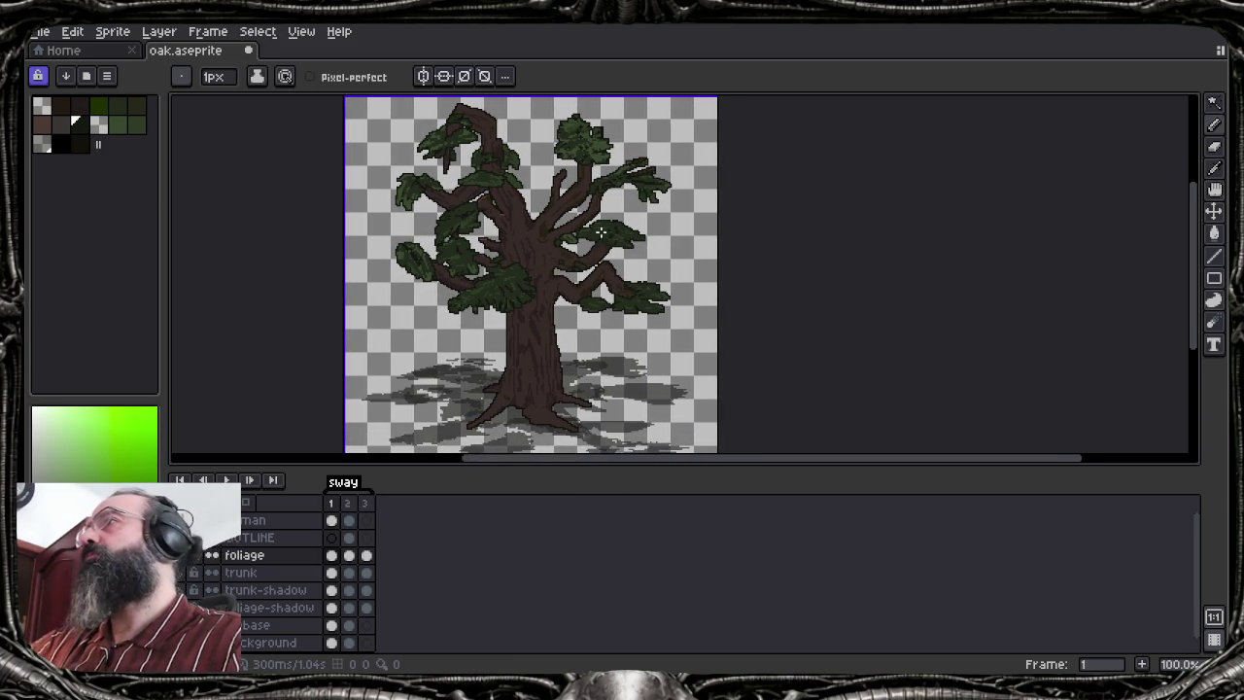
scroll(598, 229, "up", 1)
scroll(598, 230, "down", 1)
scroll(584, 239, "up", 1)
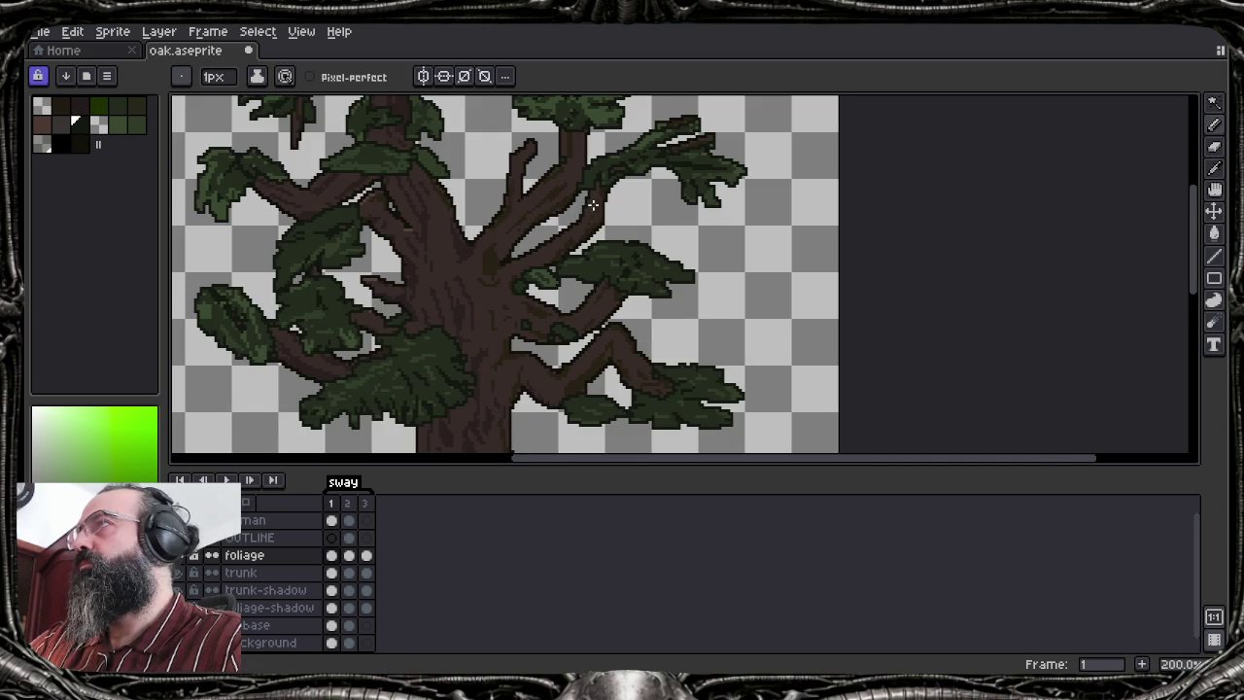
scroll(573, 206, "up", 1)
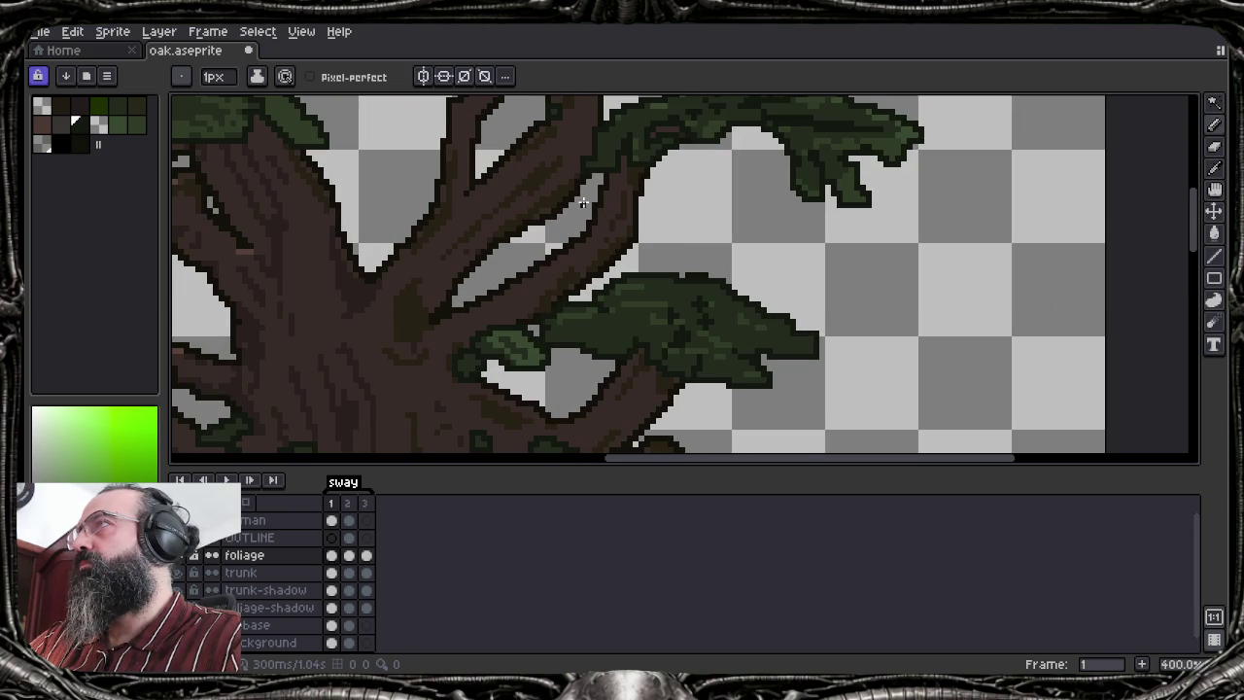
scroll(584, 202, "down", 2)
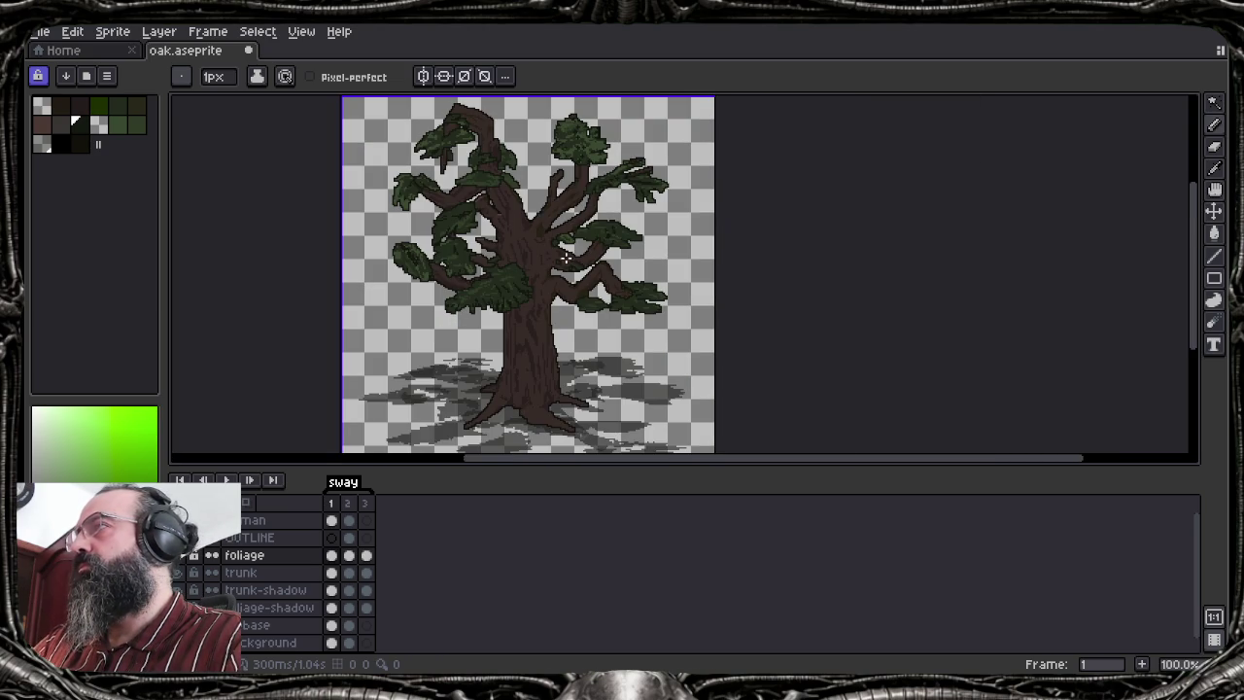
scroll(471, 268, "up", 4)
scroll(464, 268, "down", 1)
scroll(460, 266, "down", 1)
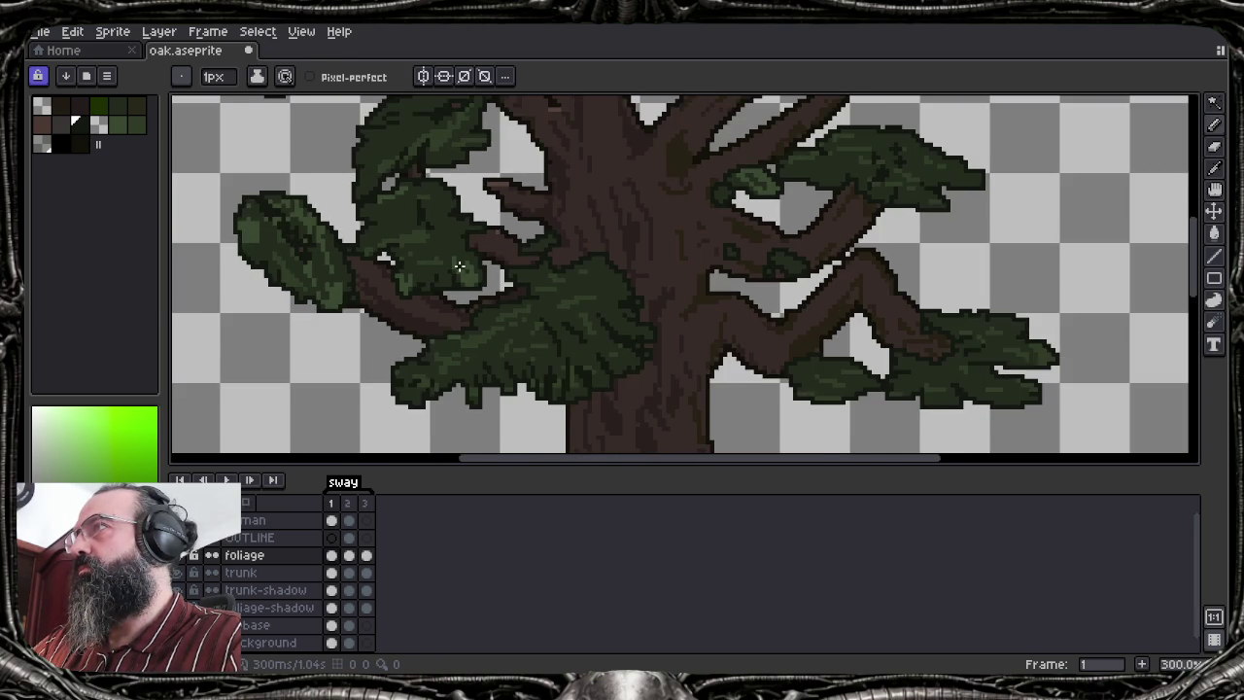
scroll(460, 267, "down", 1)
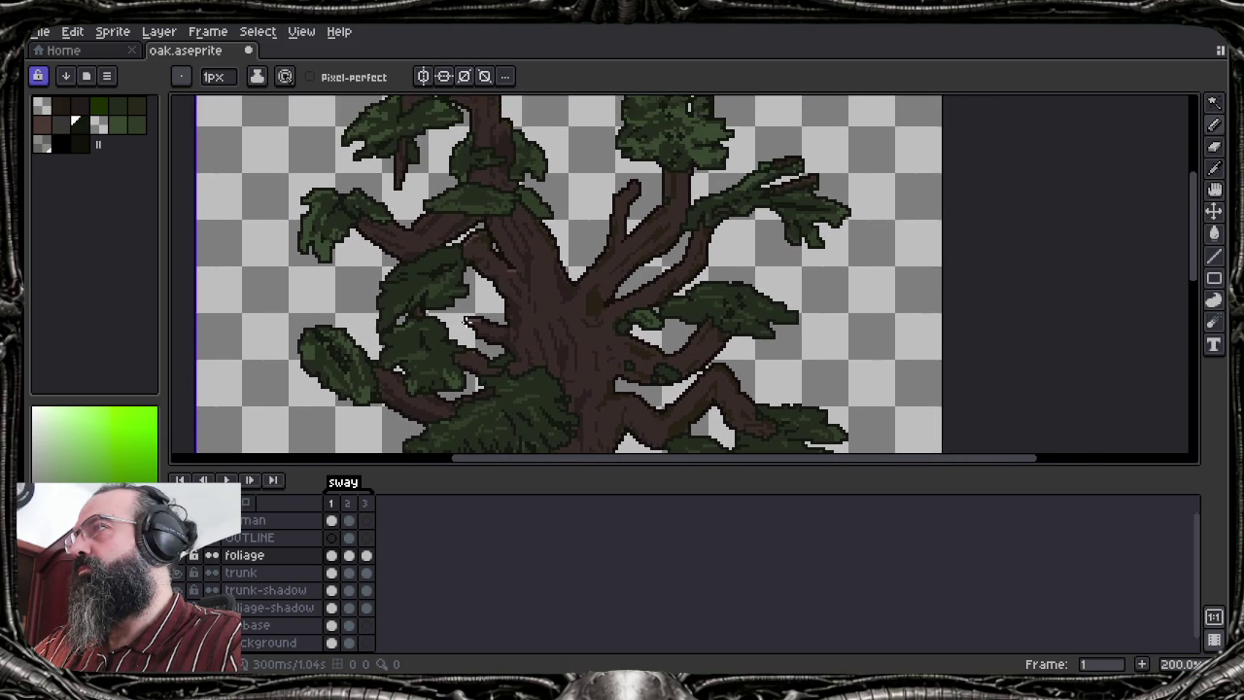
scroll(466, 323, "down", 1)
scroll(471, 322, "up", 1)
scroll(470, 322, "down", 1)
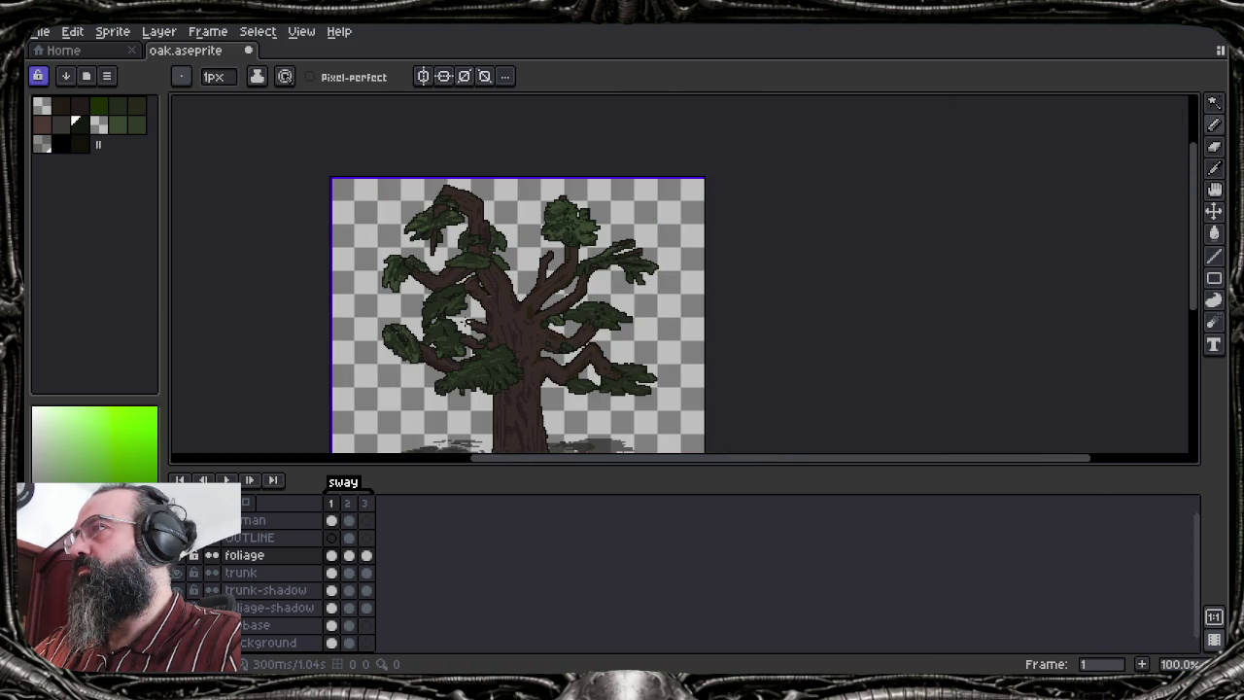
mouse_move(471, 343)
left_mouse_down()
mouse_move(520, 254)
mouse_move(627, 279)
left_mouse_up()
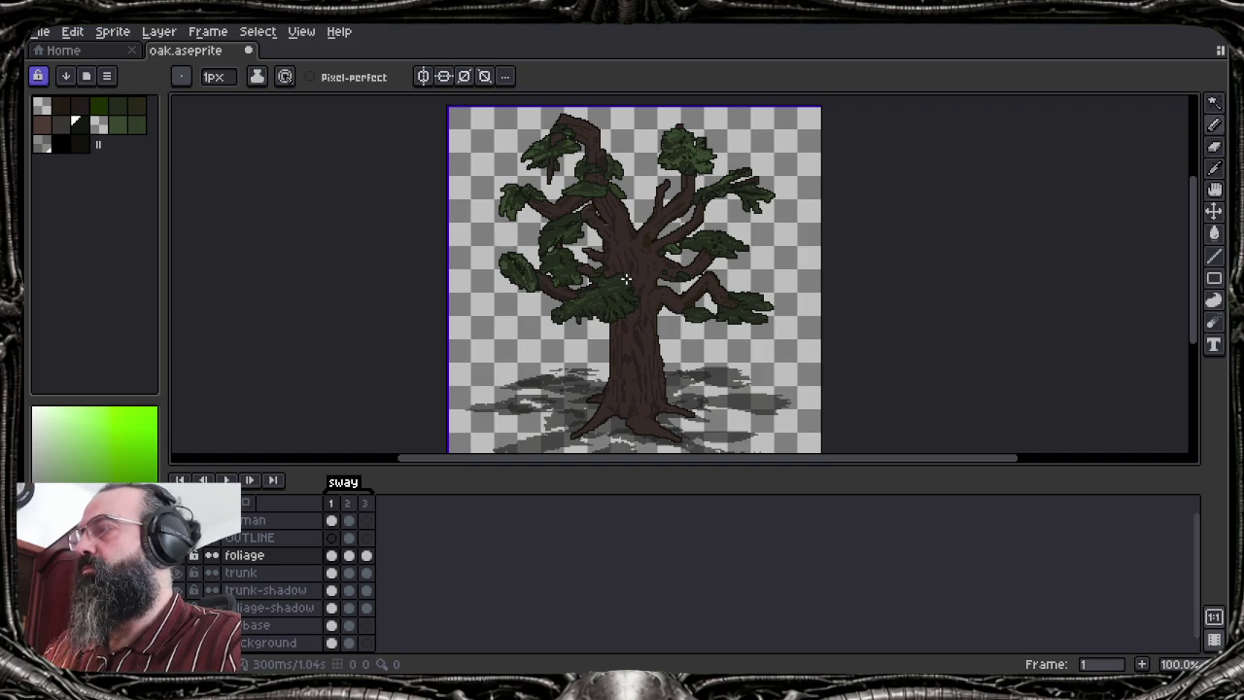
key("Tab")
Undo both outlines, then redo the dark outline around the leaves to compare
left_click_drag(629, 289, 653, 322)
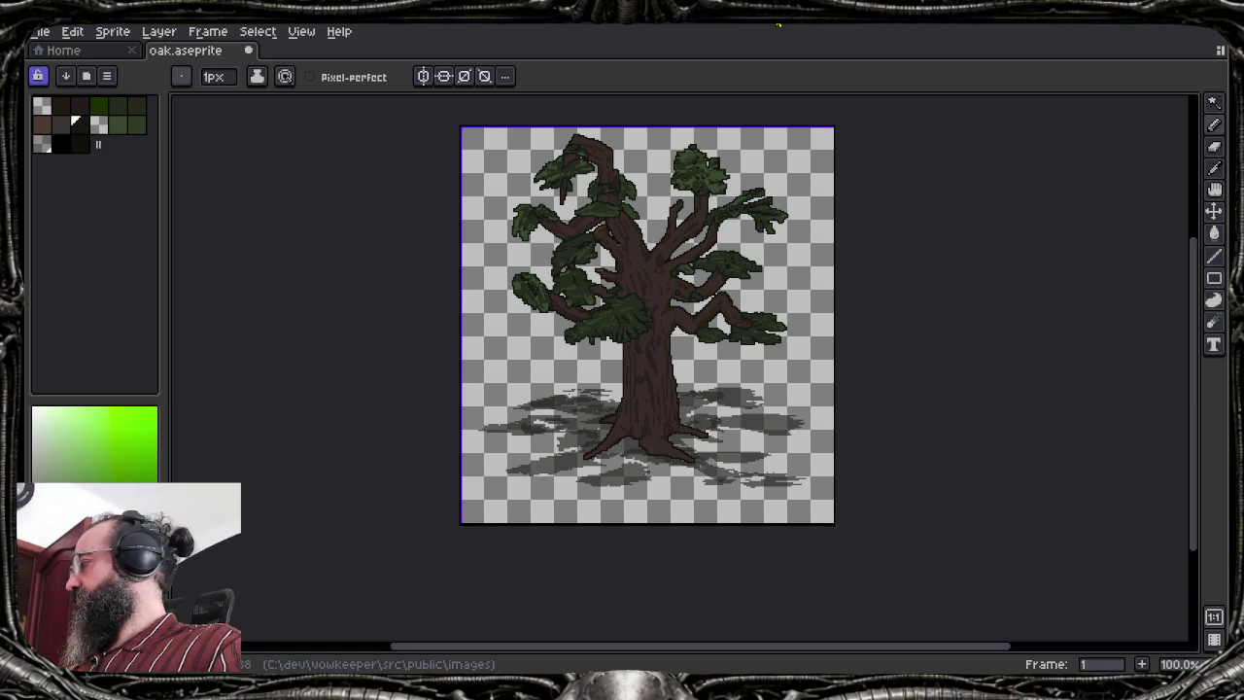
key("ctrl+z")
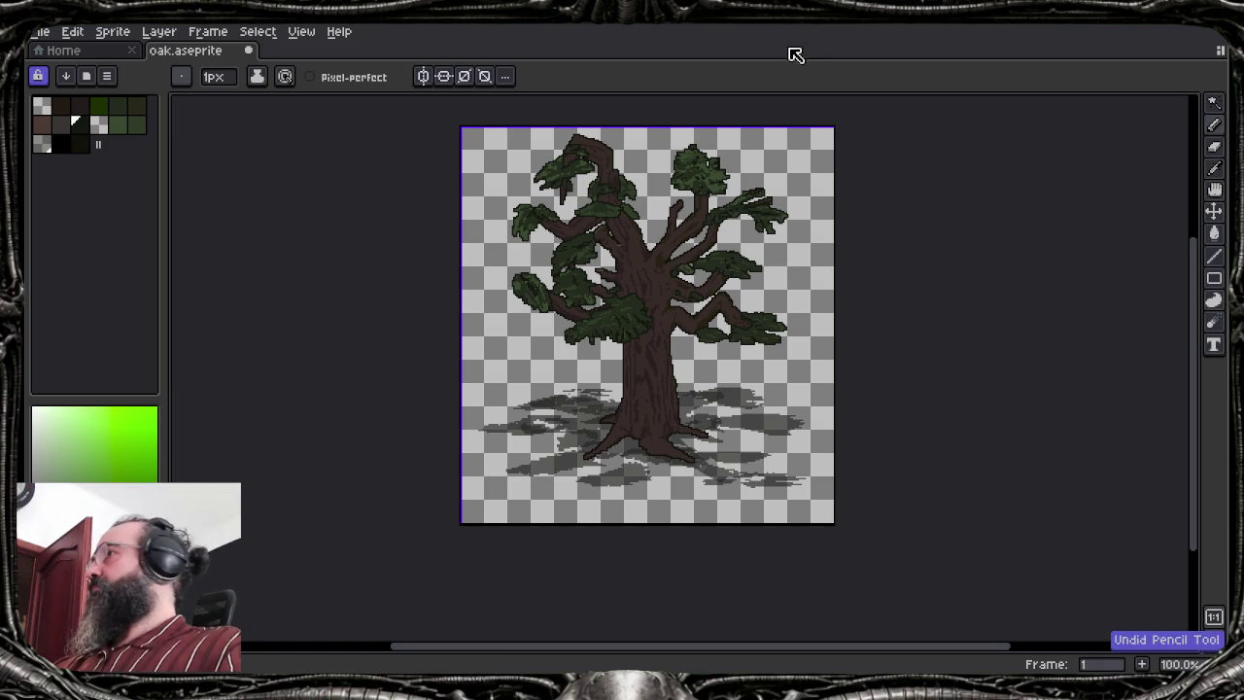
key("ctrl+z")
key("ctrl+y")
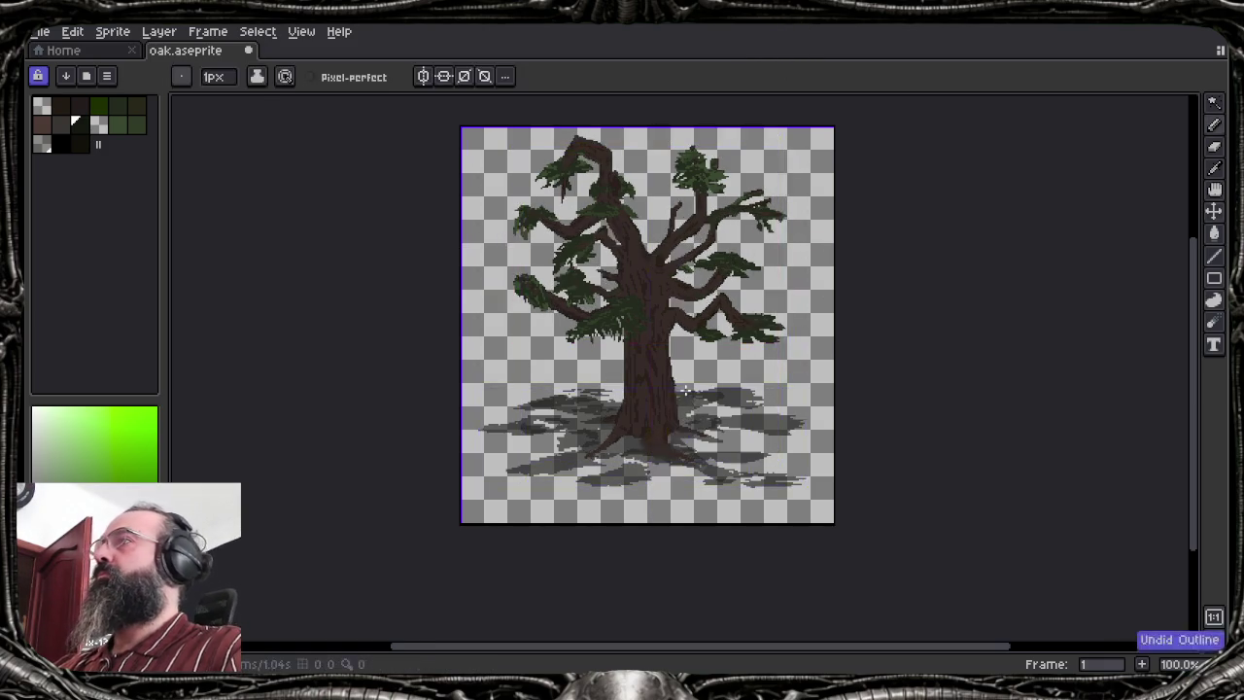
Save oak.aseprite and show the layers and frames timeline again
key("ctrl+s")
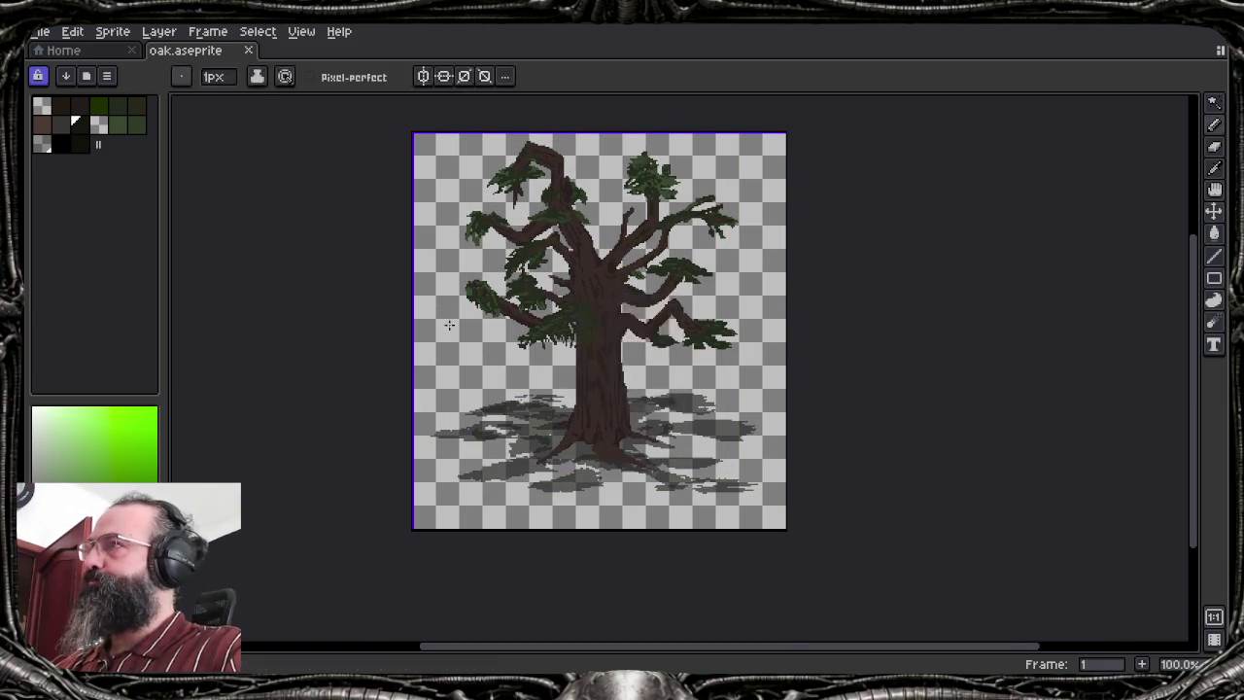
scroll(627, 338, "up", 1)
scroll(616, 343, "down", 1)
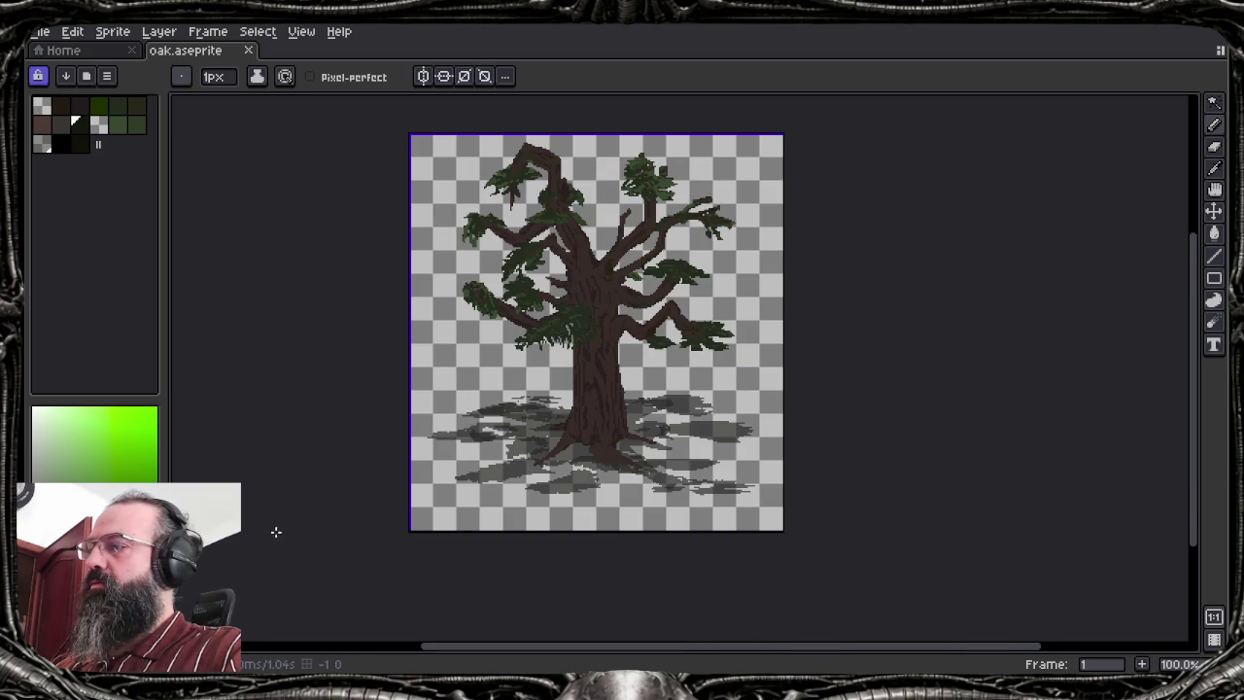
key("Tab")
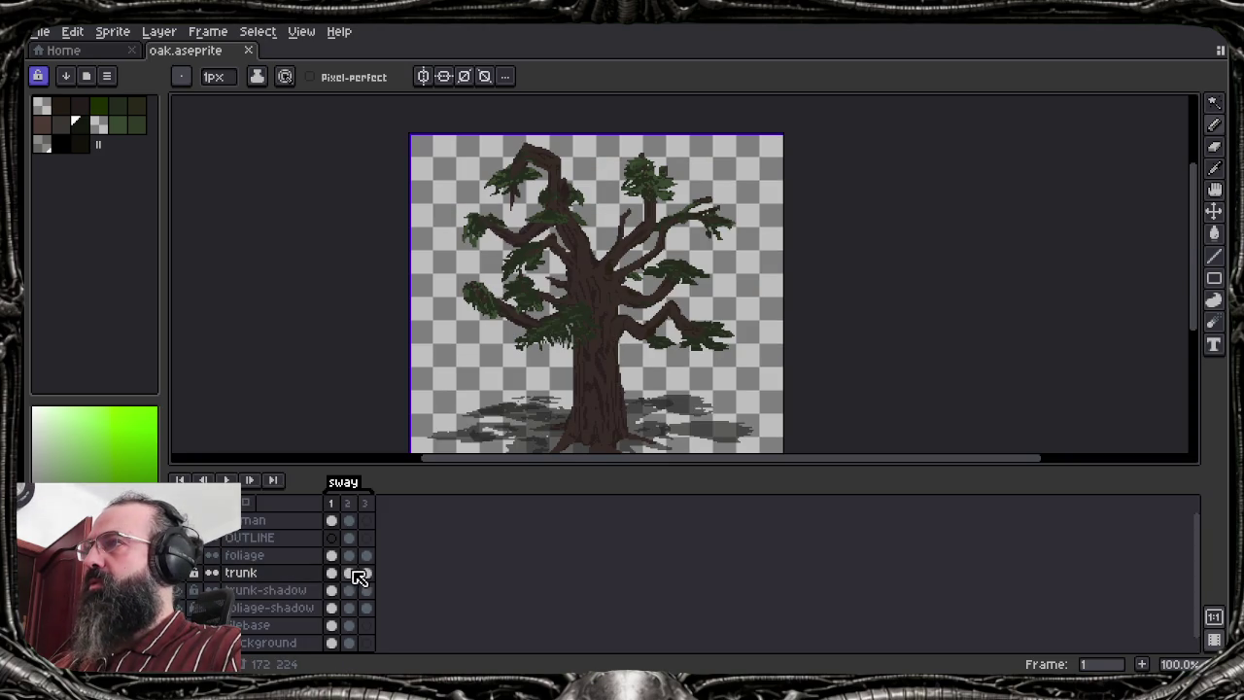
left_click(349, 573)
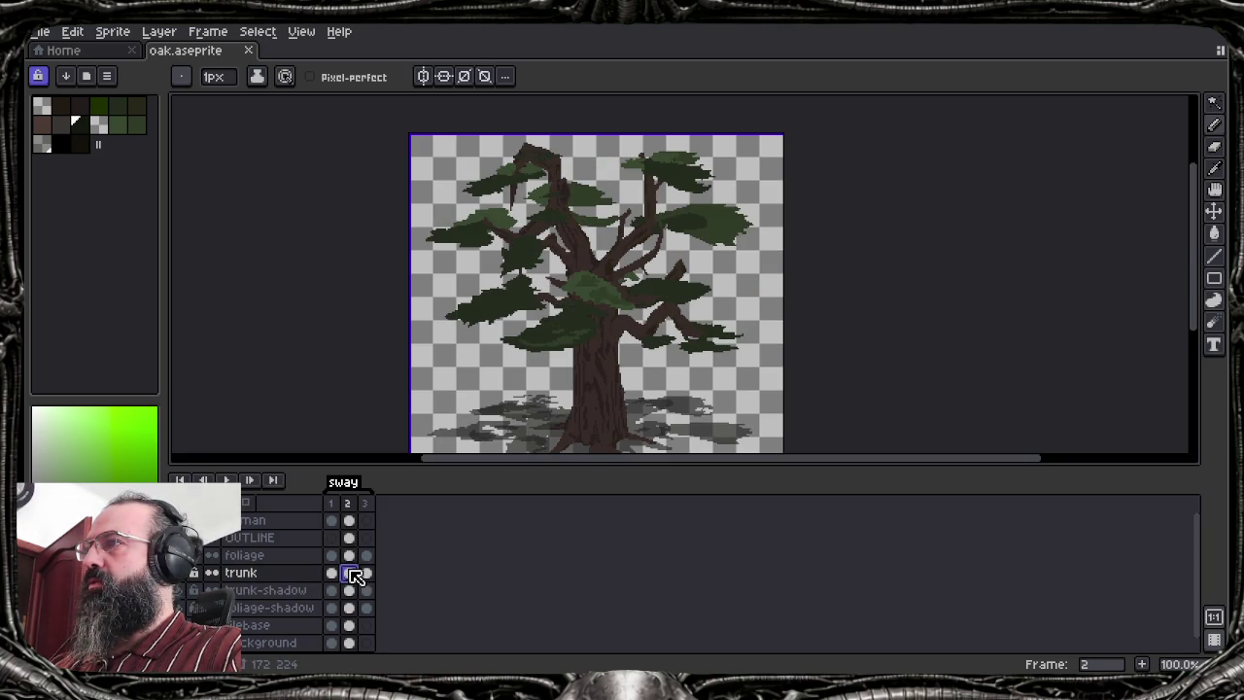
left_click(331, 576)
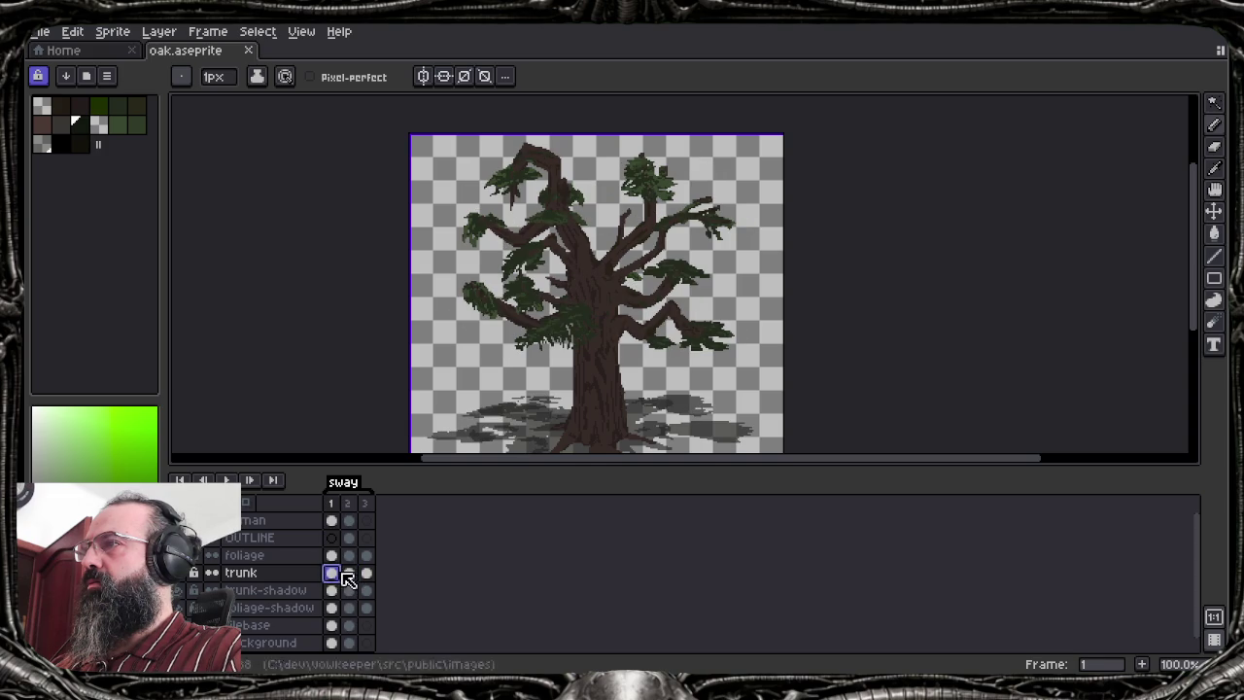
key("Return")
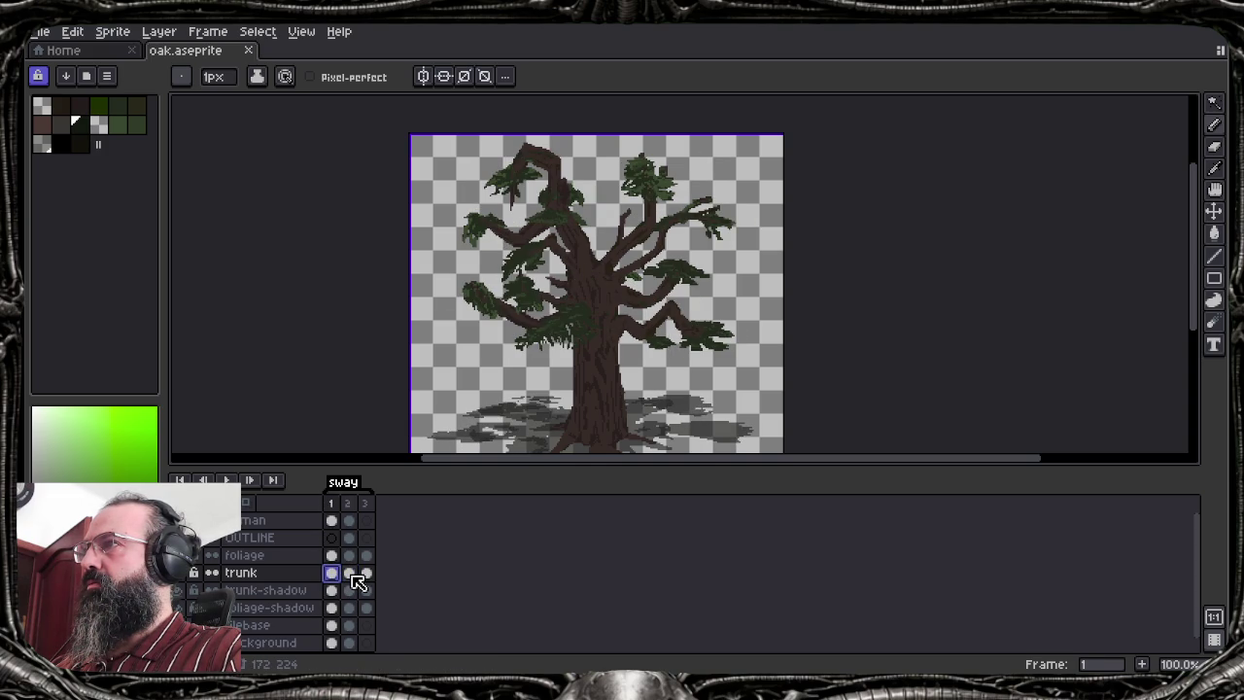
left_click(354, 574)
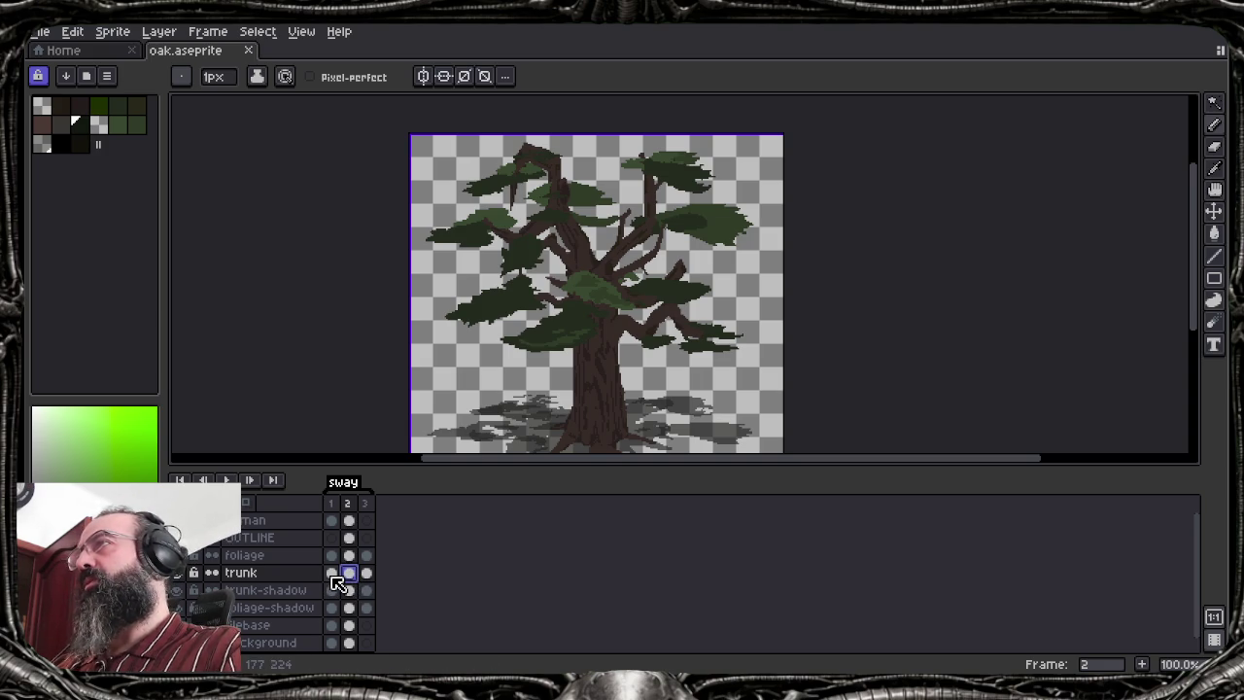
right_click(333, 572)
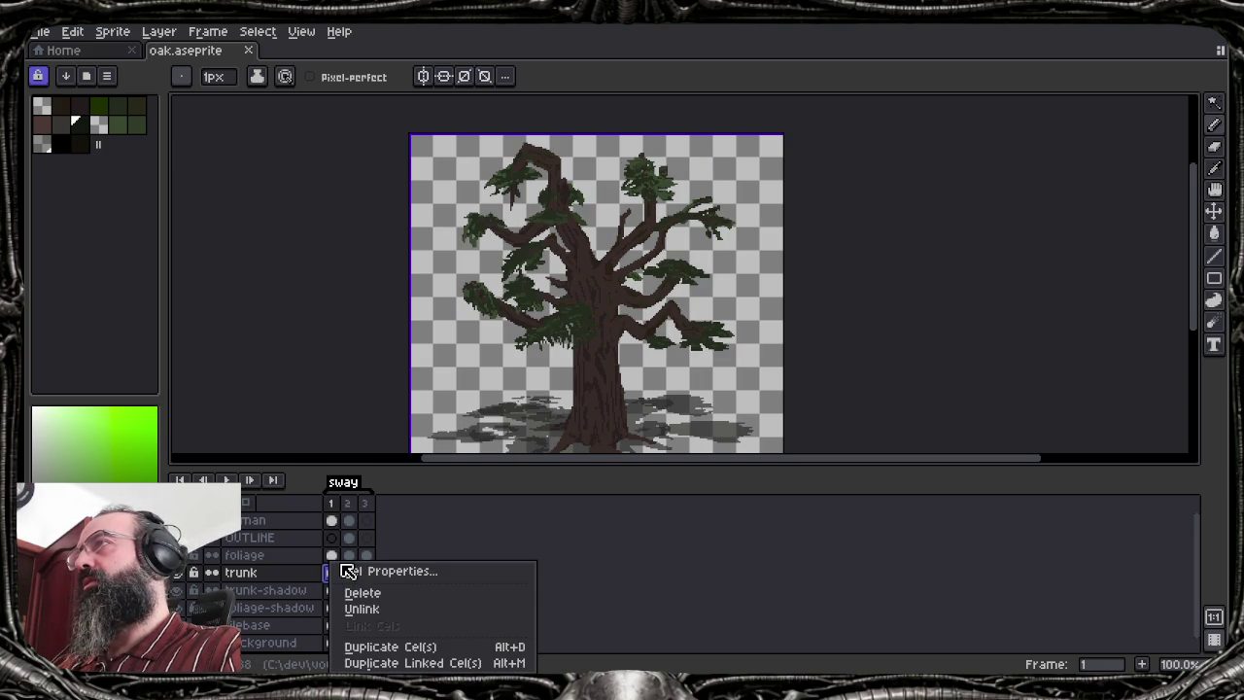
left_click(508, 537)
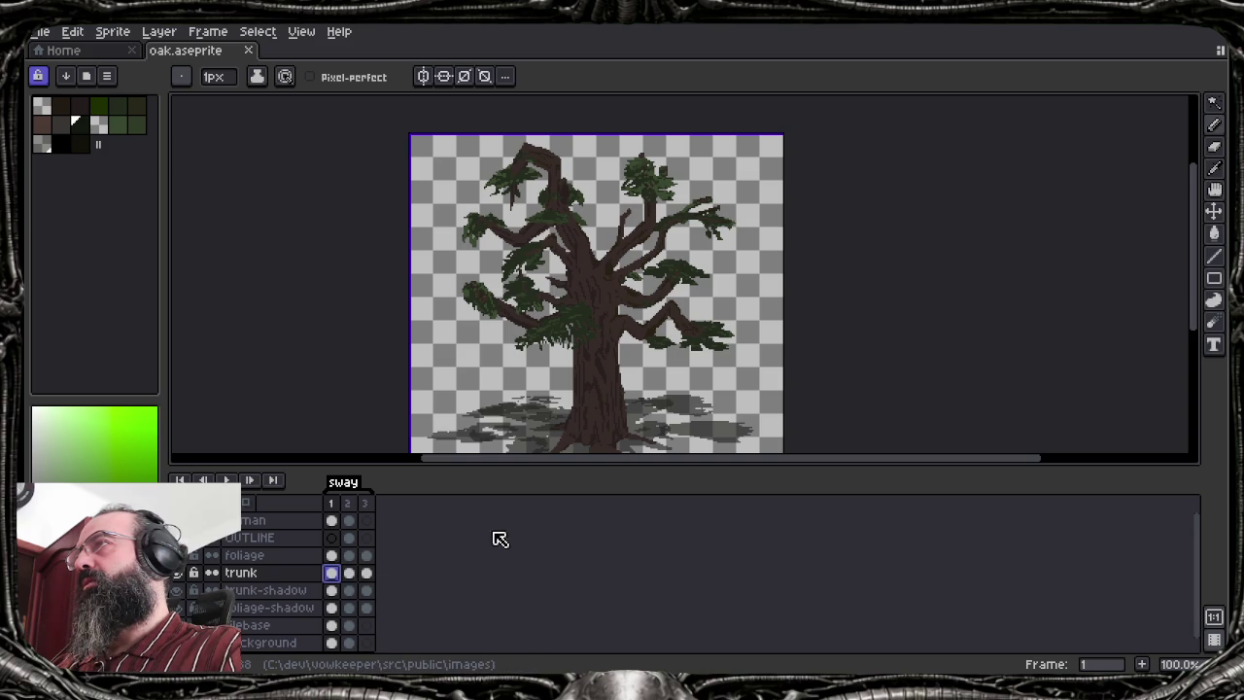
left_click(362, 573)
left_click(338, 574)
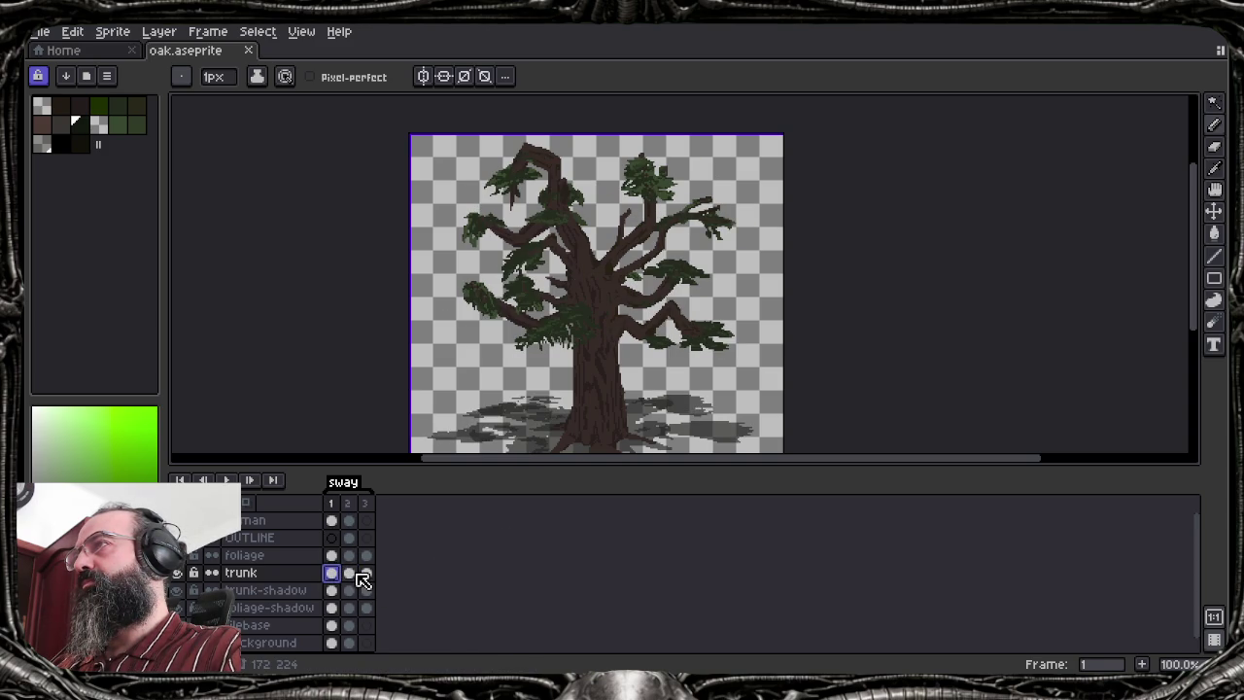
left_click(360, 574)
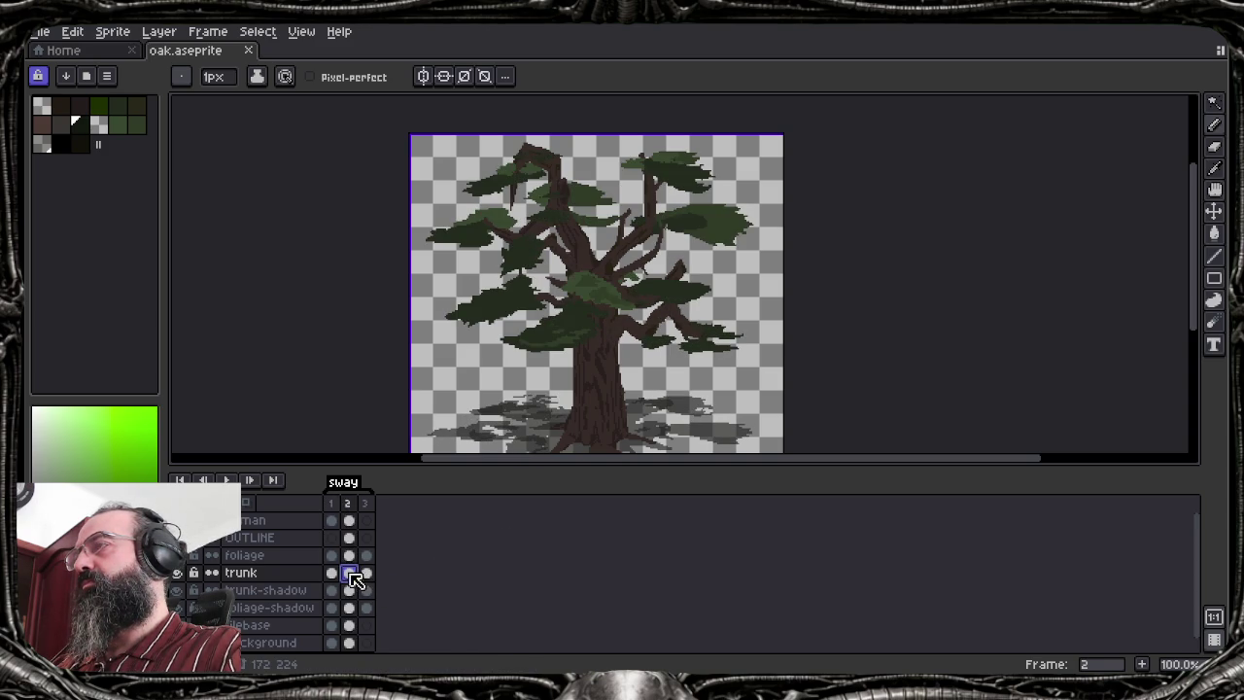
left_click(334, 575)
left_click(356, 577)
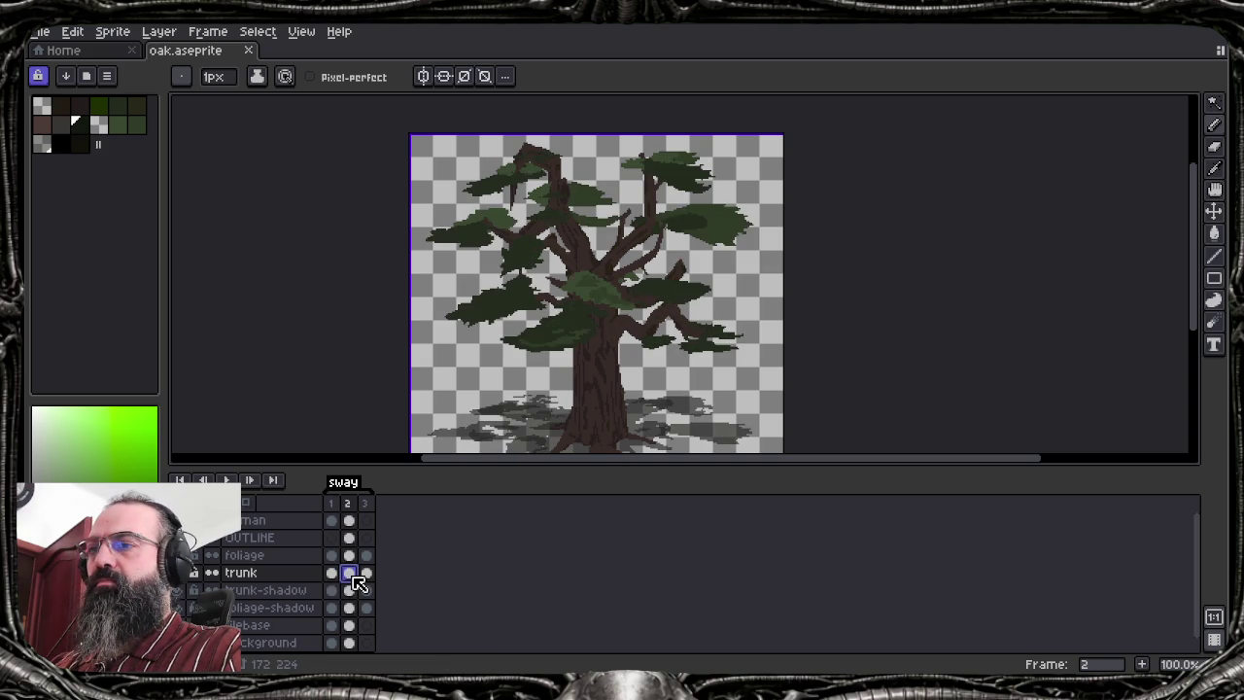
left_click(333, 574)
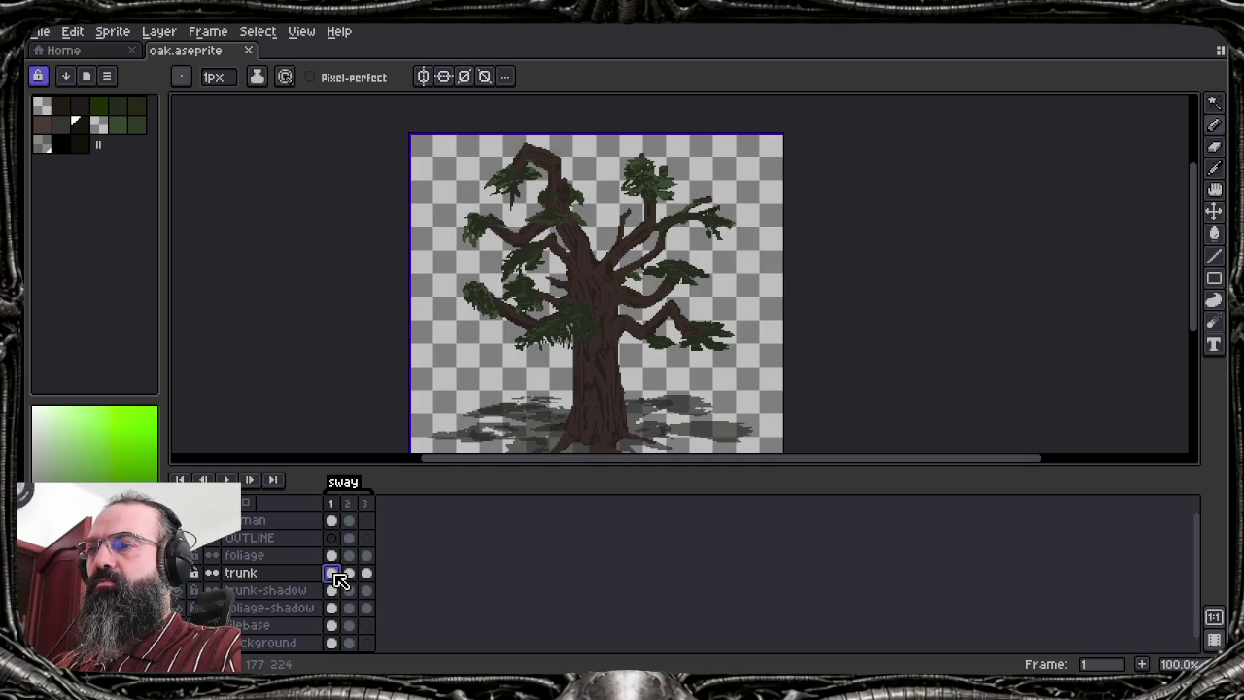
left_click(356, 575)
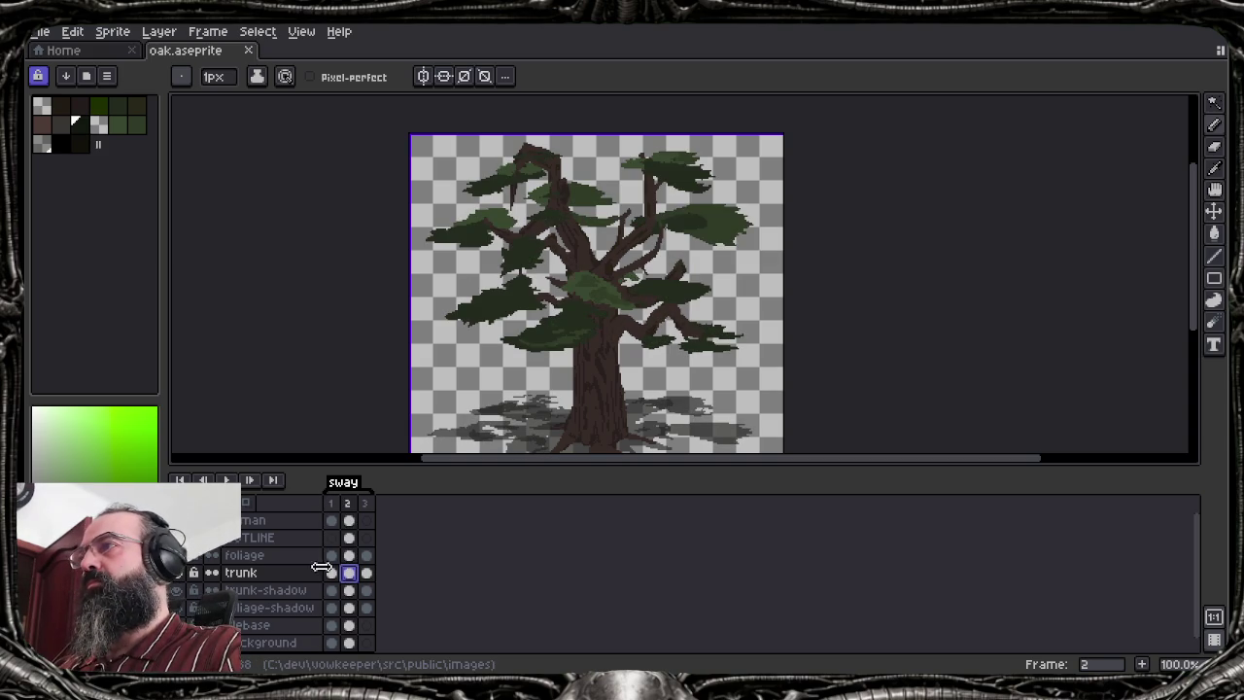
left_click(336, 574)
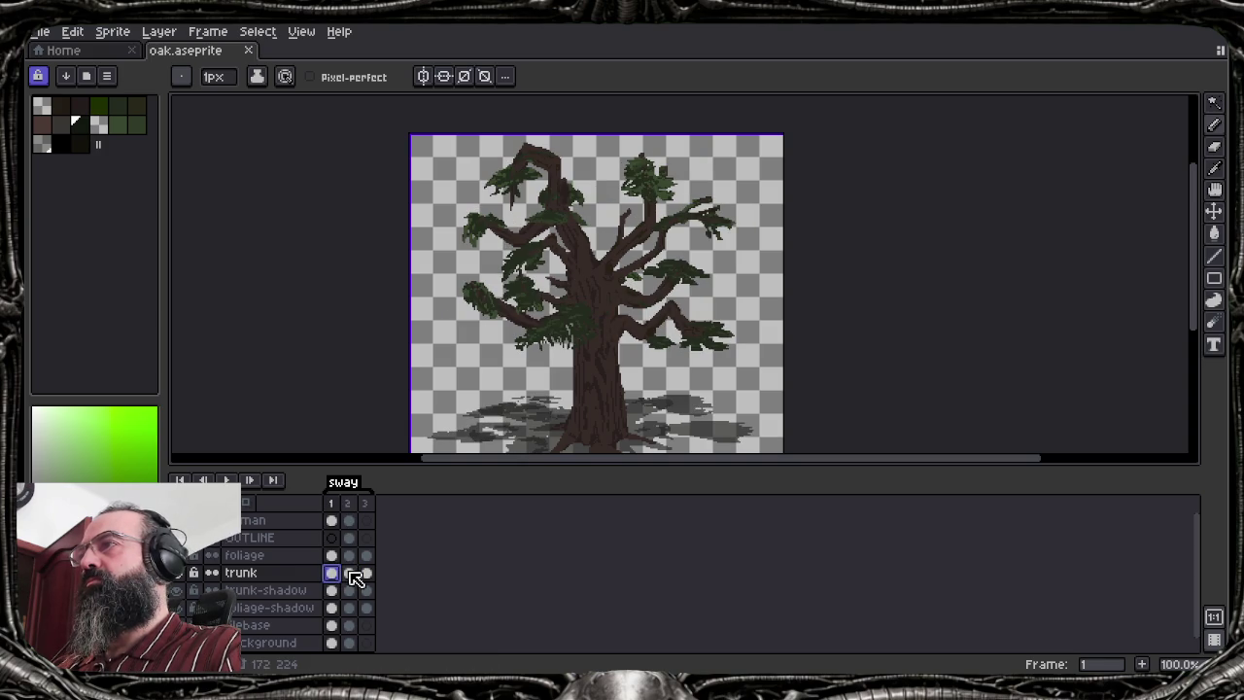
left_click(352, 575)
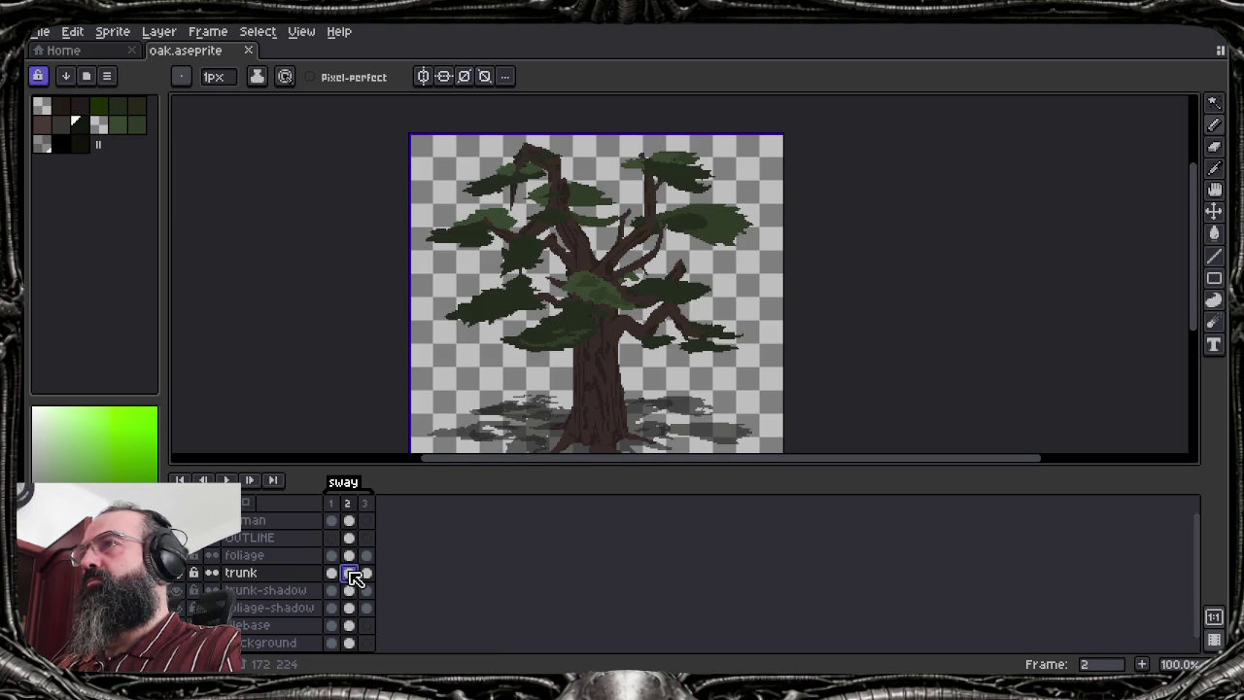
key("Left")
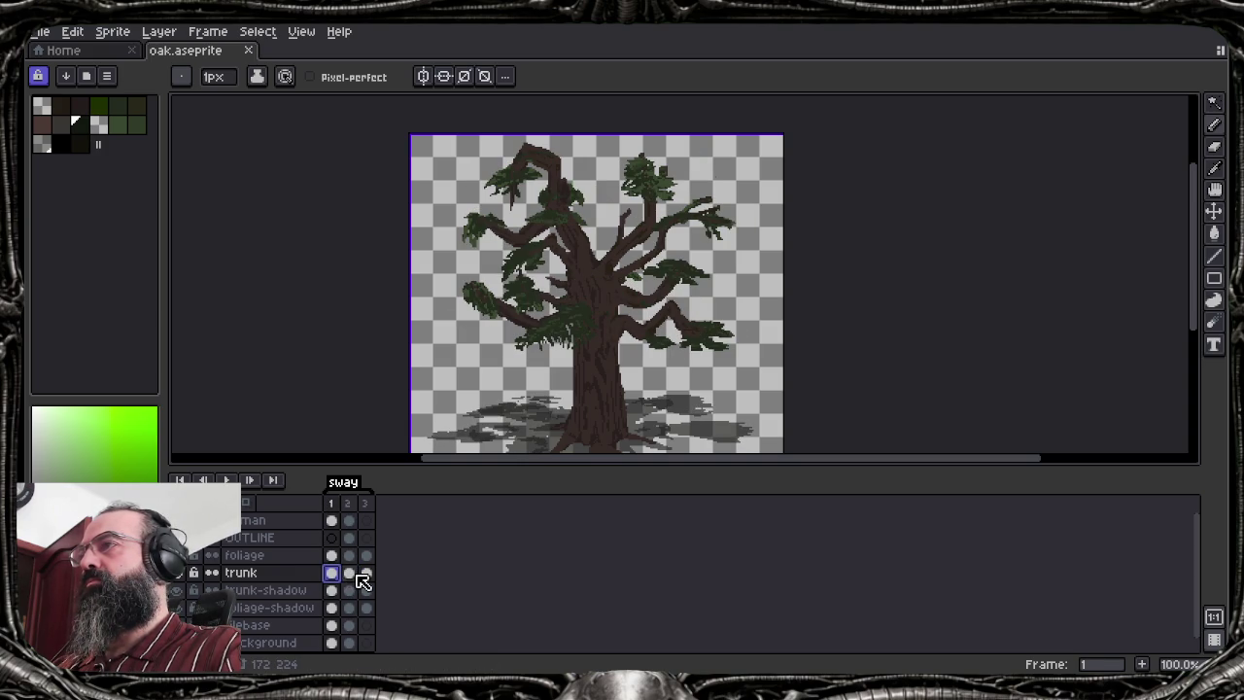
left_click(352, 575)
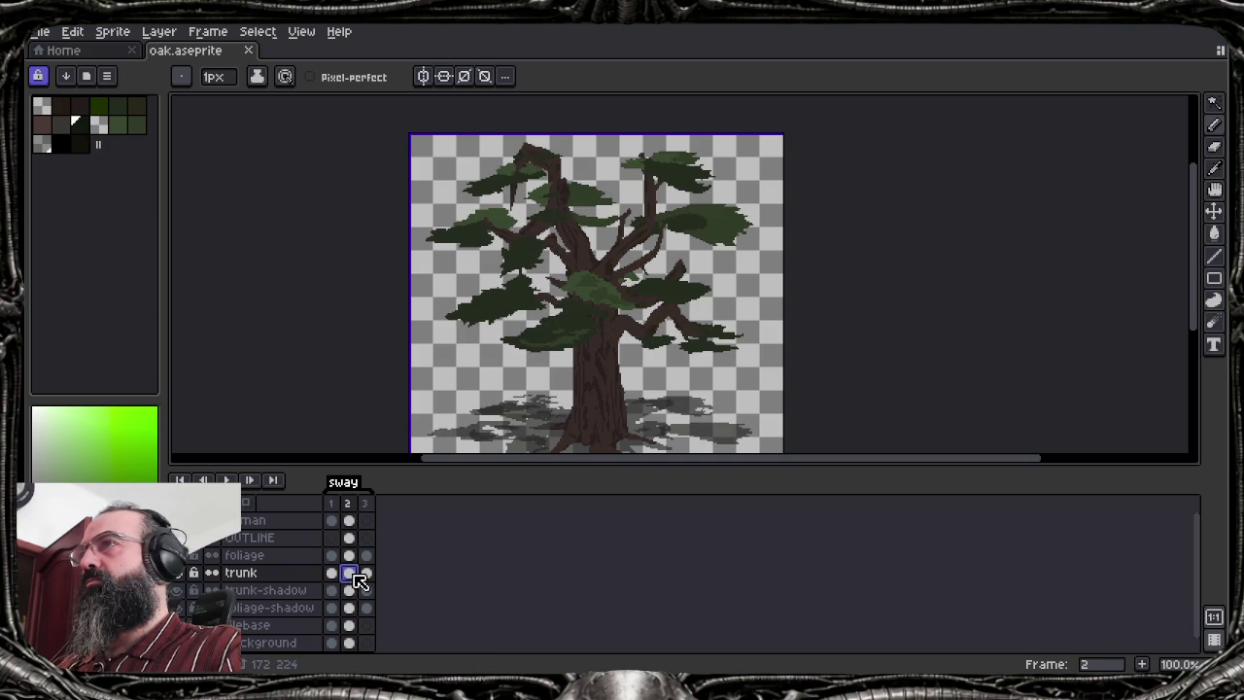
left_click(333, 574)
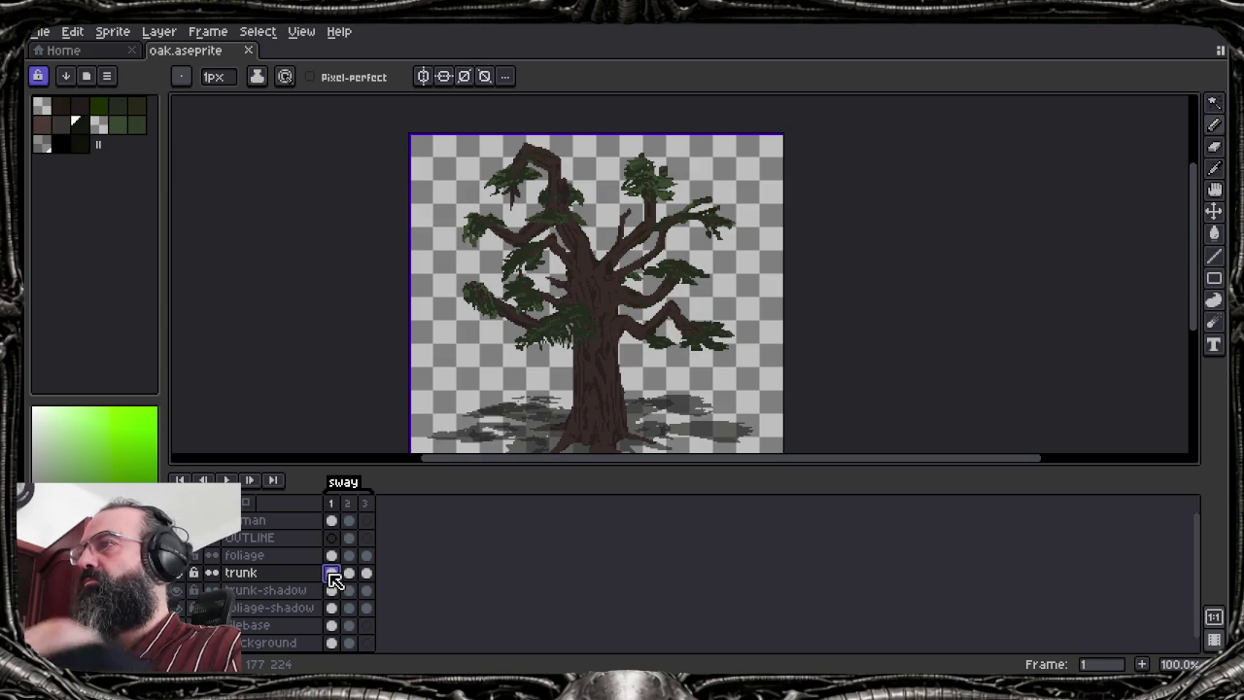
left_click(352, 575)
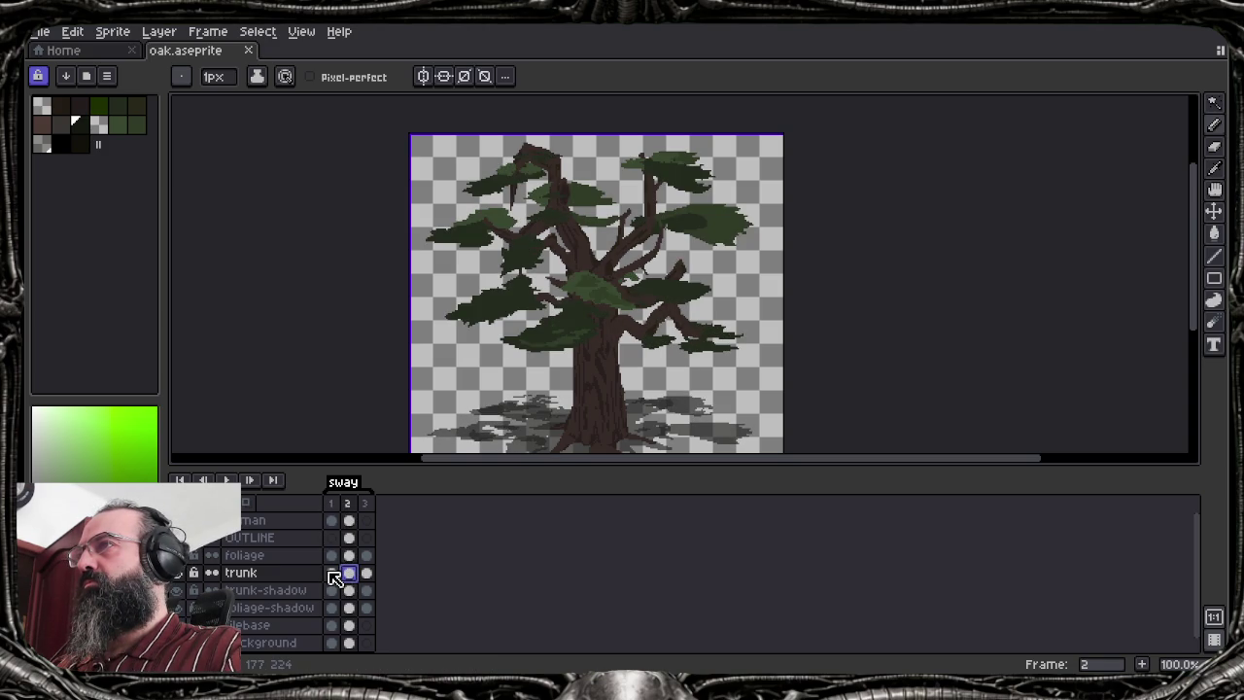
left_click(333, 574)
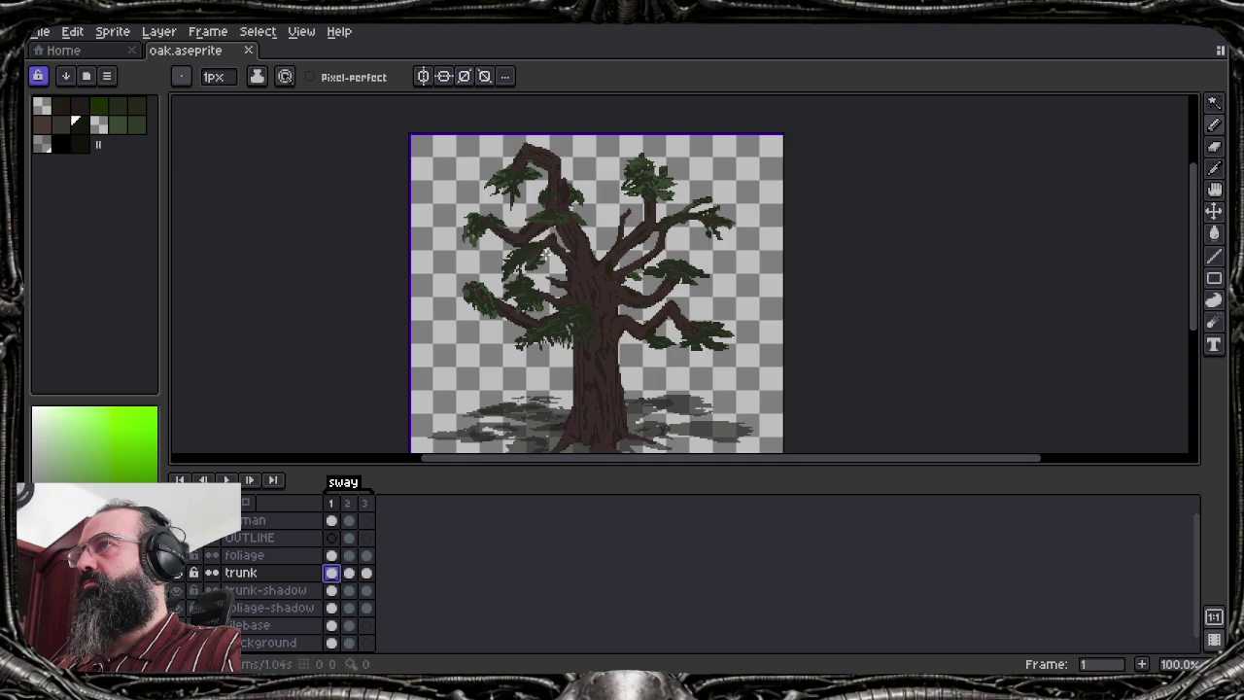
scroll(562, 217, "up", 3)
Zoom out and flip between sway frames 1 and 2 to compare the foliage
scroll(566, 239, "down", 2)
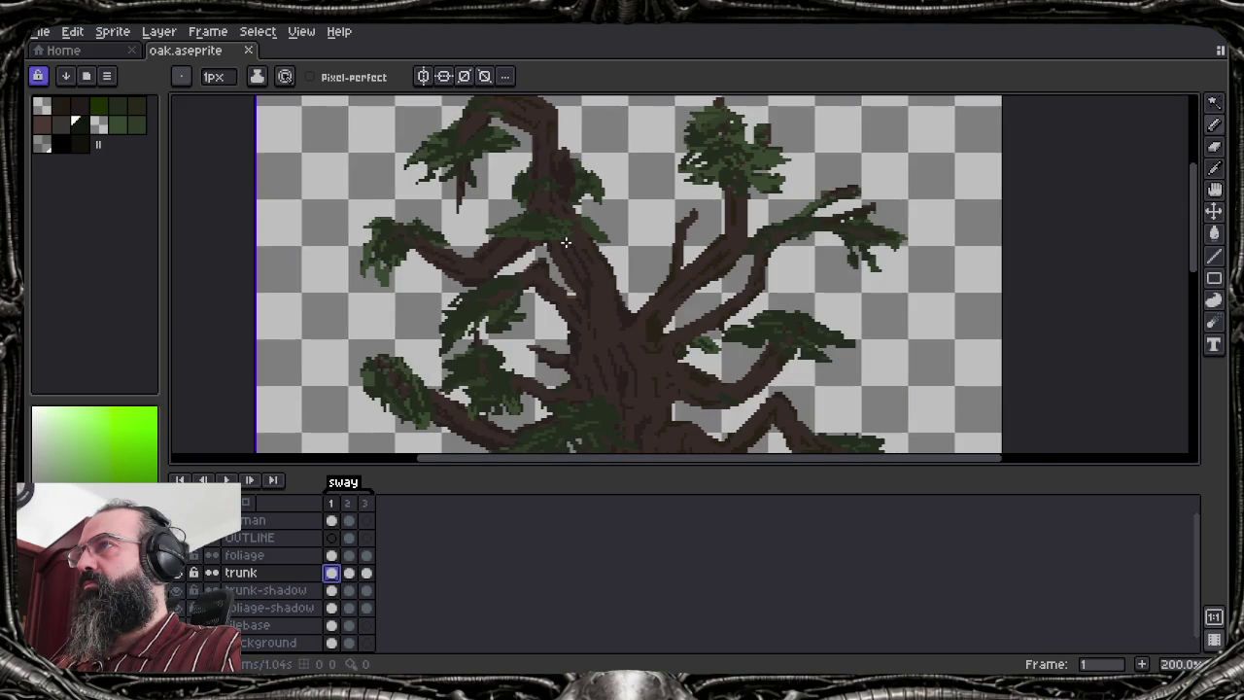
scroll(565, 243, "down", 1)
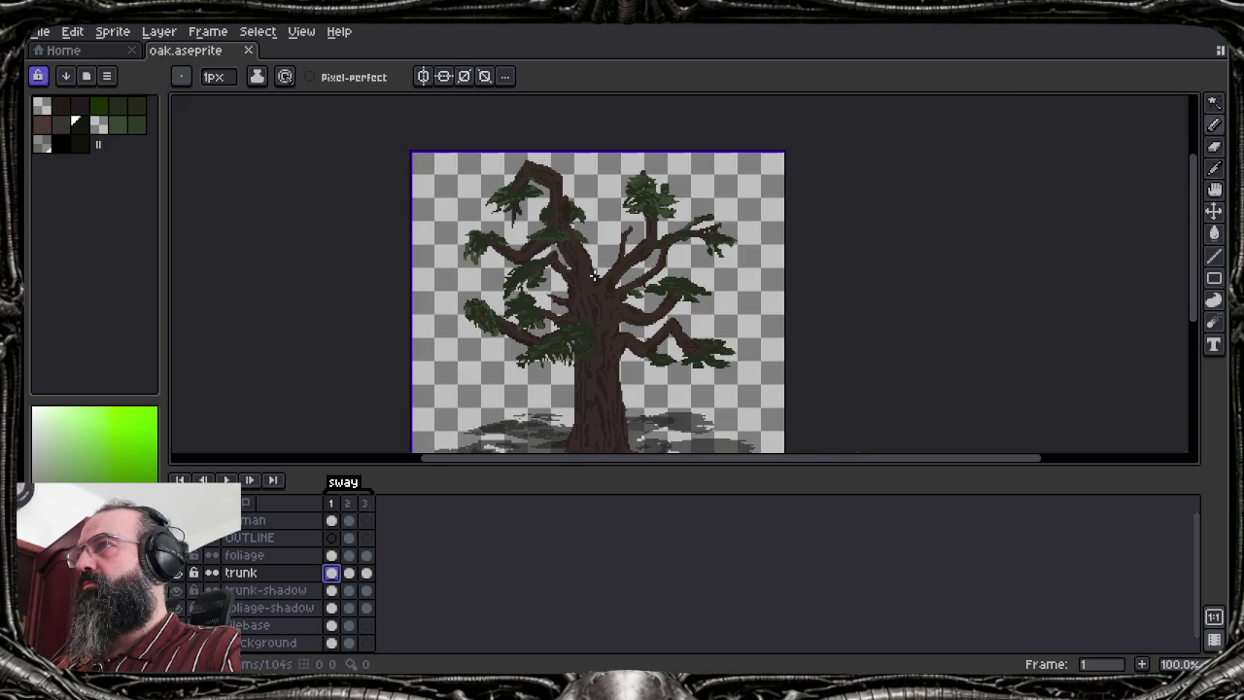
scroll(591, 284, "up", 1)
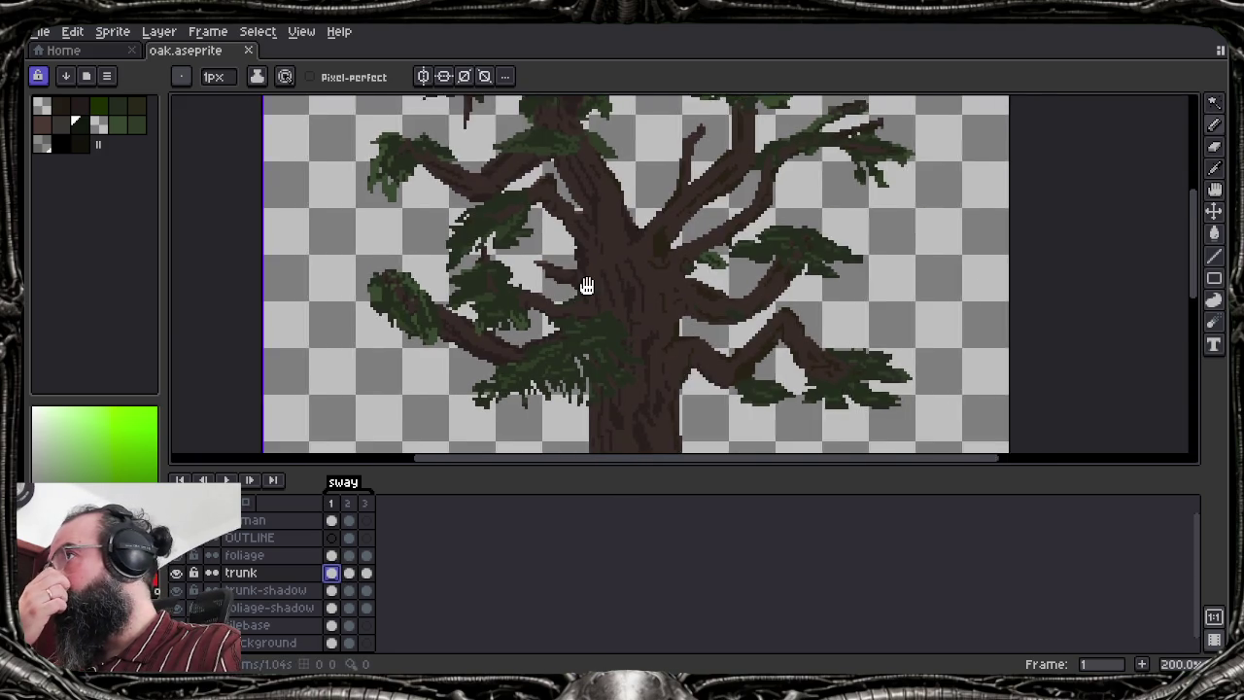
scroll(617, 220, "down", 2)
scroll(617, 220, "up", 1)
scroll(628, 244, "up", 1)
scroll(602, 282, "down", 1)
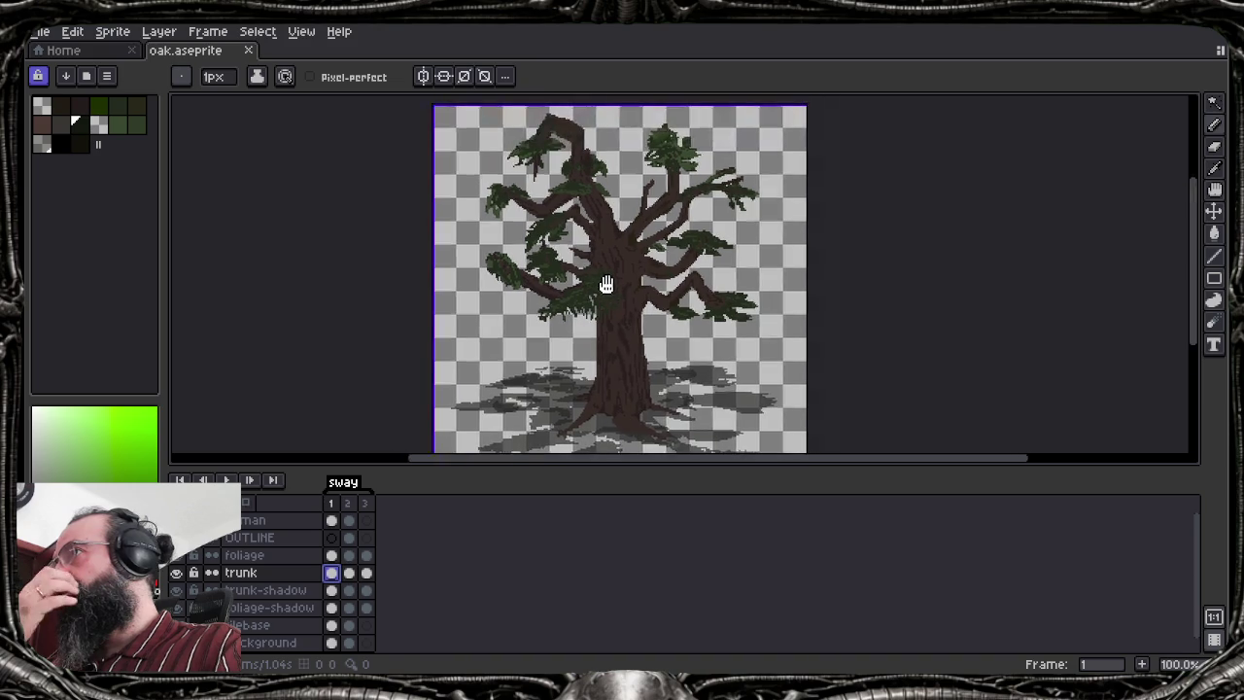
left_click(352, 573)
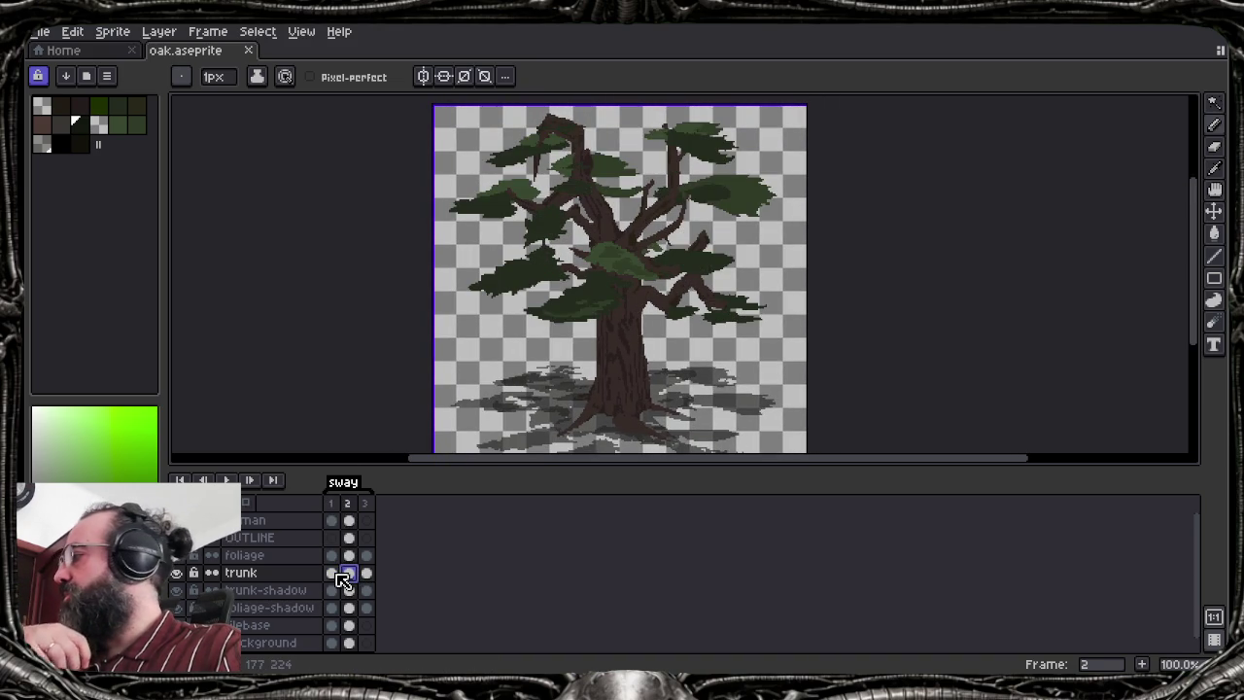
left_click(337, 574)
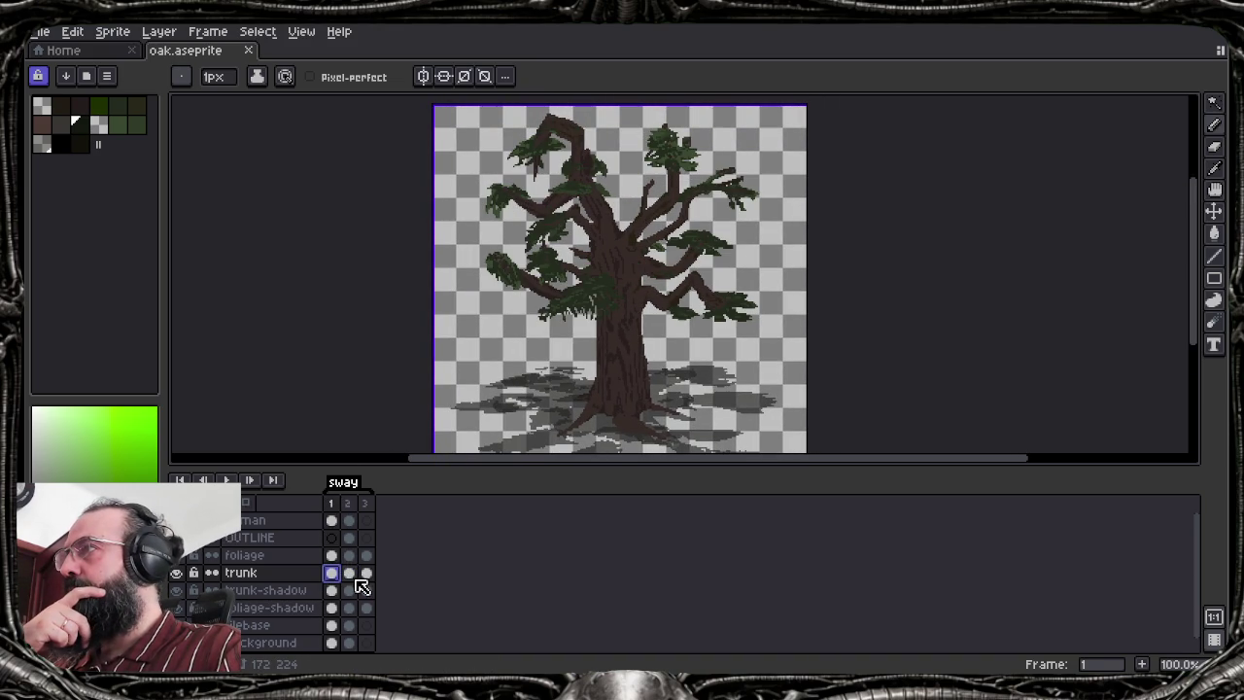
left_click(351, 573)
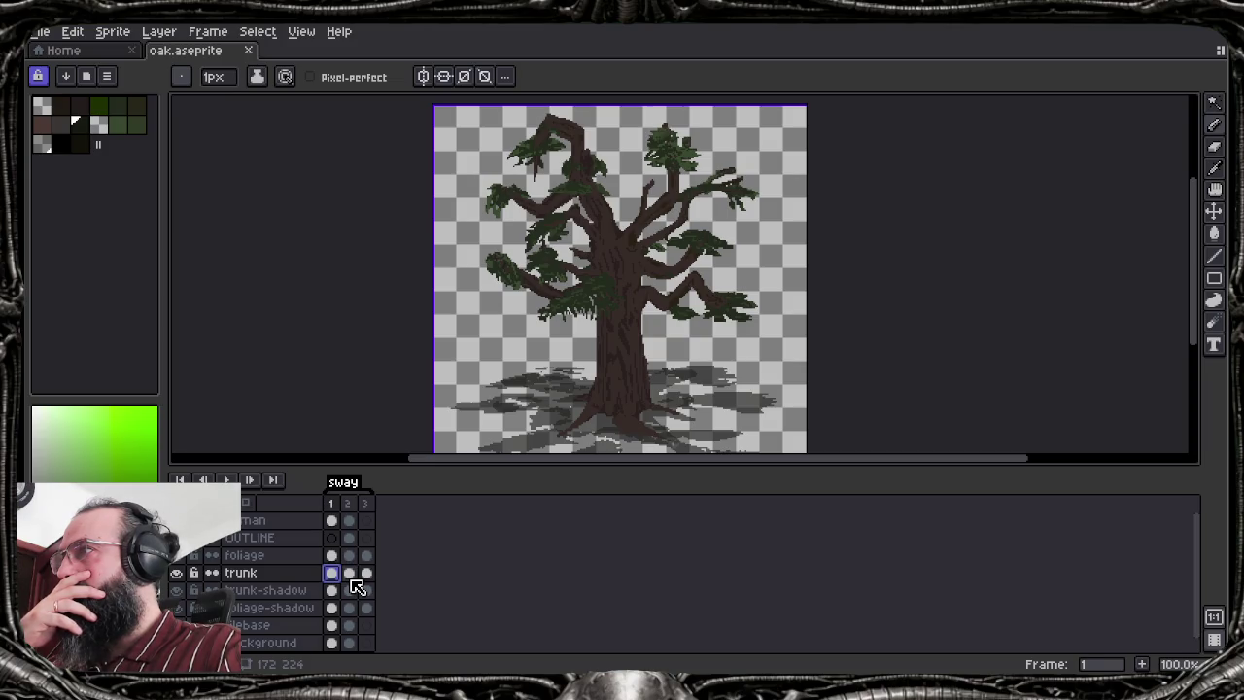
Step through frames 3 and 1, ending on frame 2's trunk-shadow cel
left_click(350, 575)
left_click(366, 576)
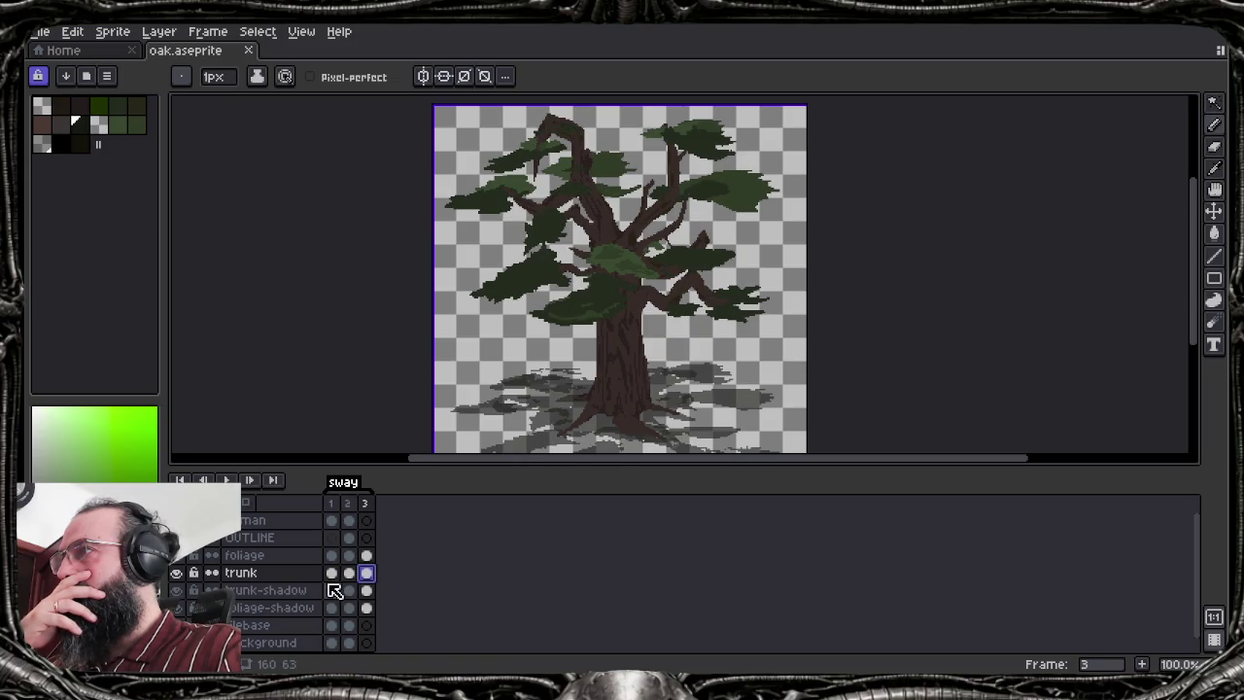
left_click(332, 574)
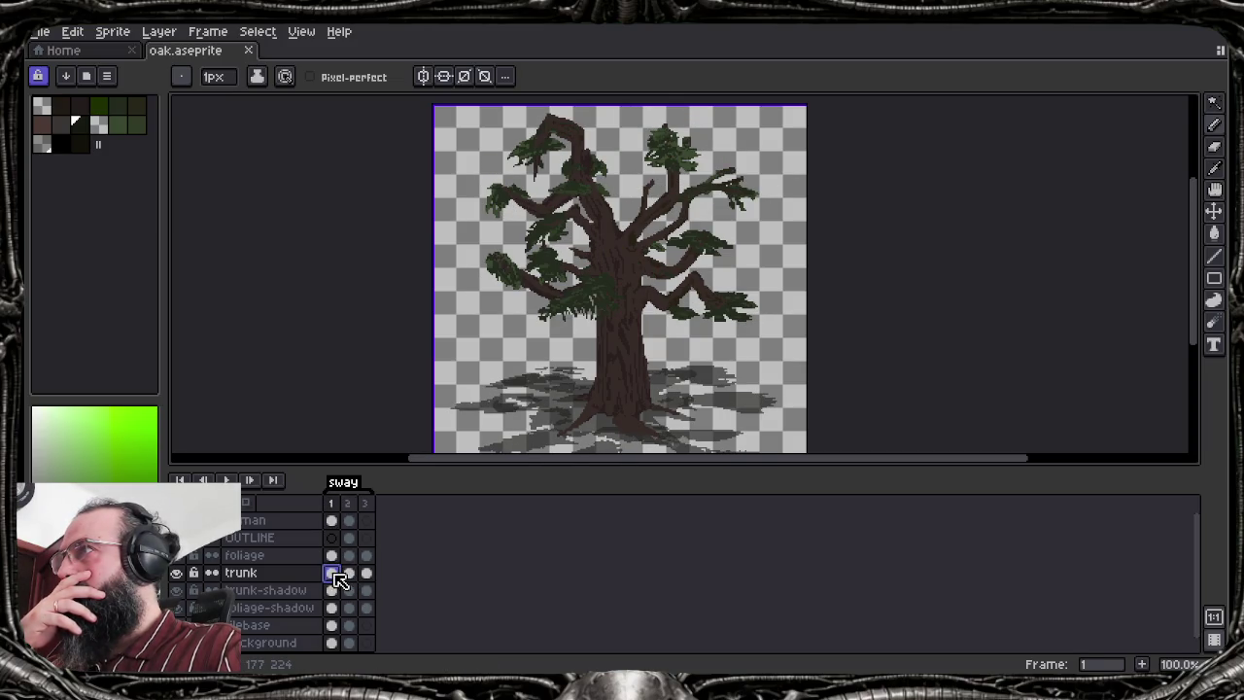
left_click(349, 575)
left_click(332, 575)
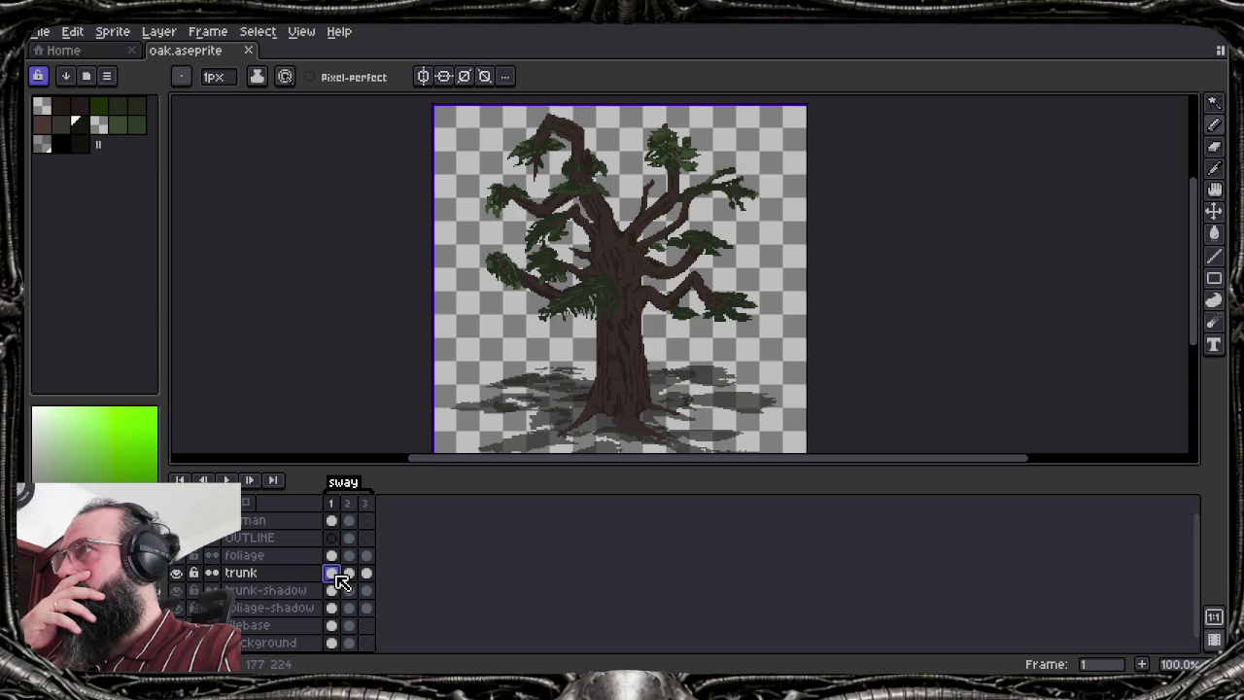
left_click(349, 575)
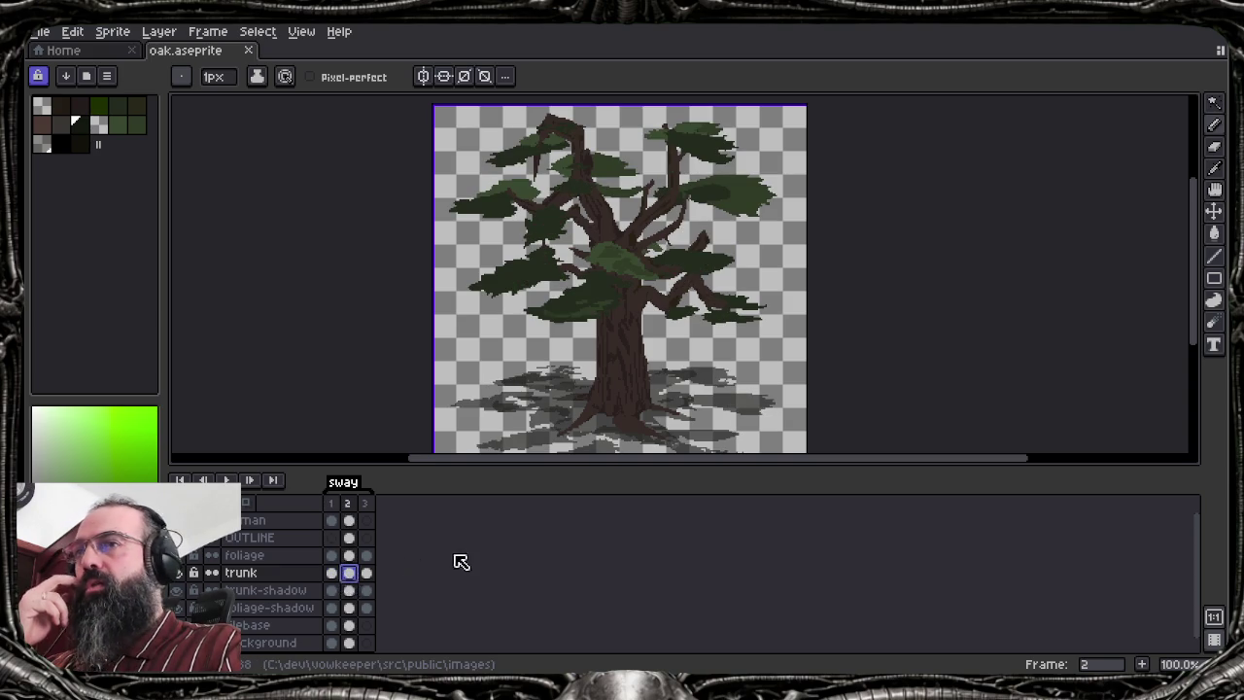
left_click(350, 593)
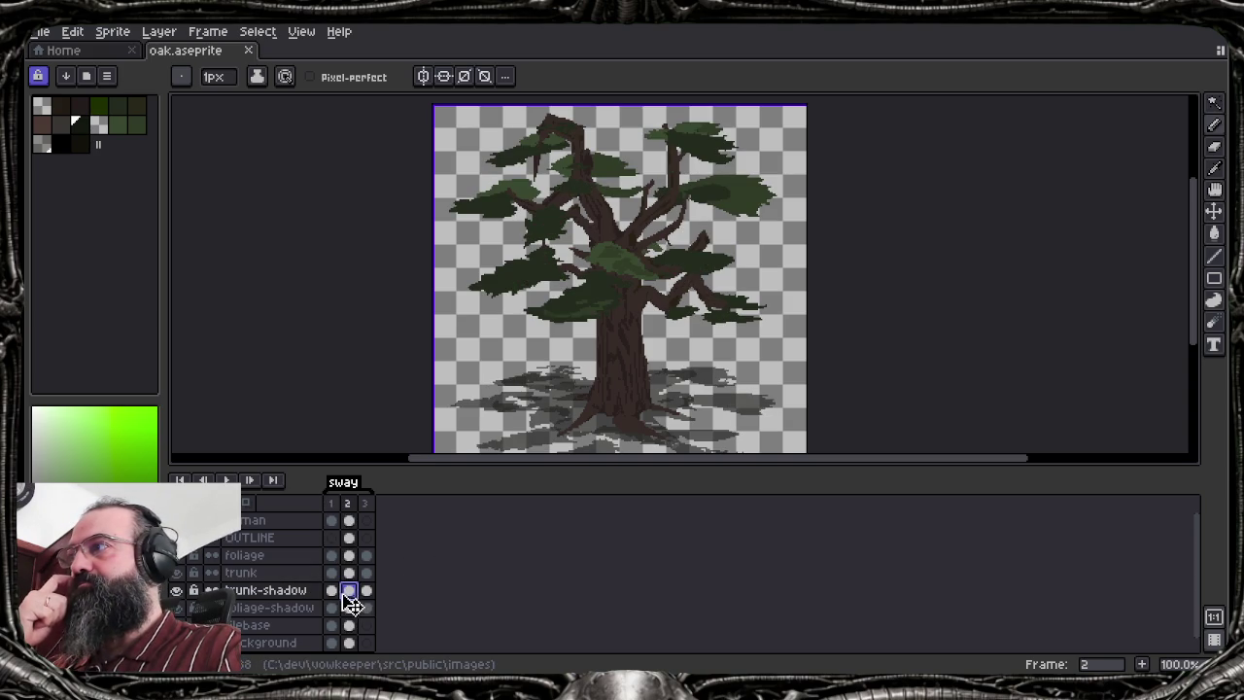
On frame 1, hide the foliage-shadow layer and bring the tree base into view
key("Left")
left_click(350, 593)
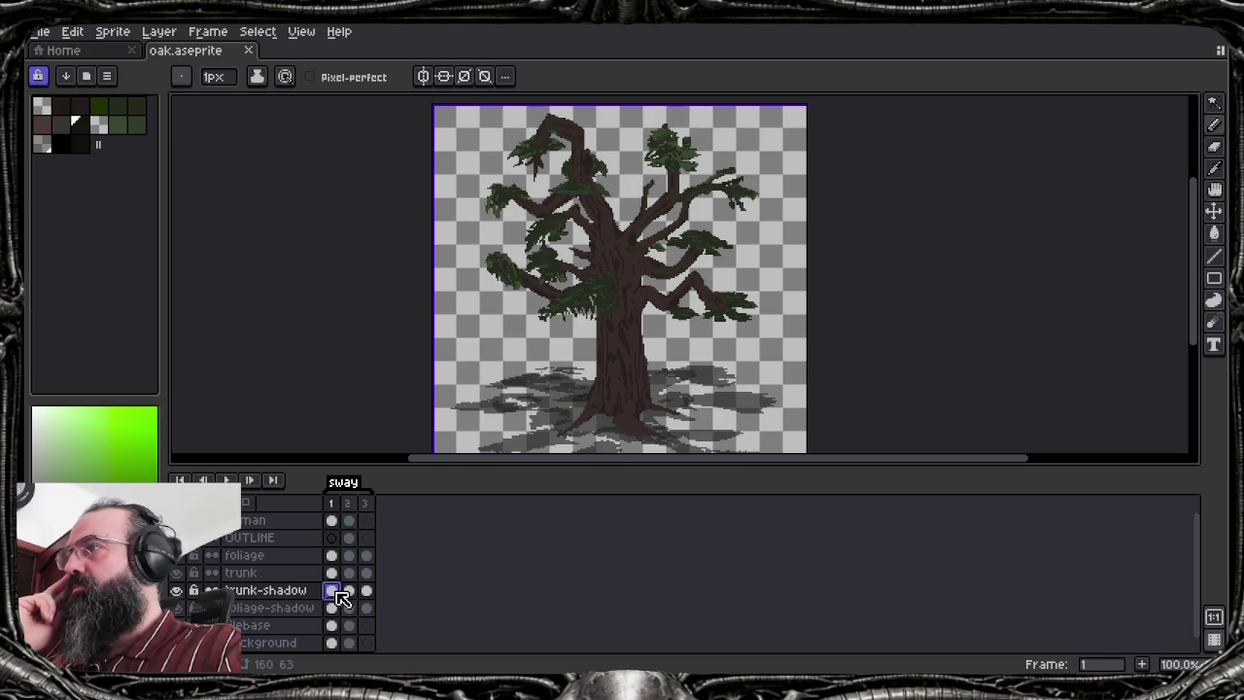
scroll(292, 609, "down", 1)
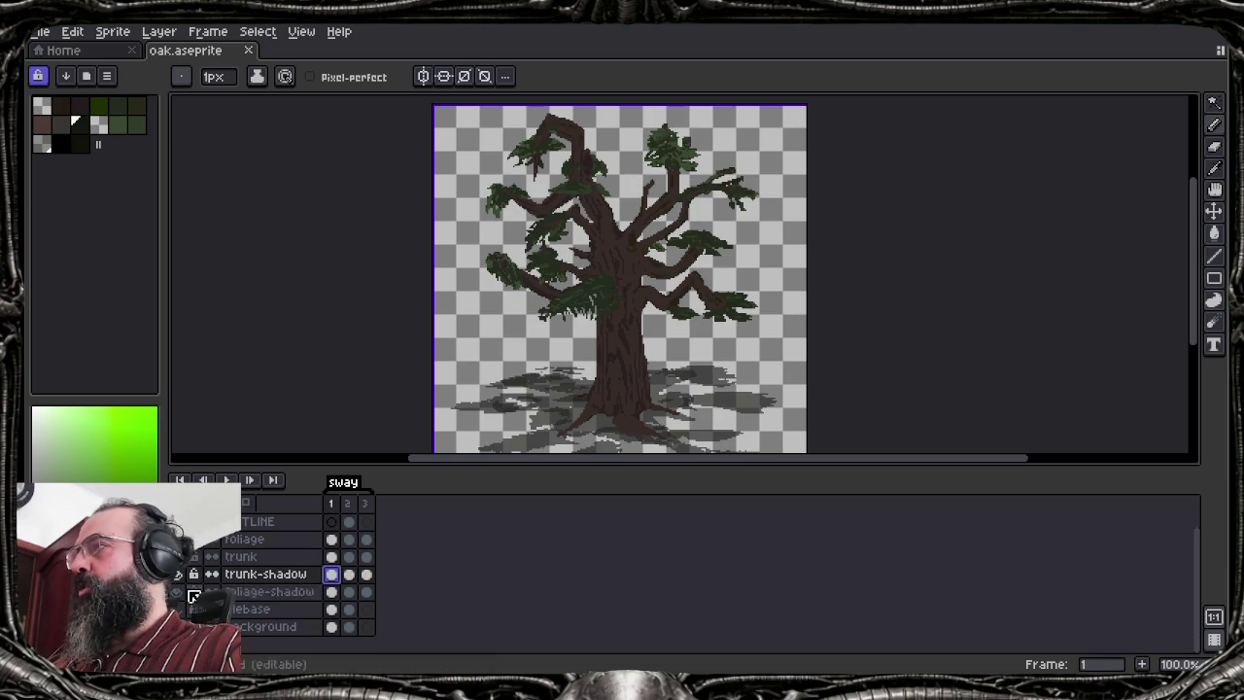
left_click(181, 593)
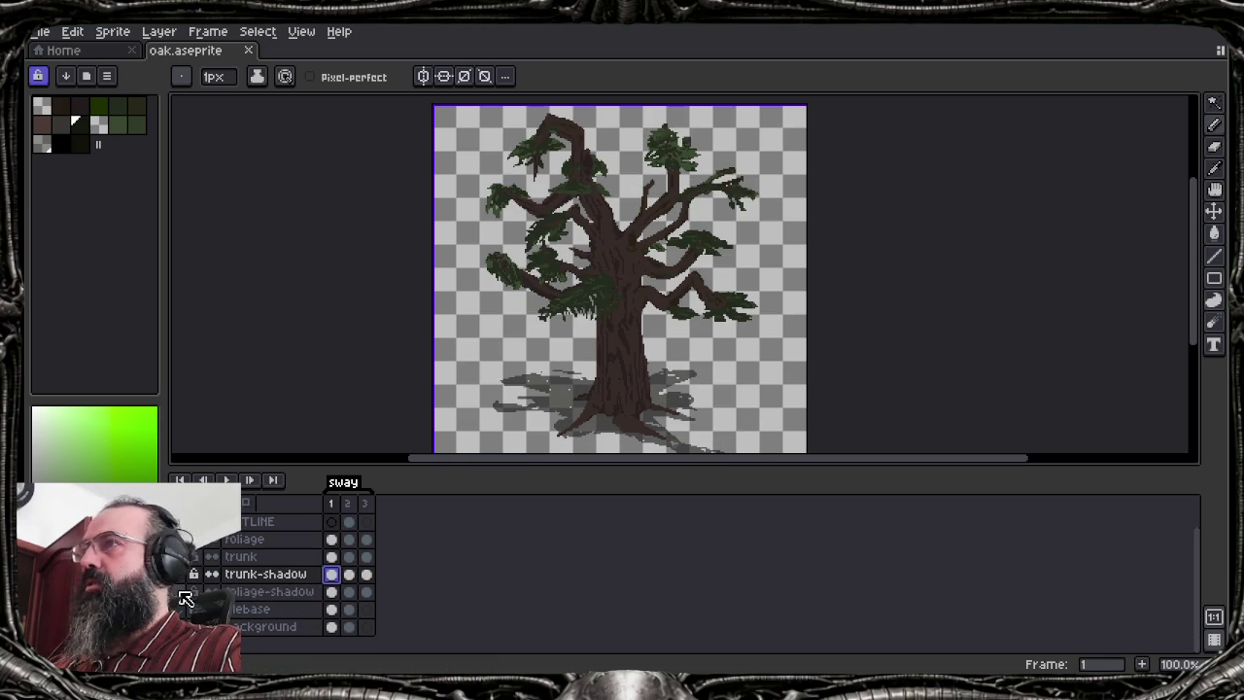
left_click_drag(661, 397, 646, 345)
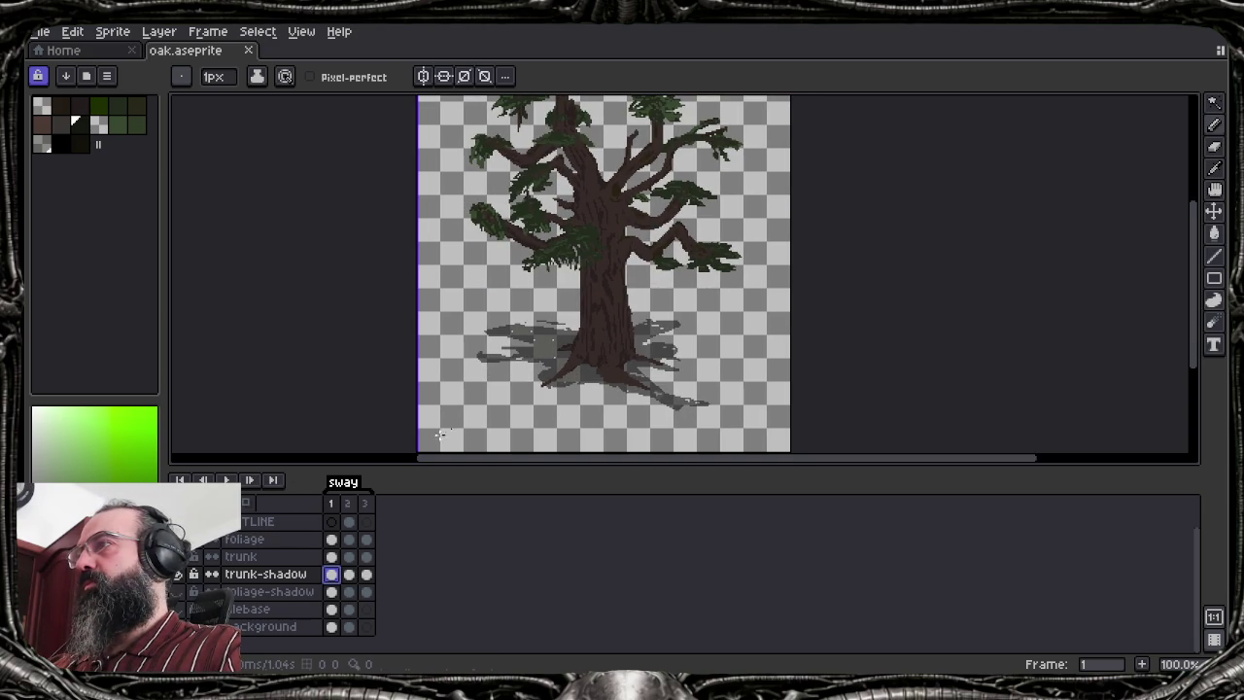
Check the trunk shadow's visibility and eyedrop the warm brown-orange from the trunk base
left_click(182, 576)
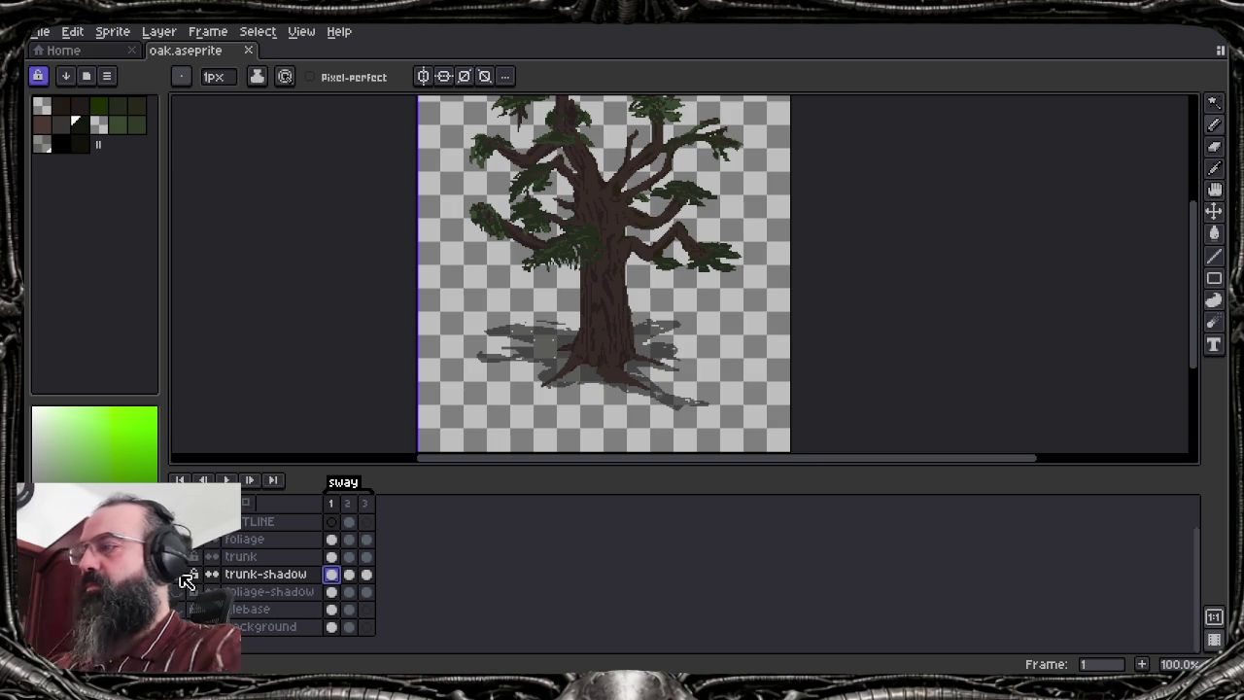
key("ctrl+s")
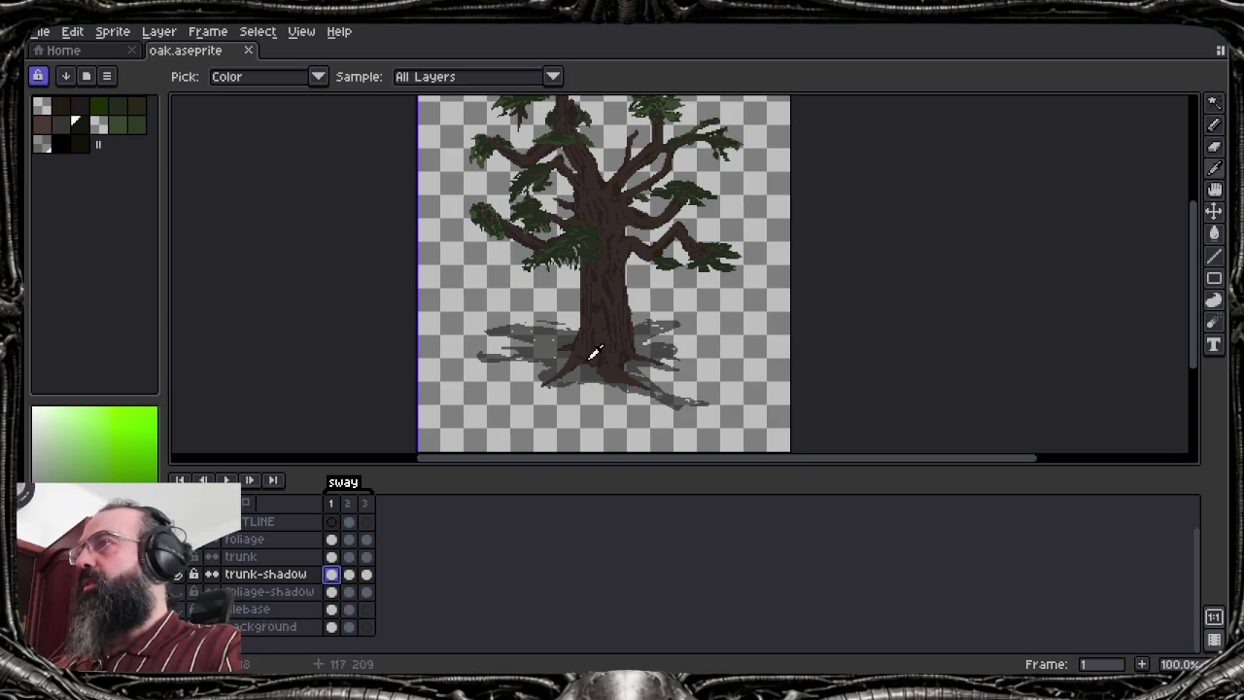
left_click(590, 368, "alt")
Zoom to 400%, undo the last stroke, and move trunk-shadow above the trunk layer
scroll(583, 374, "up", 2)
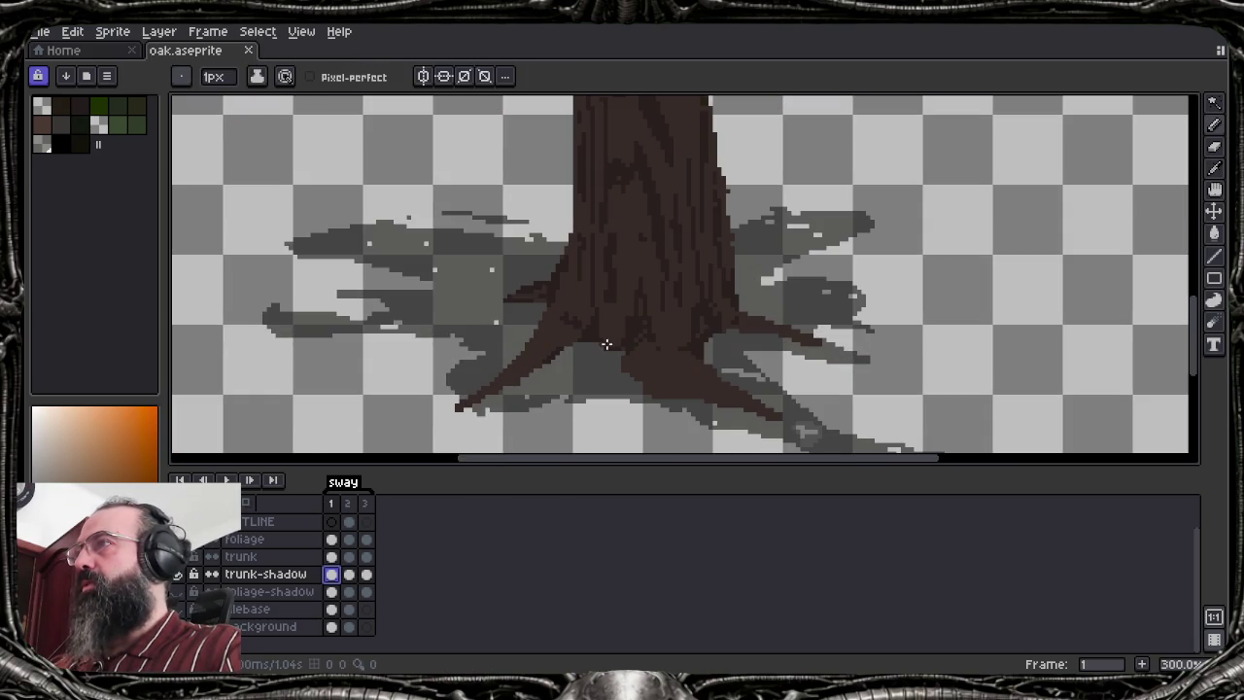
scroll(619, 358, "up", 1)
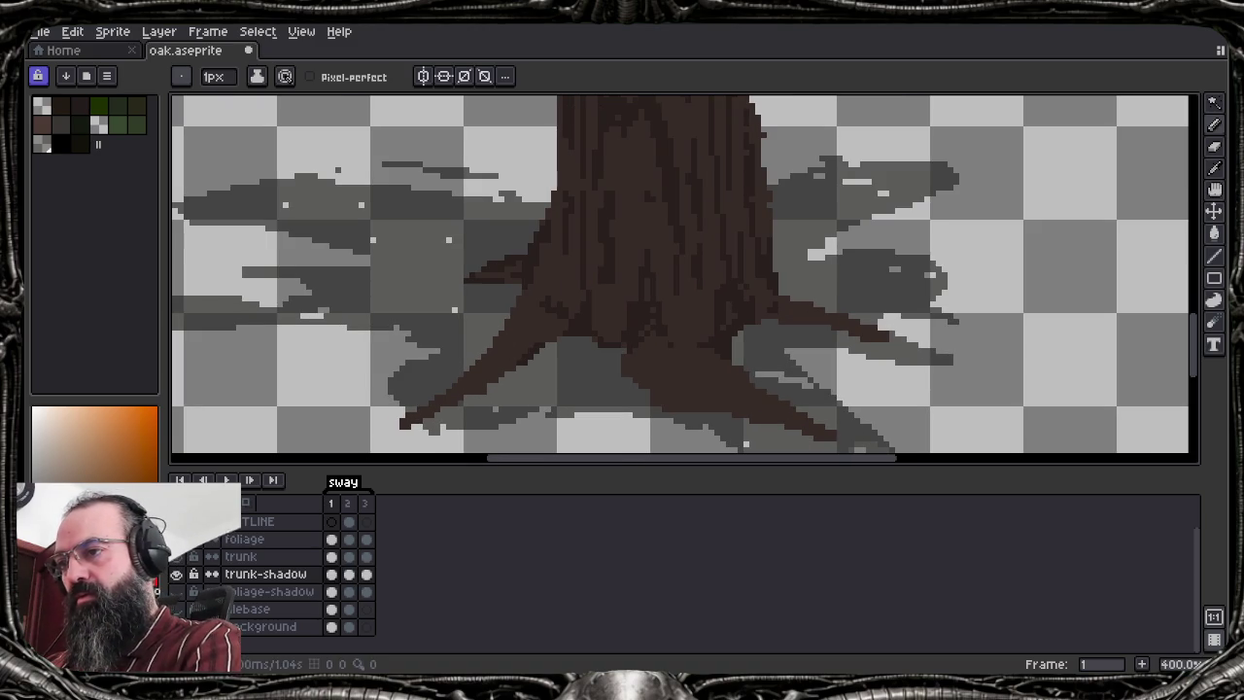
key("ctrl+z")
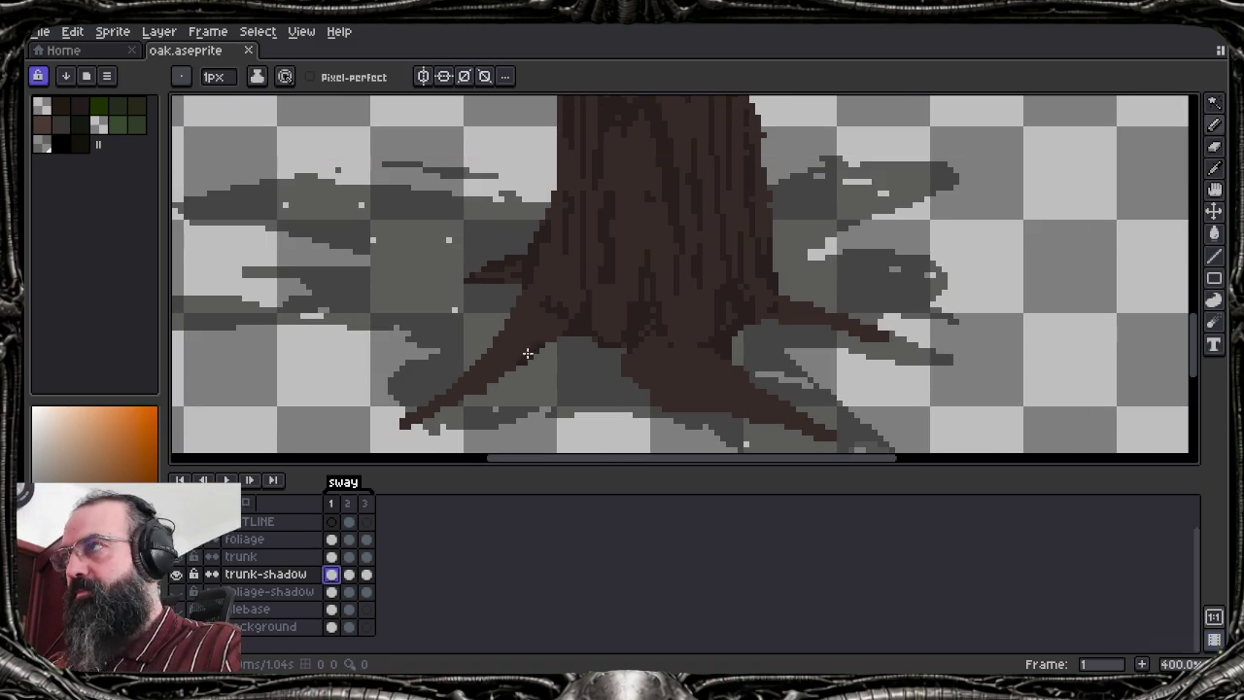
key("alt")
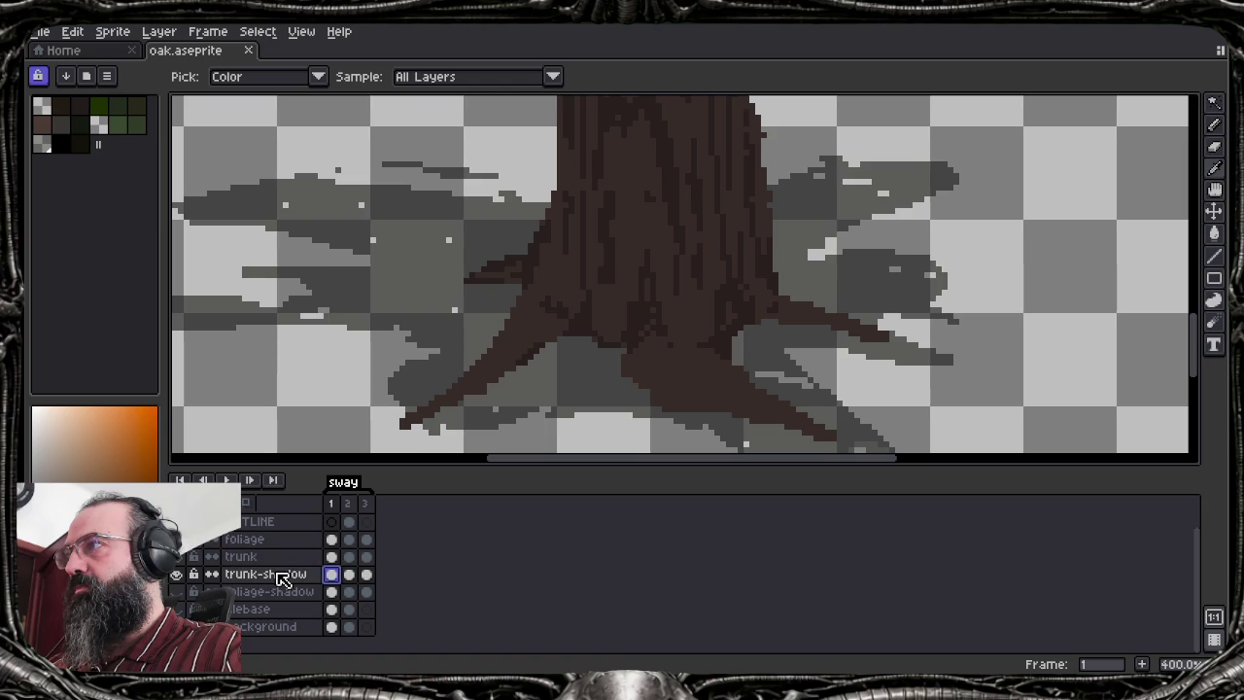
left_click_drag(281, 579, 276, 565)
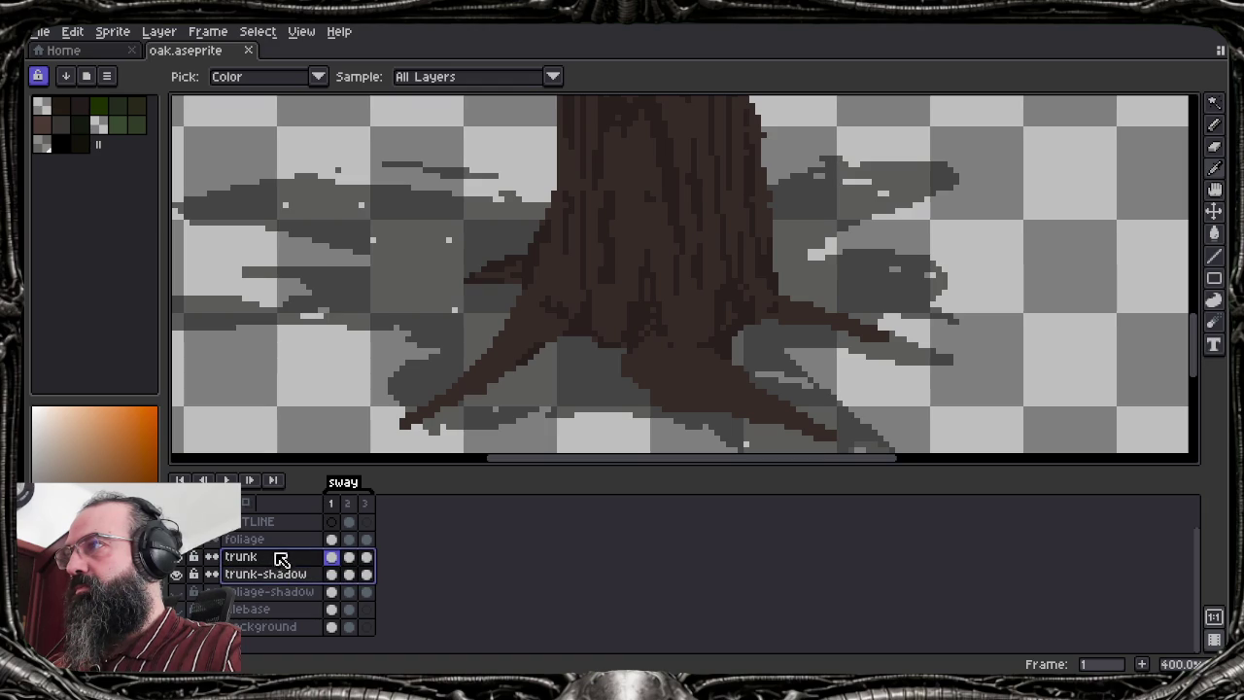
left_click(278, 574)
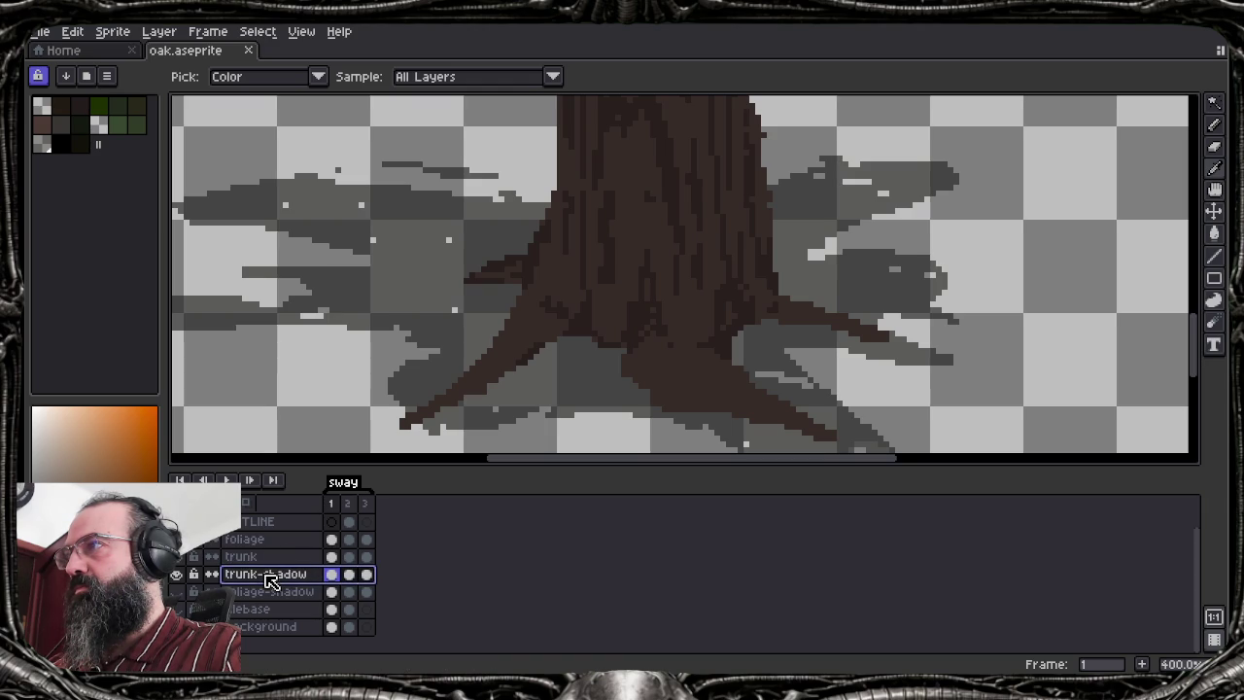
left_click_drag(261, 556, 263, 554)
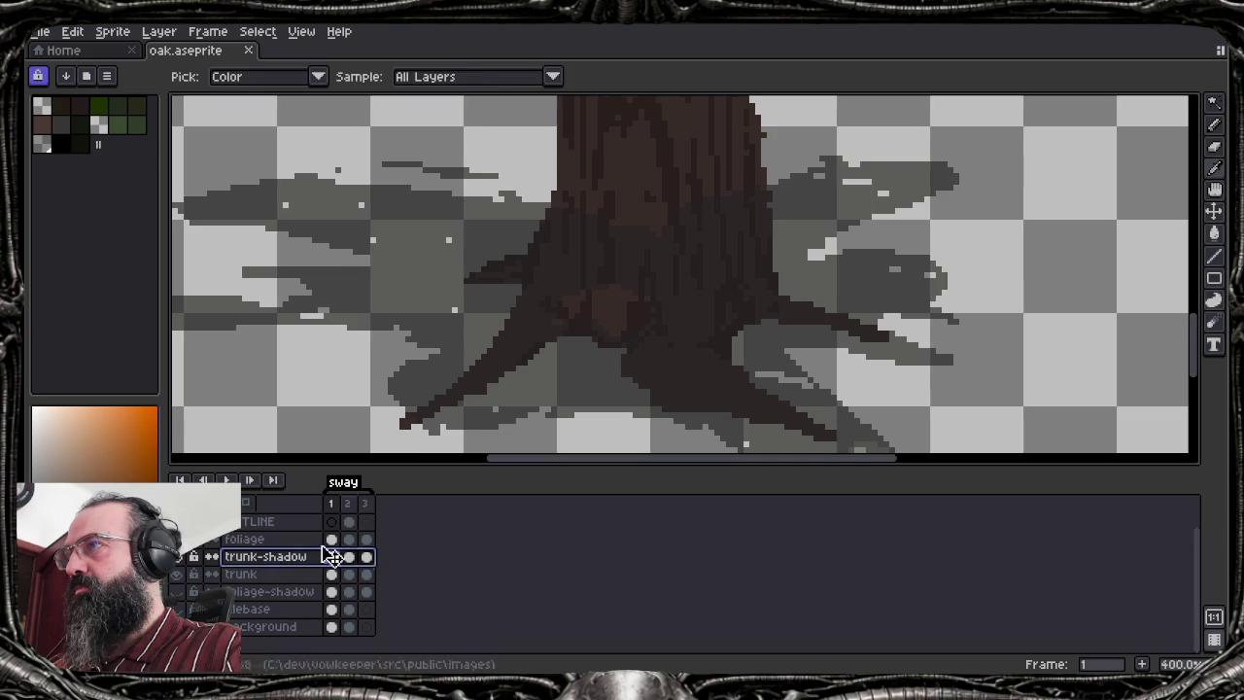
Try 4px dark pencil strokes on the trunk's left side, then undo them
key("b")
scroll(455, 369, "up", 2)
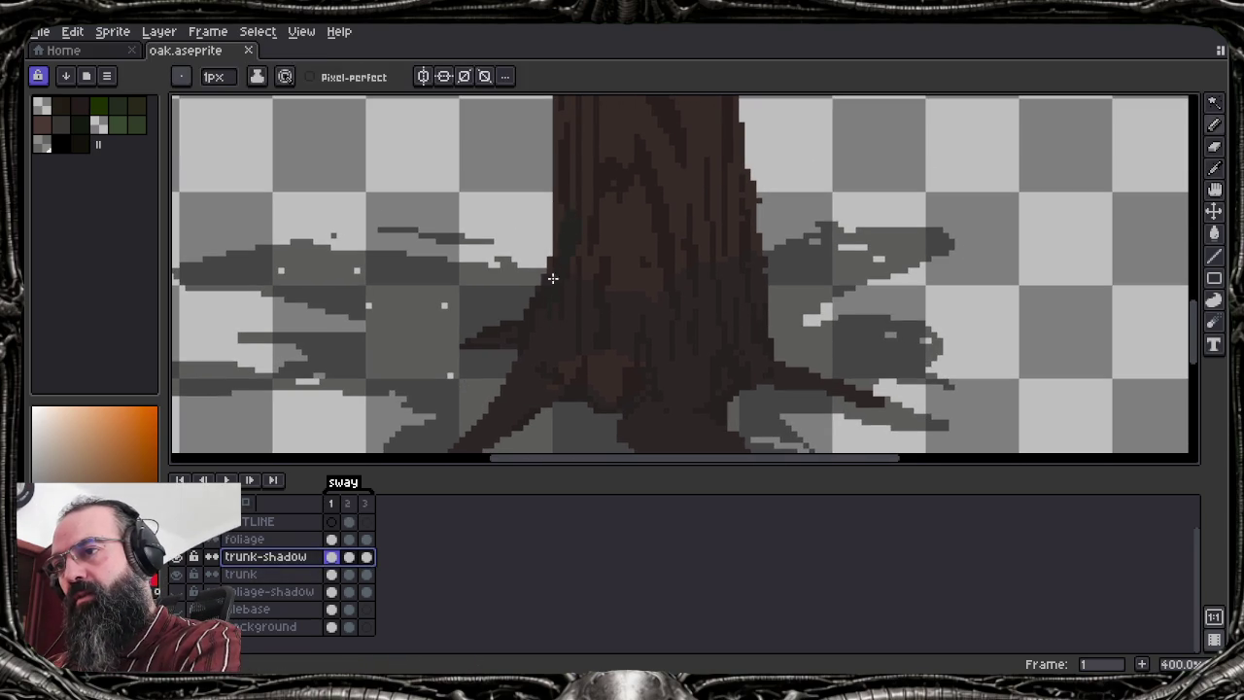
scroll(681, 206, "up", 3)
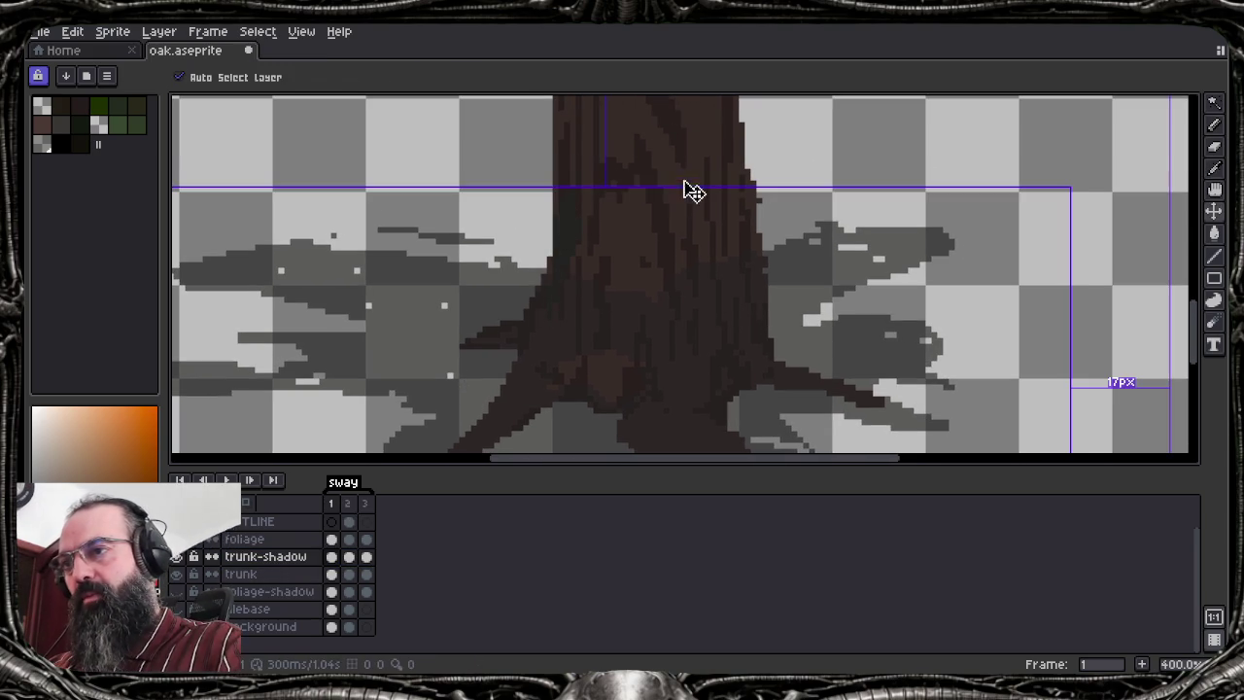
left_click_drag(551, 258, 550, 169)
left_click_drag(603, 206, 583, 280)
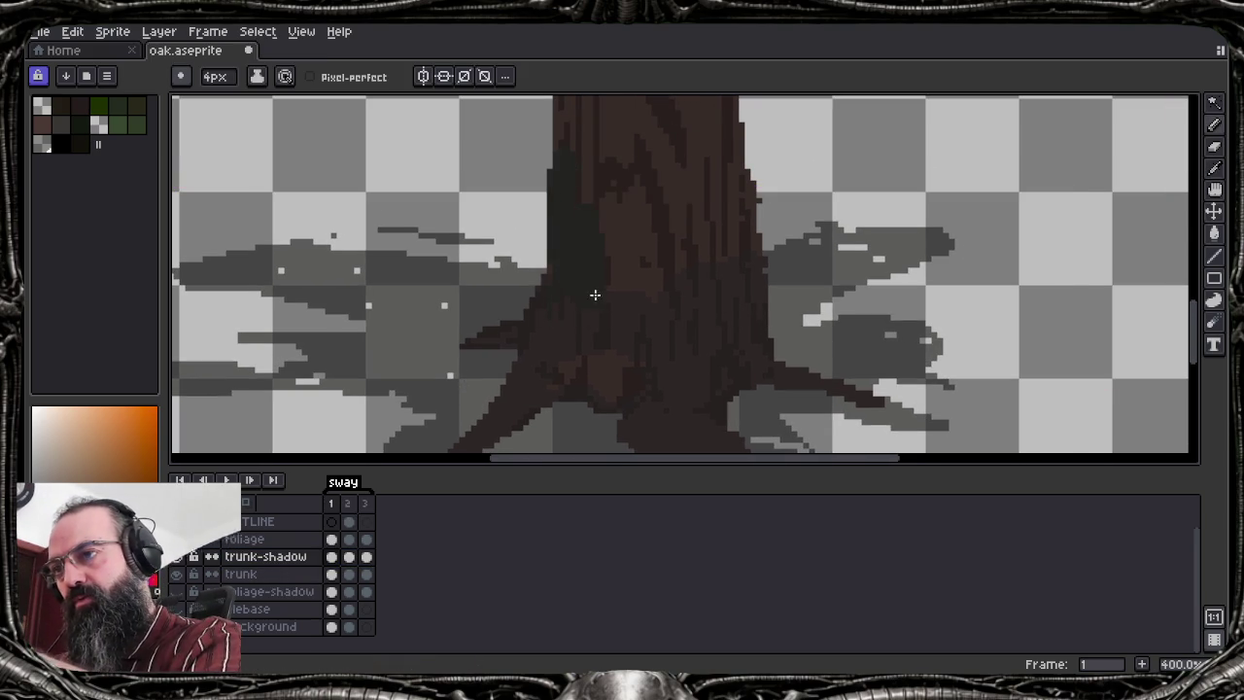
key("ctrl+z")
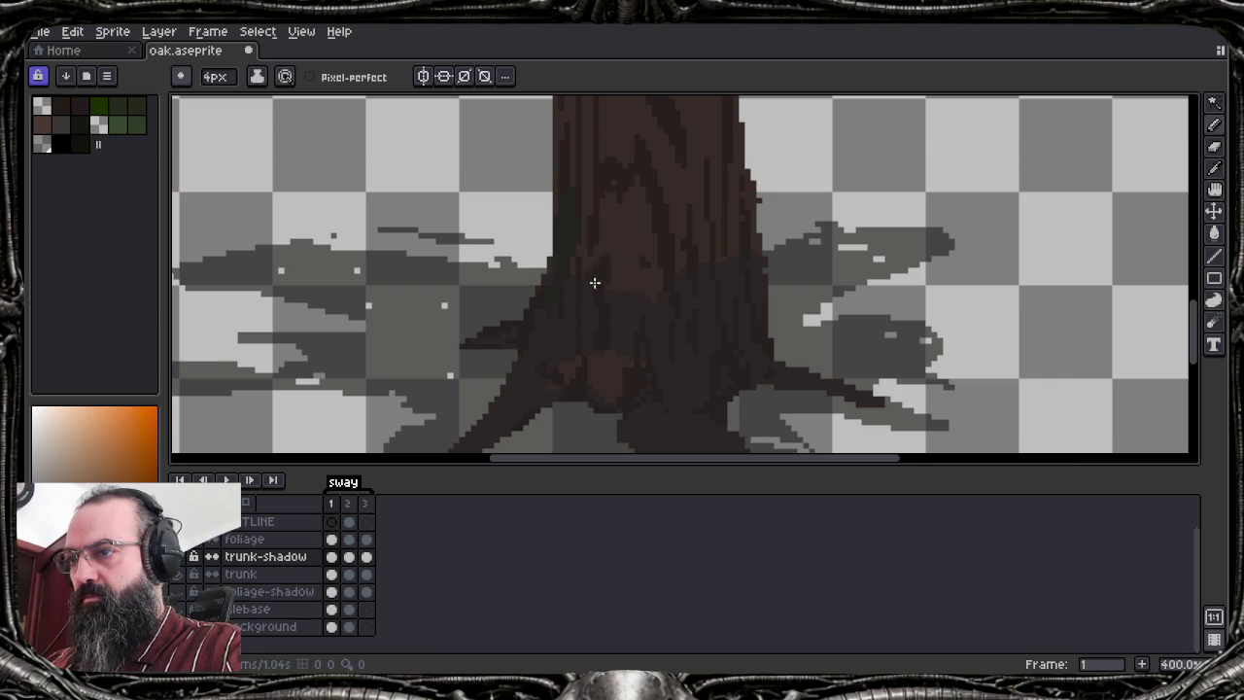
On the trunk layer, magic-wand the whole trunk shape and invert the selection
key("m")
left_click(263, 574)
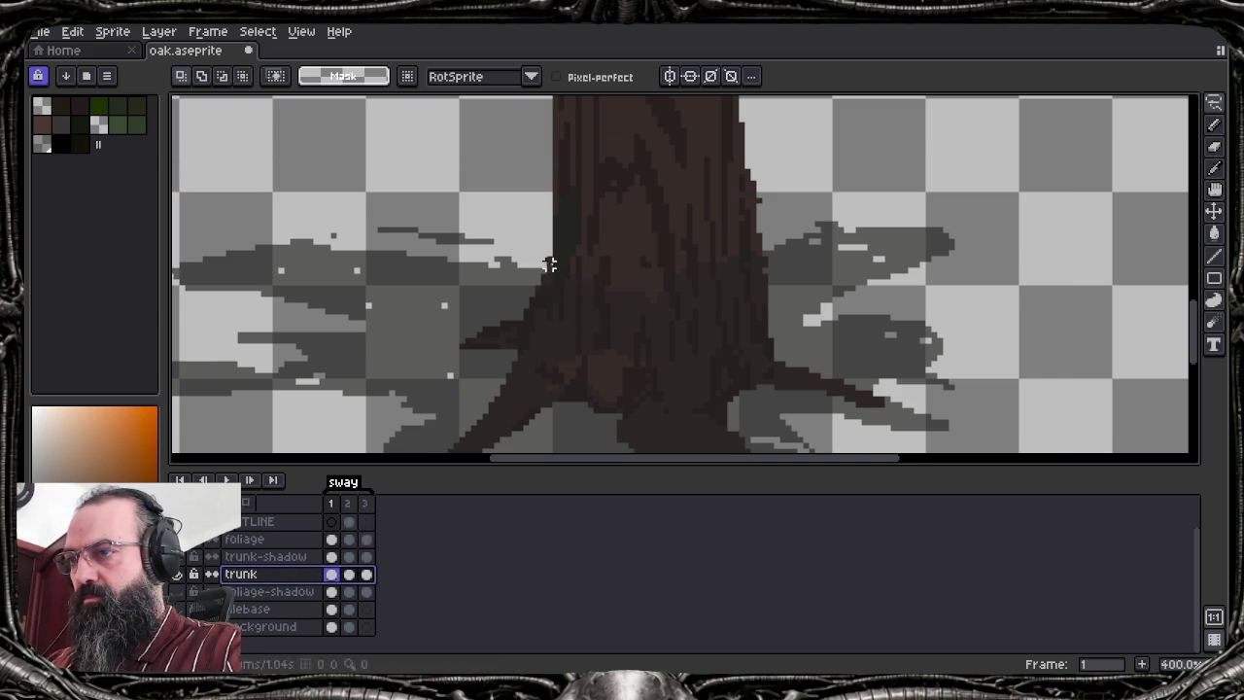
key("w")
left_click(634, 237)
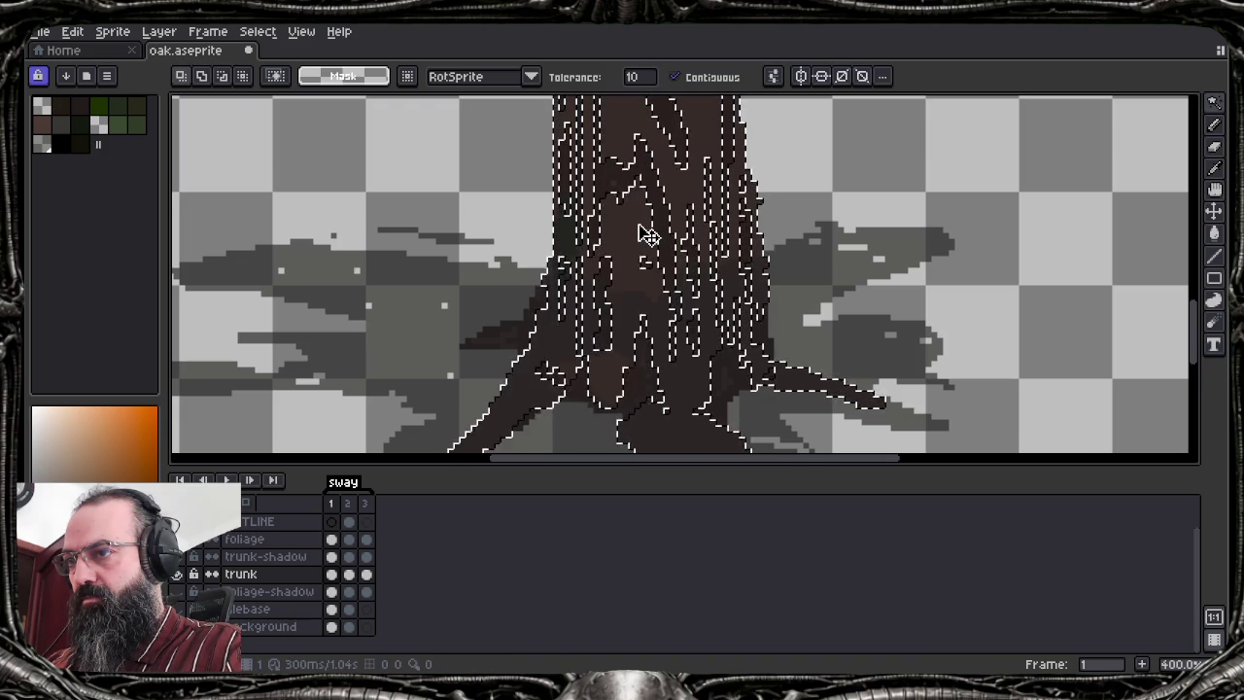
key("ctrl+z")
left_click(805, 199)
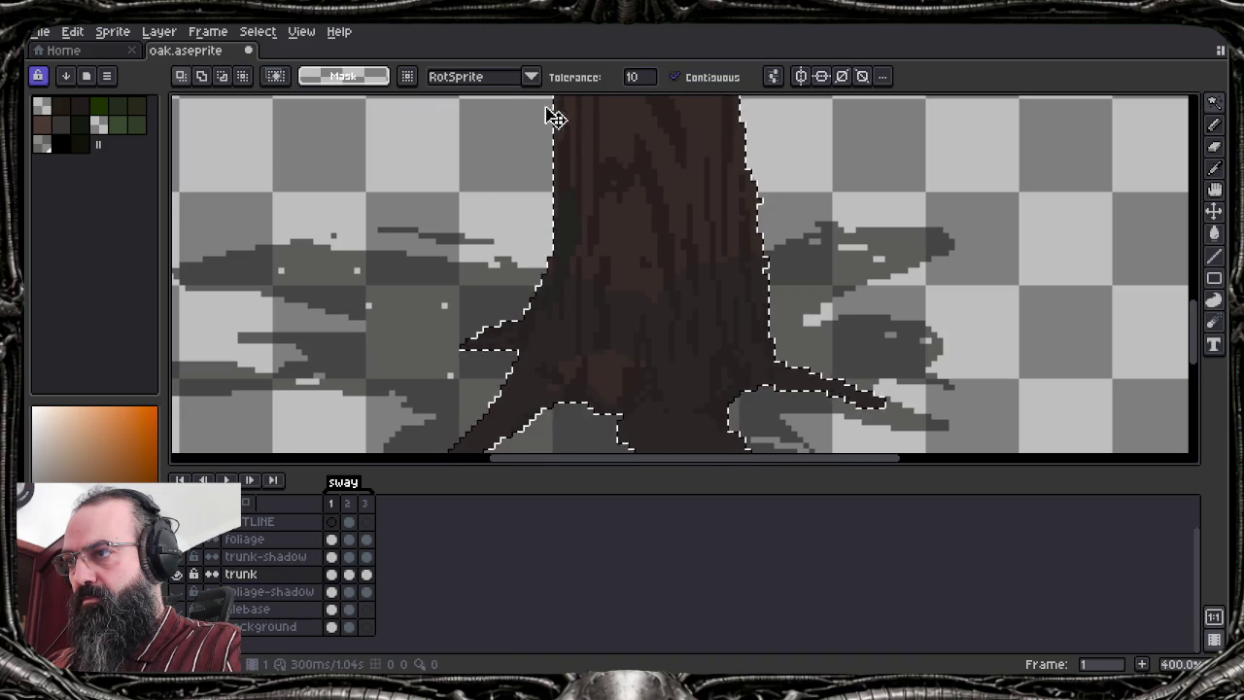
left_click(259, 31)
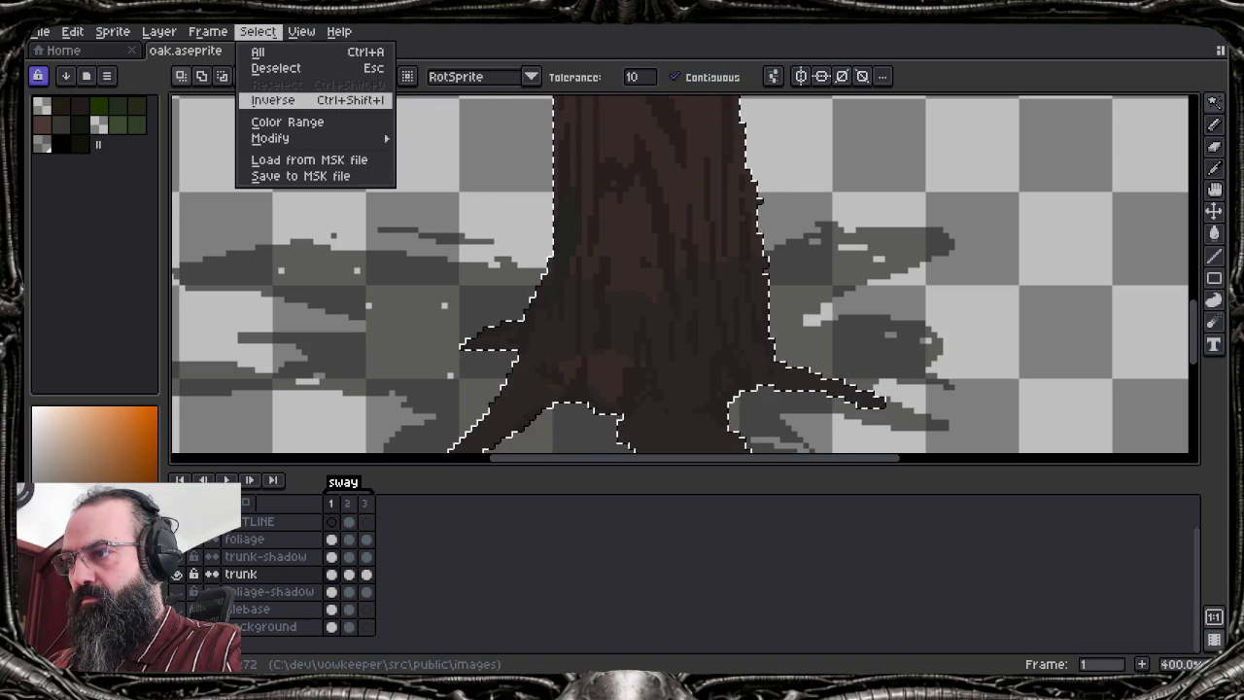
left_click(273, 100)
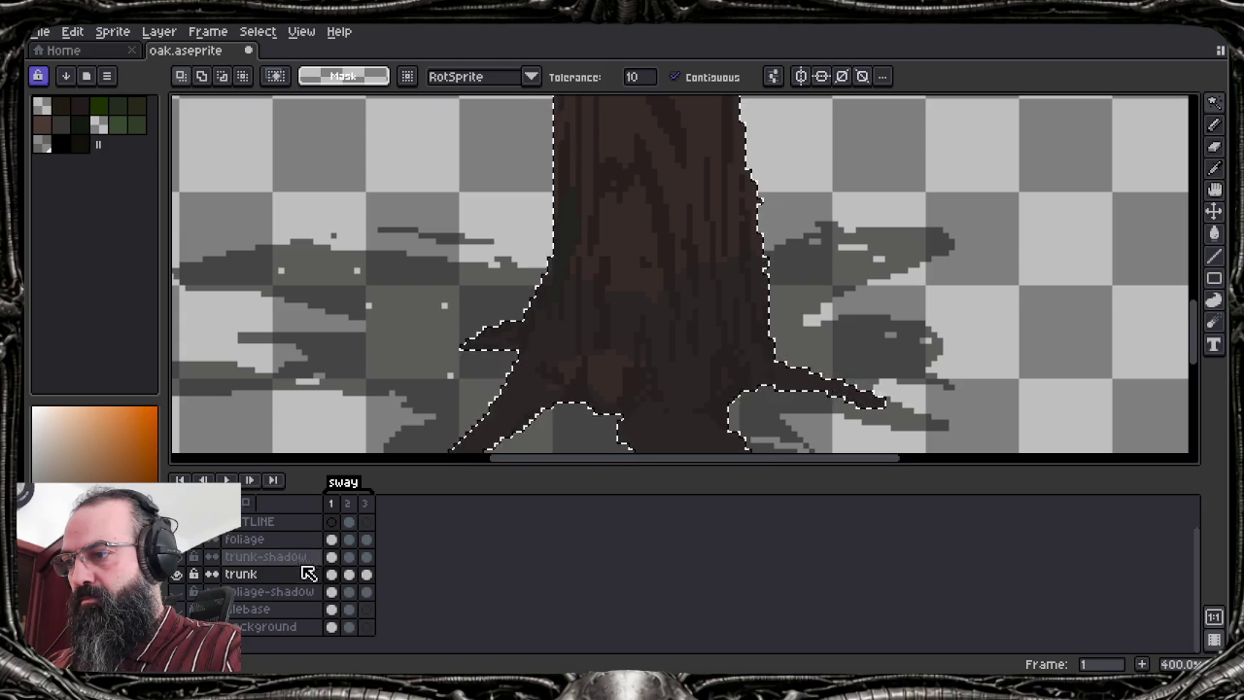
On trunk-shadow, pencil a dark band down the trunk's left side, sampling colours
left_click(292, 557)
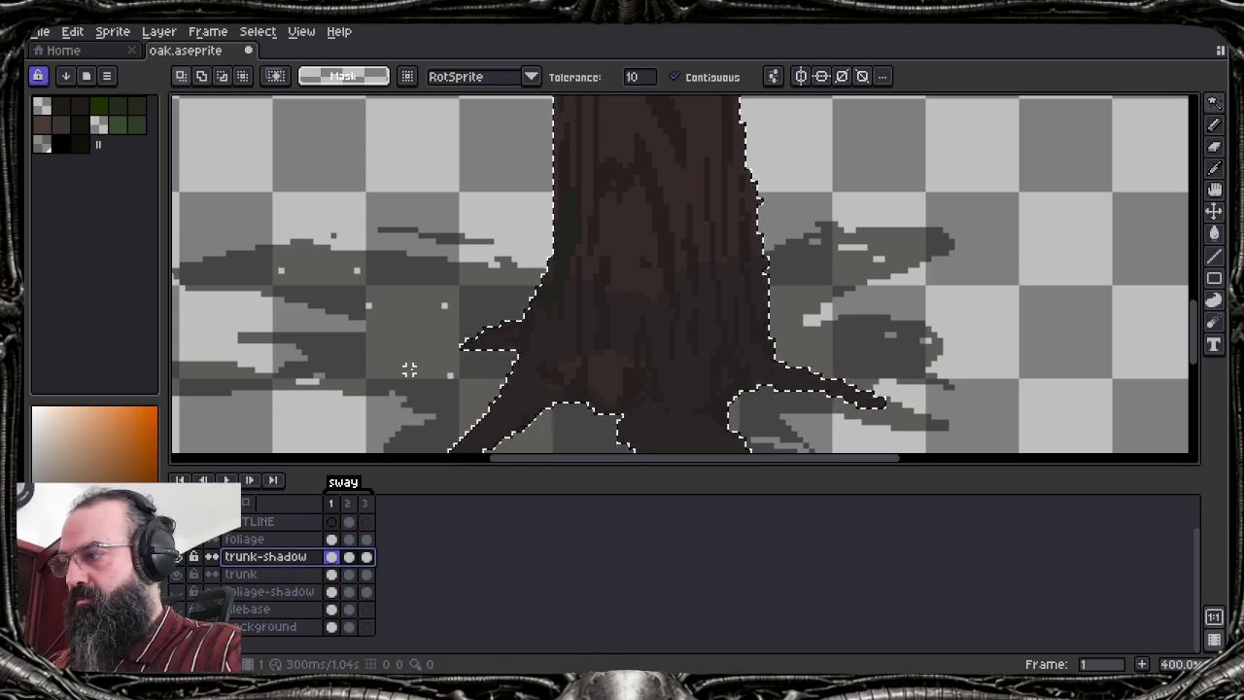
key("b")
left_click_drag(578, 208, 580, 365)
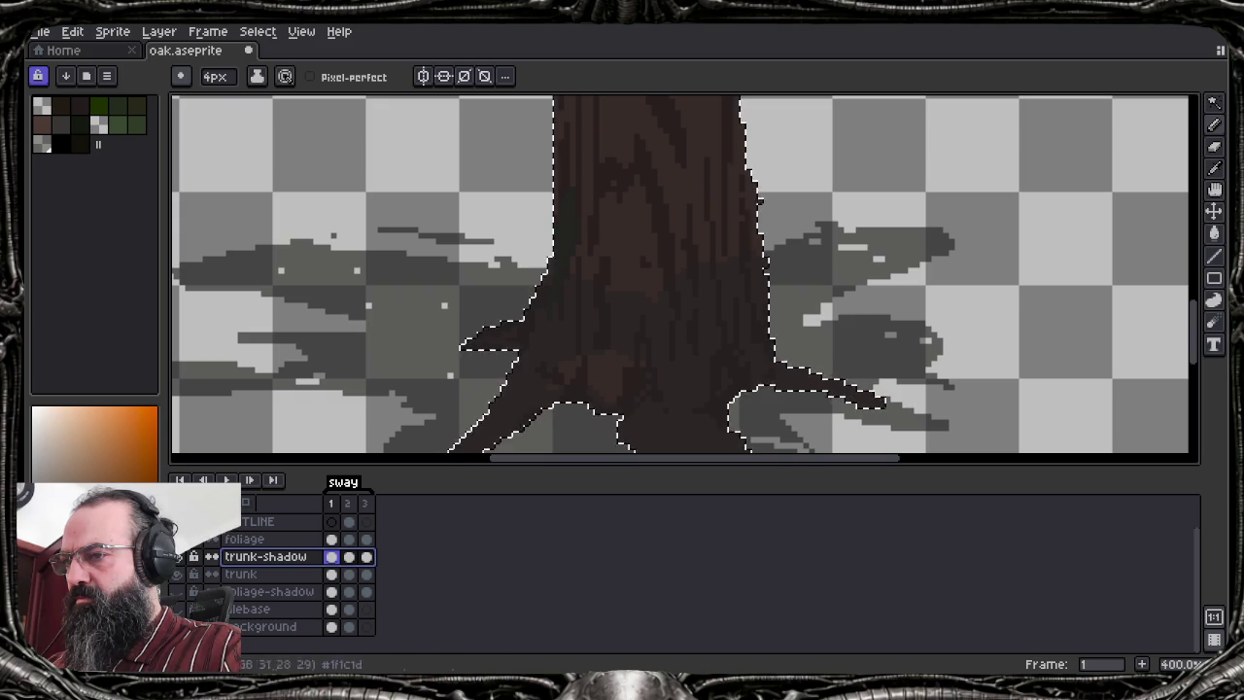
key("i")
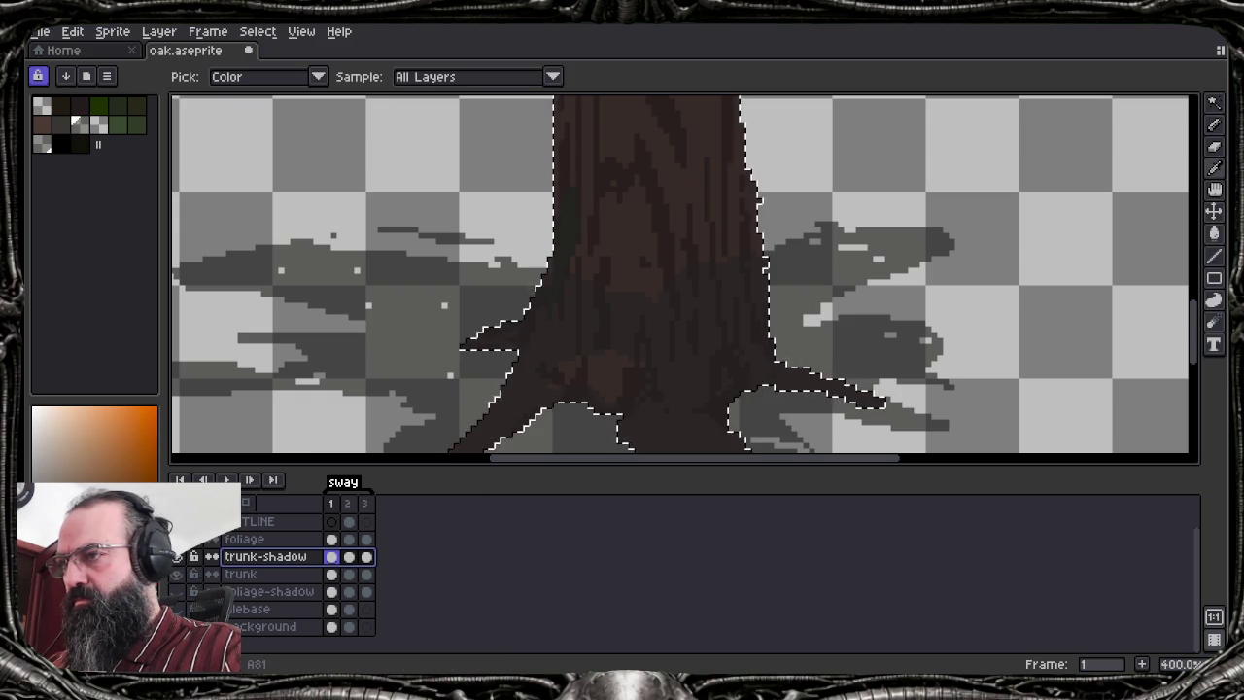
key("b")
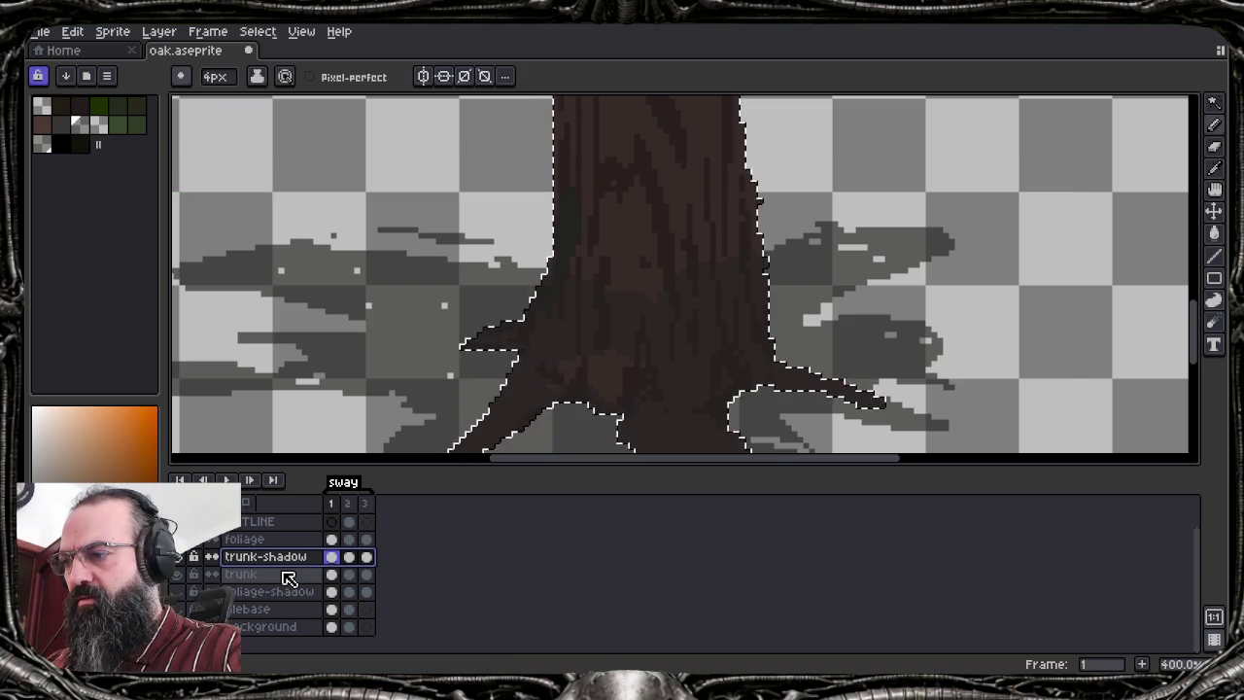
left_click(176, 574)
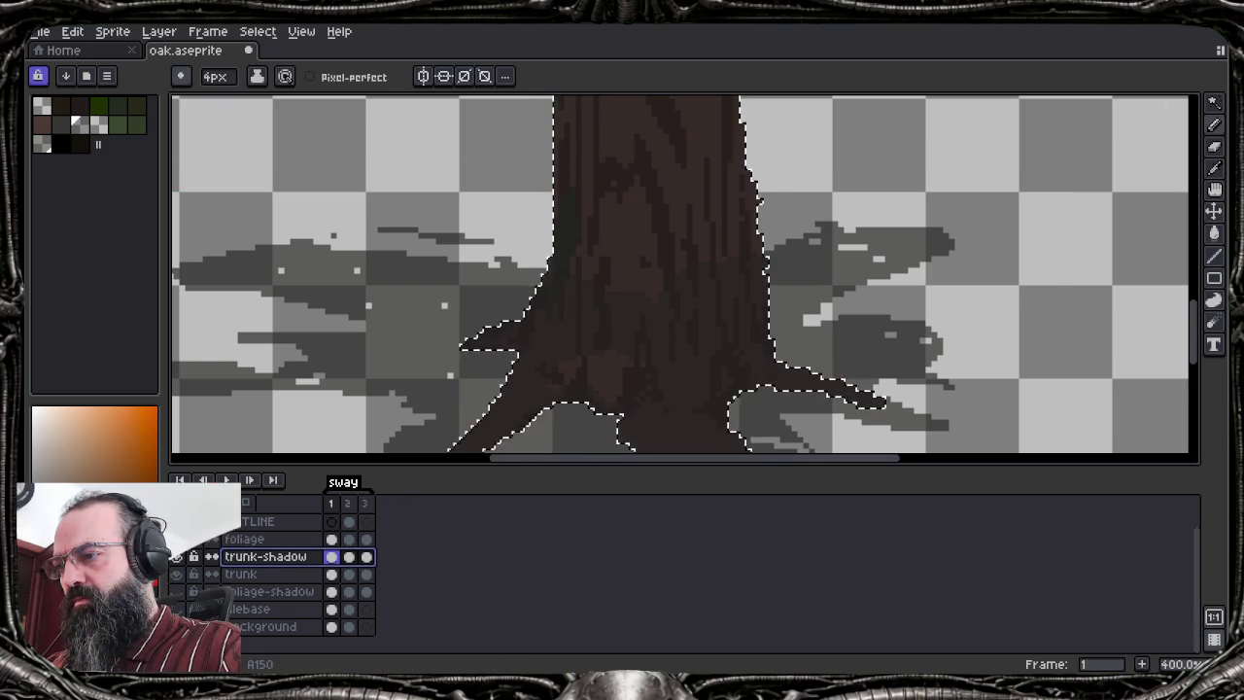
key("i")
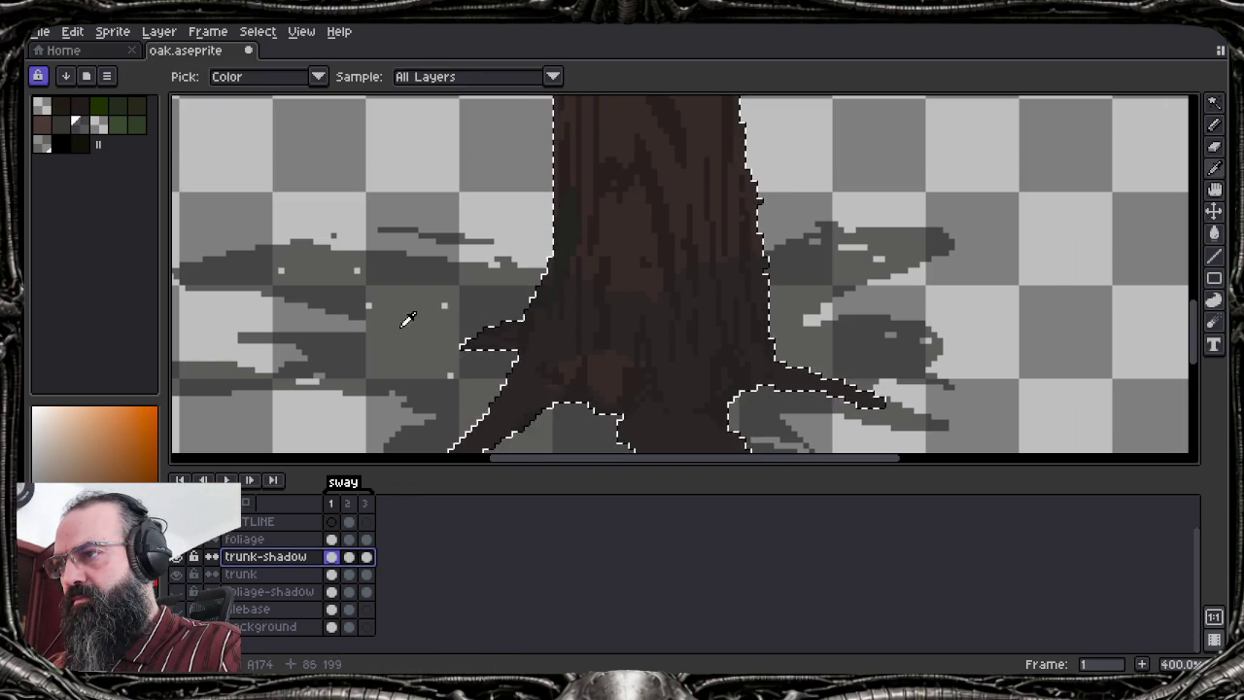
key("b")
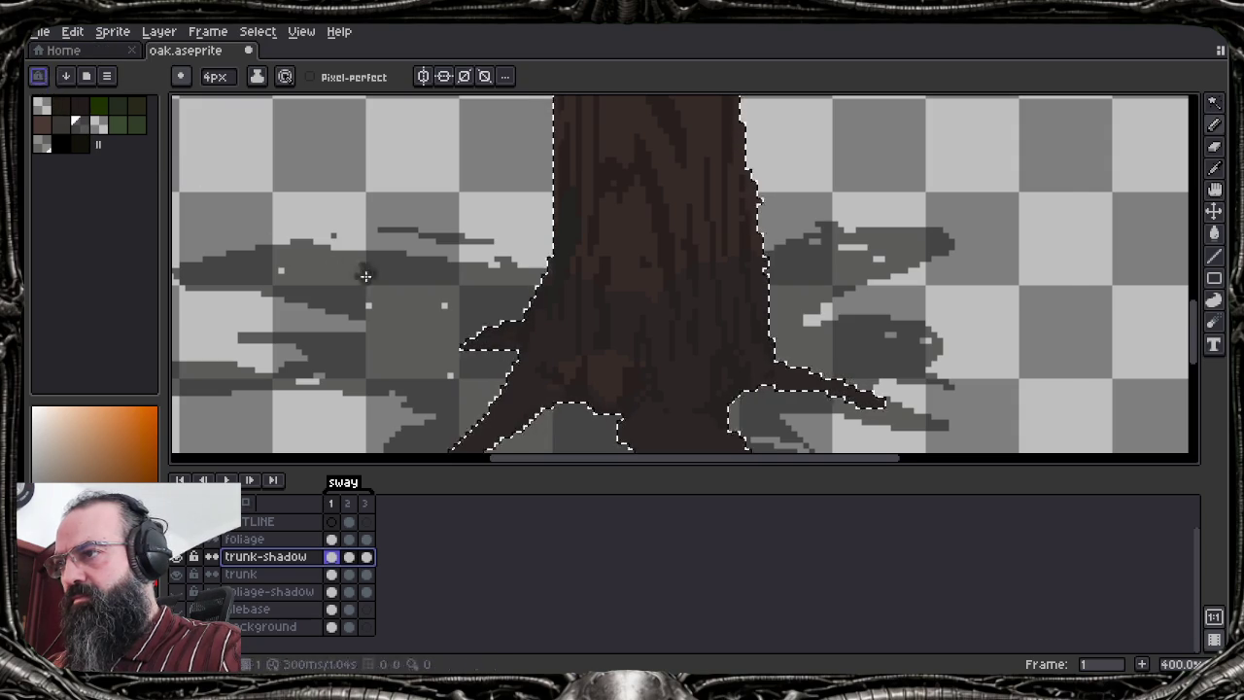
Undo the stroke and selection, keeping trunk-shadow stacked above the trunk layer
key("v")
key("ctrl+z")
key("ctrl+z")
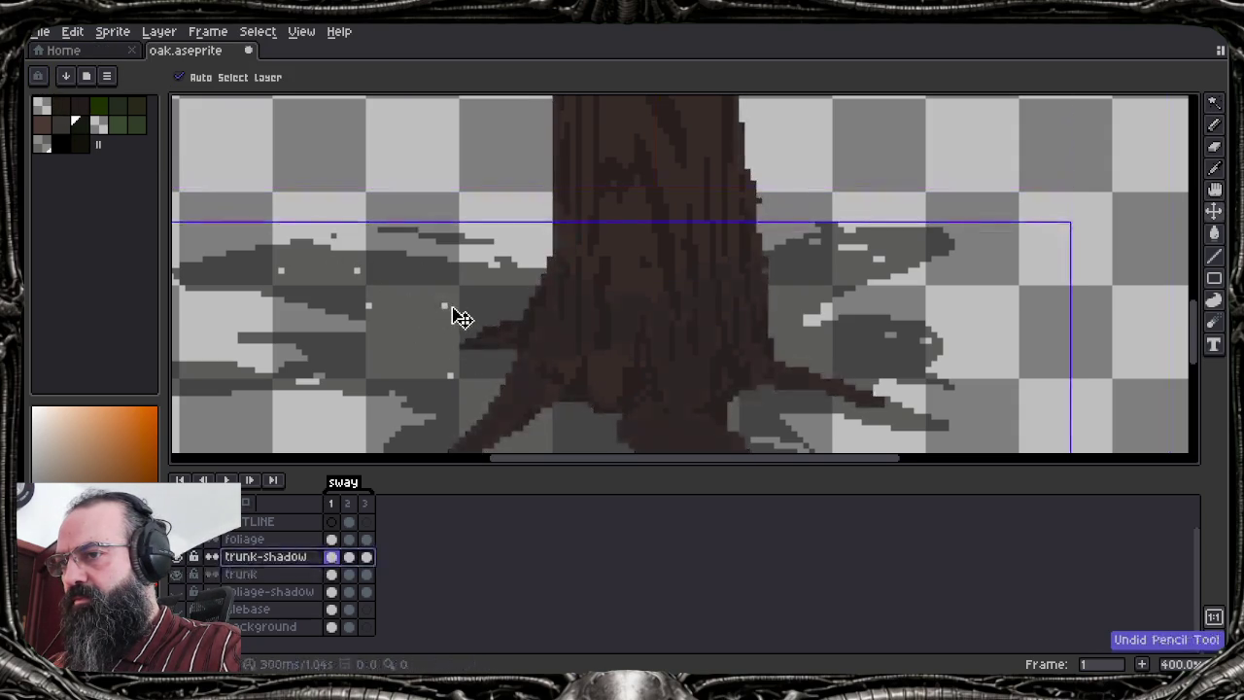
key("ctrl+z")
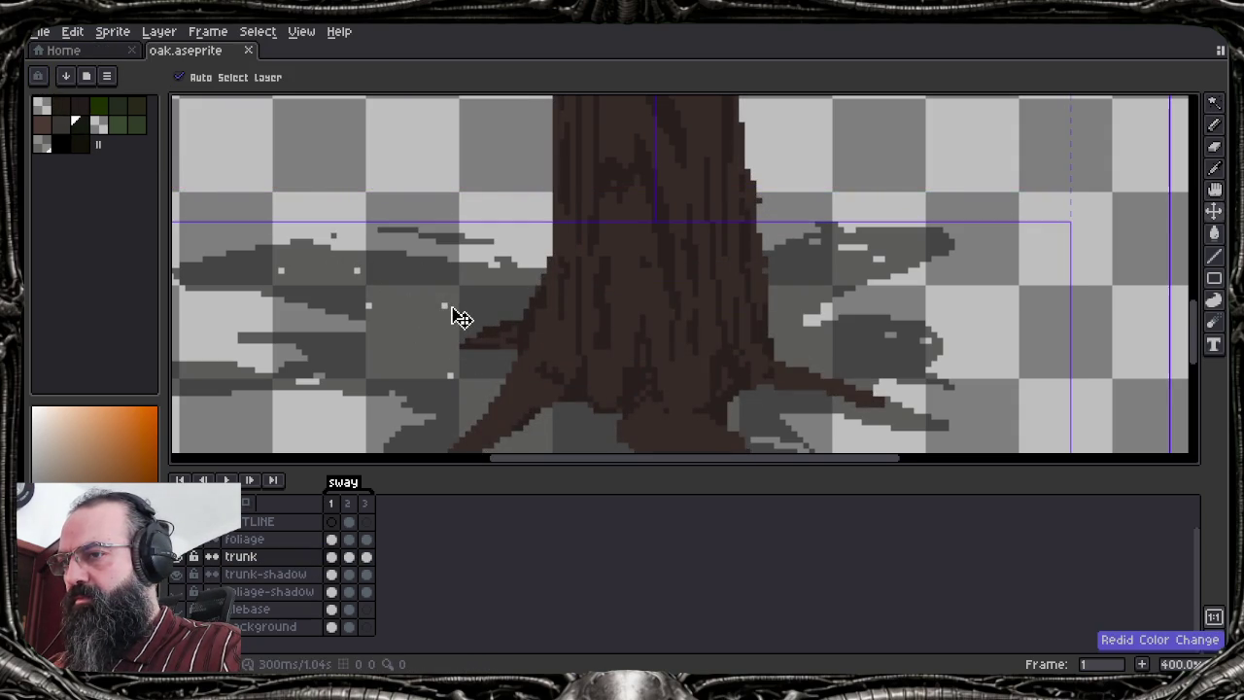
key("ctrl+y")
key("b")
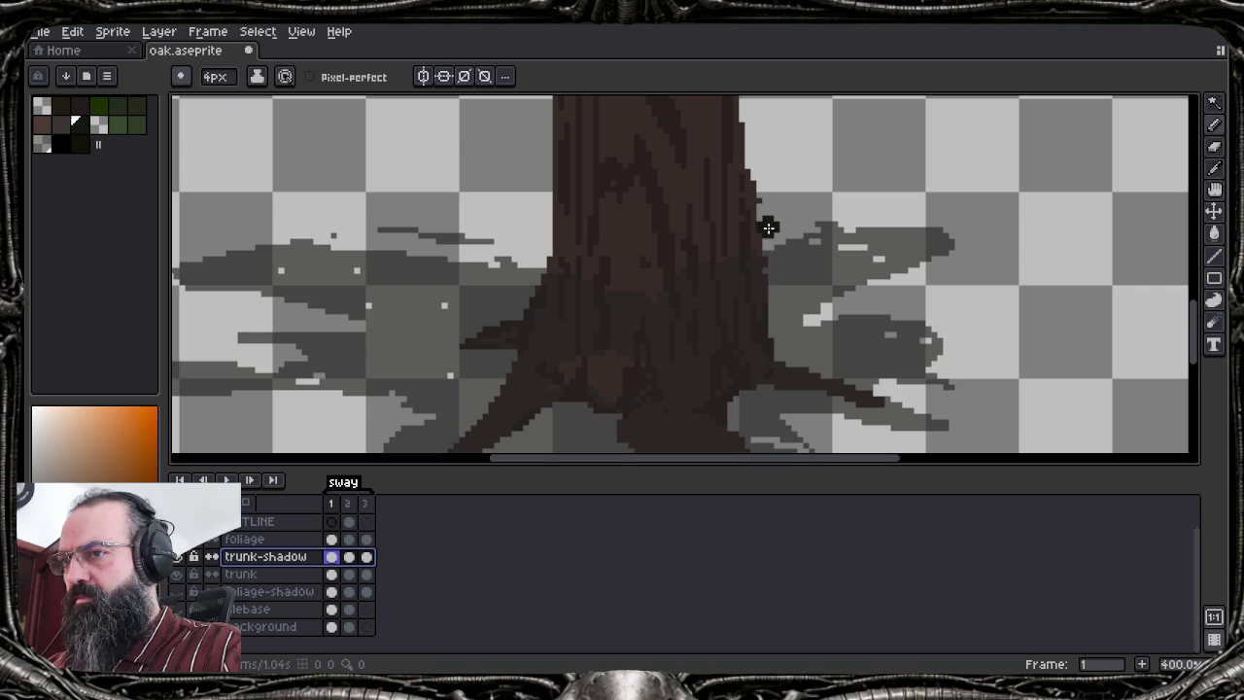
Magic-wand the trunk shape again on the trunk layer and invert the selection
key("i")
key("b")
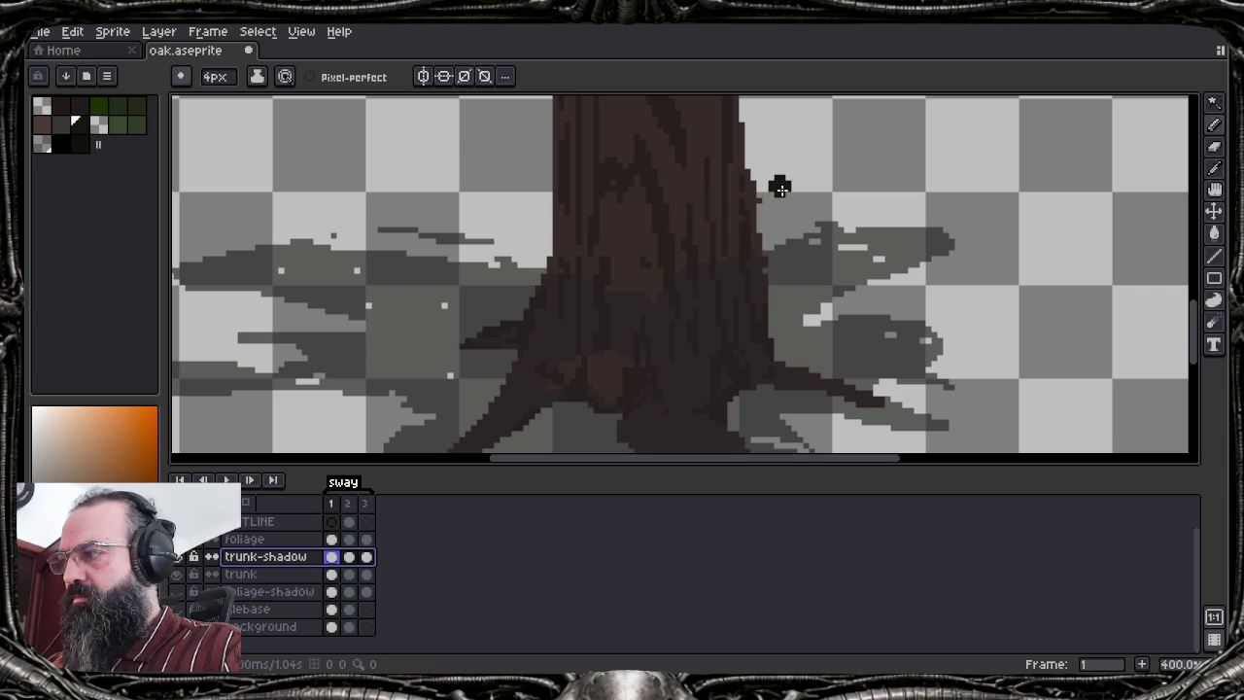
key("w")
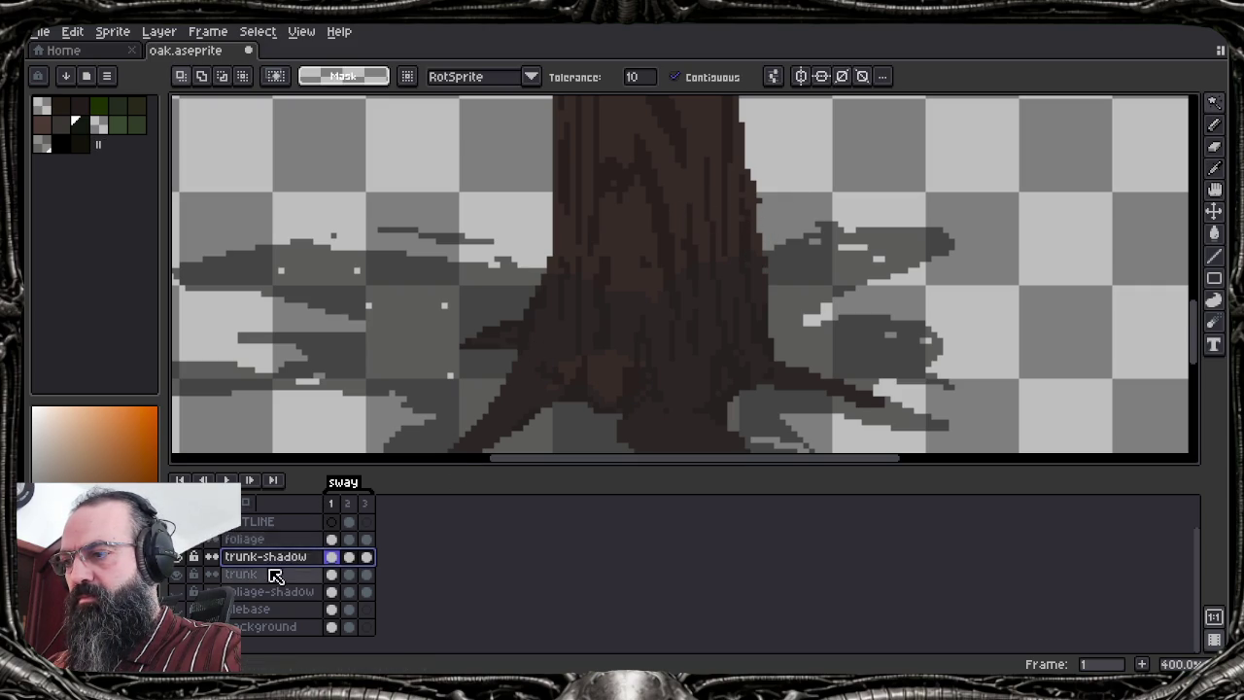
left_click(292, 574)
left_click(648, 201)
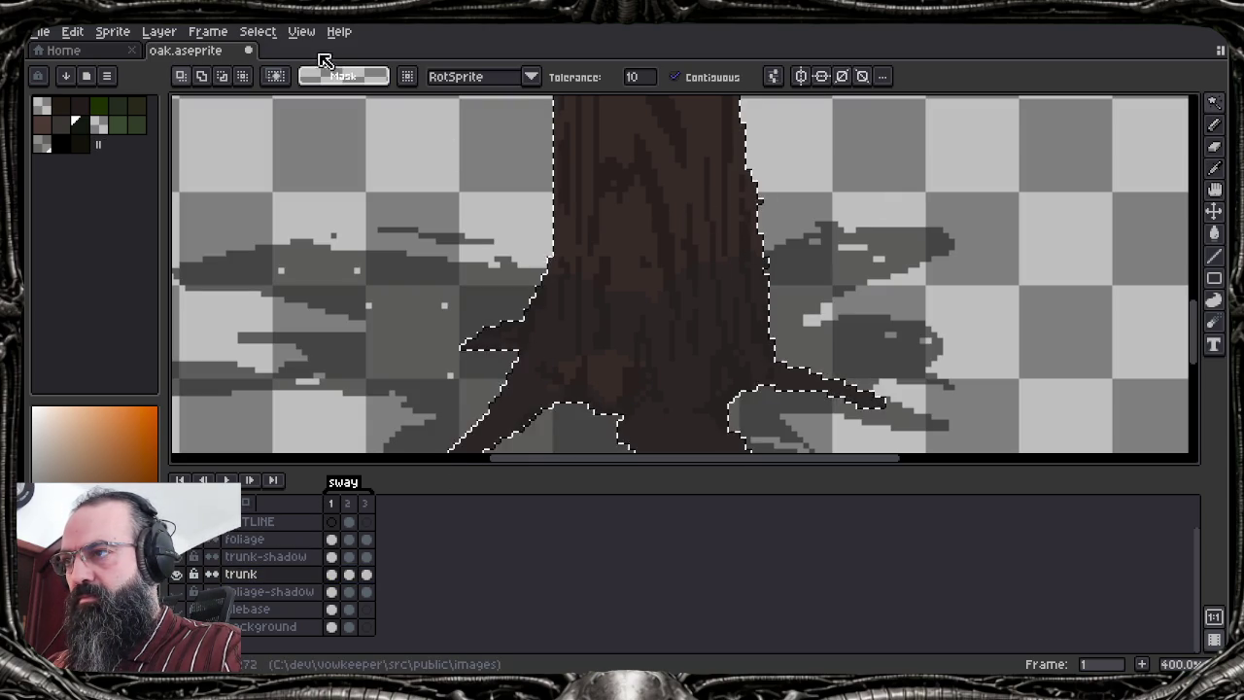
left_click(258, 32)
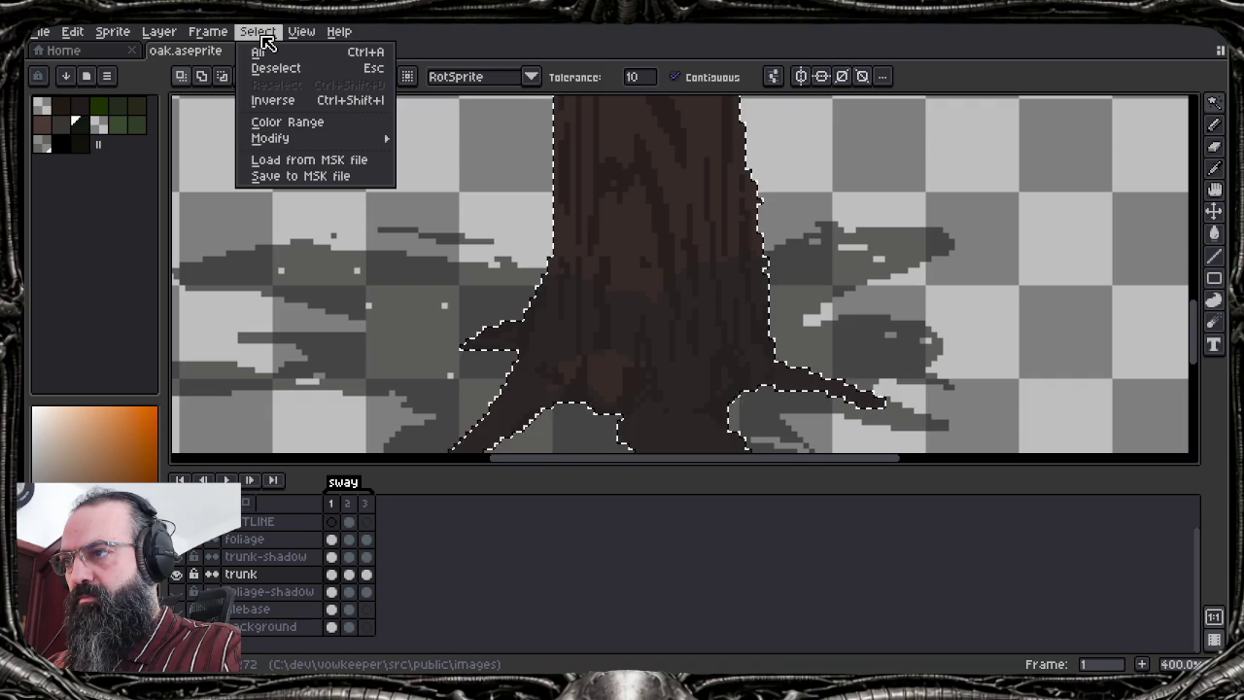
left_click(290, 99)
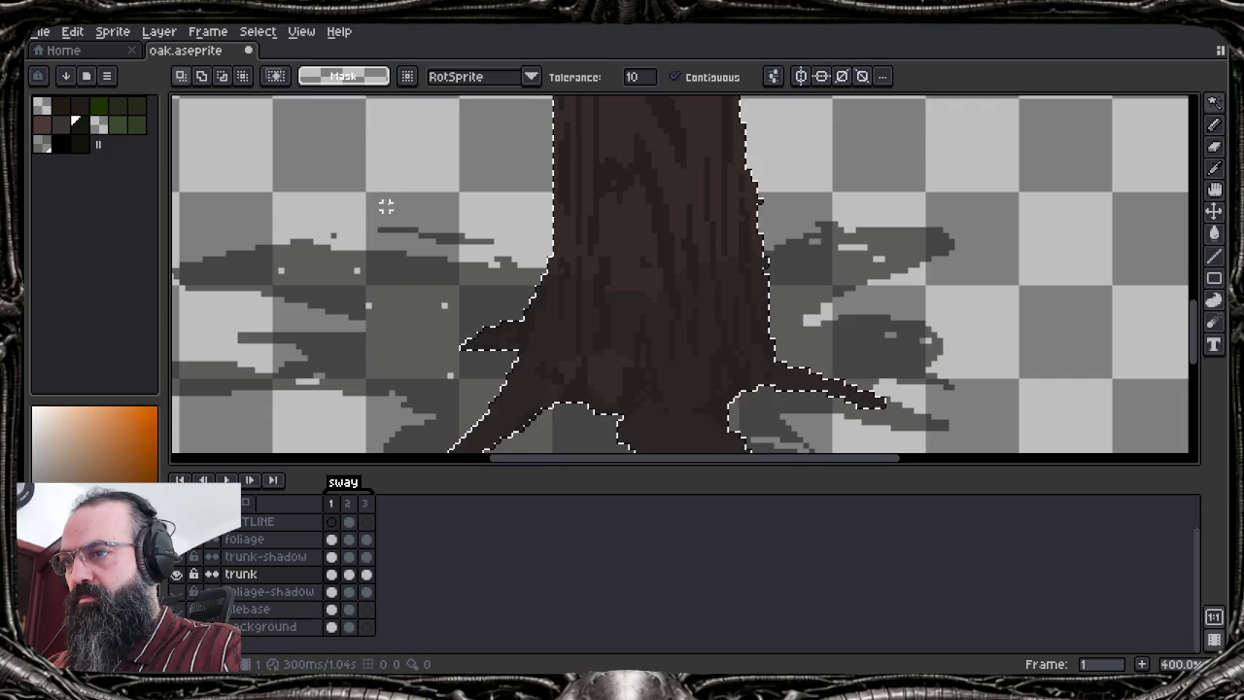
On trunk-shadow, test a green stroke and a darker sampled stroke, undoing both
left_click(280, 561)
key("b")
left_click_drag(668, 187, 625, 279)
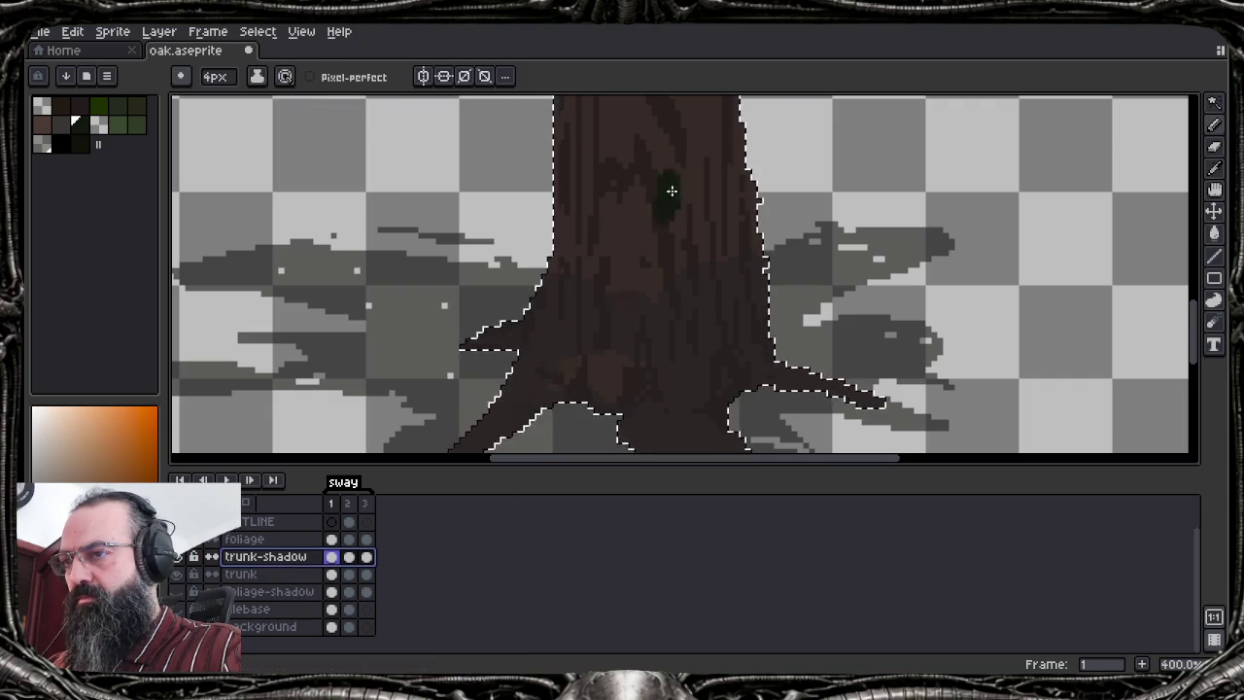
key("ctrl+z")
key("i")
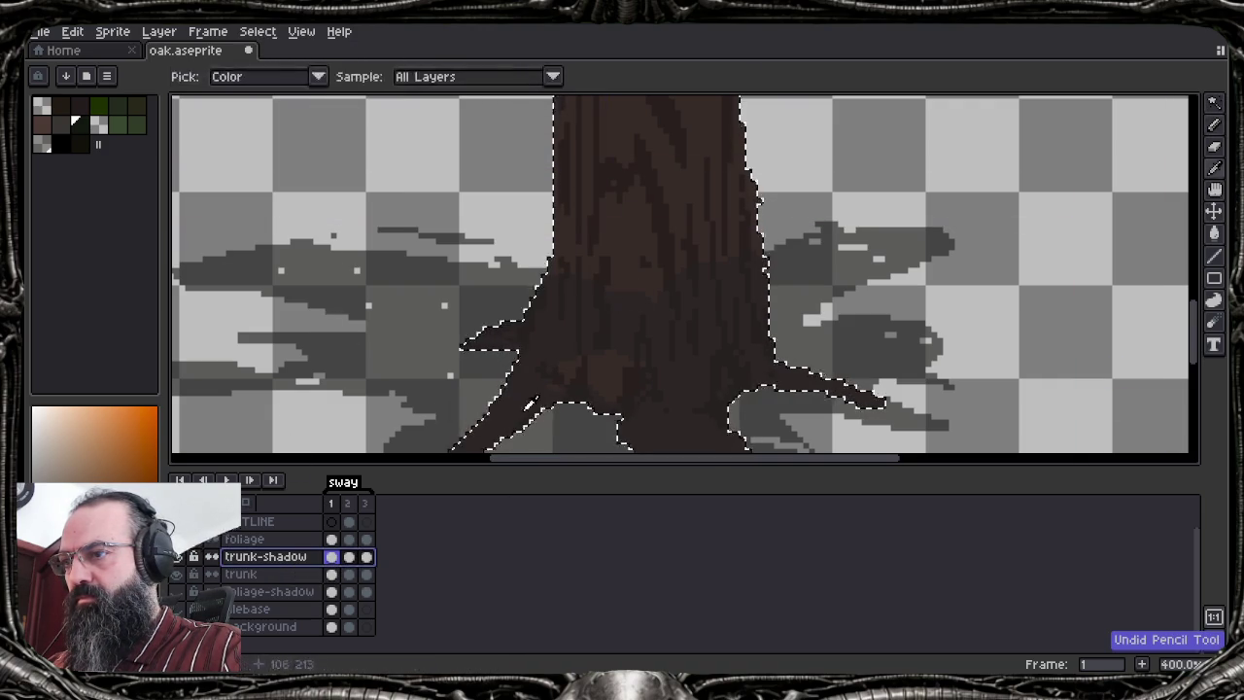
left_click(567, 425)
key("b")
left_click_drag(614, 290, 602, 321)
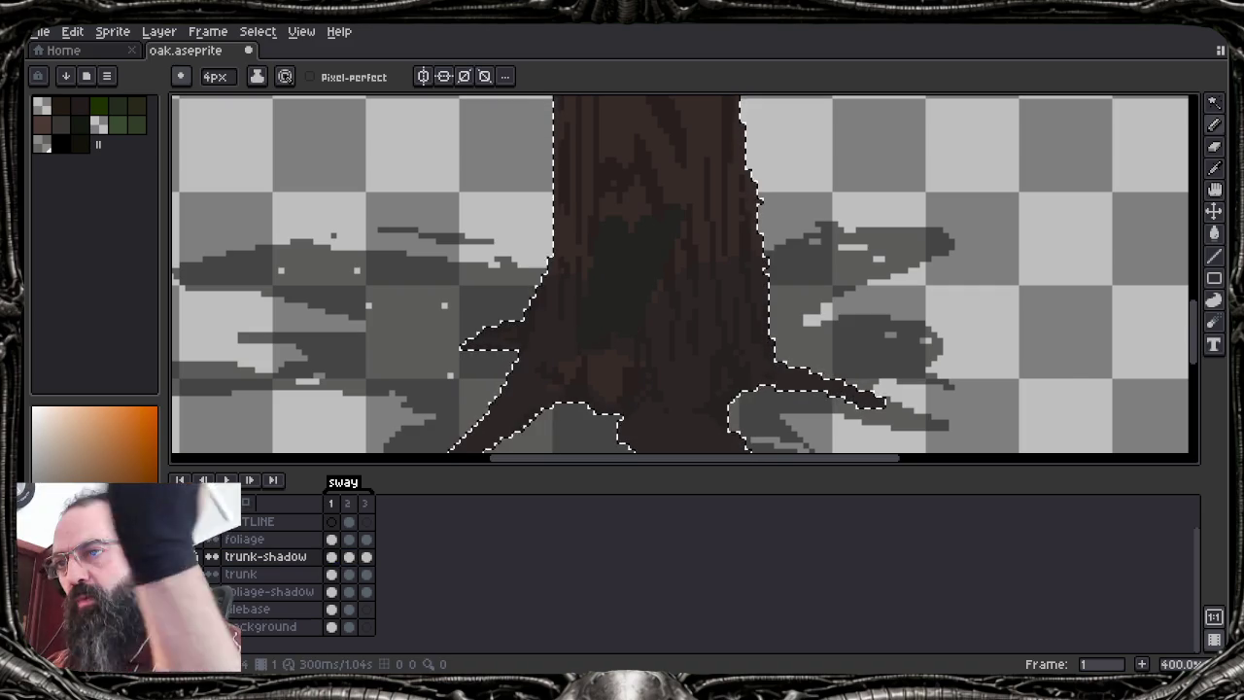
key("ctrl+z")
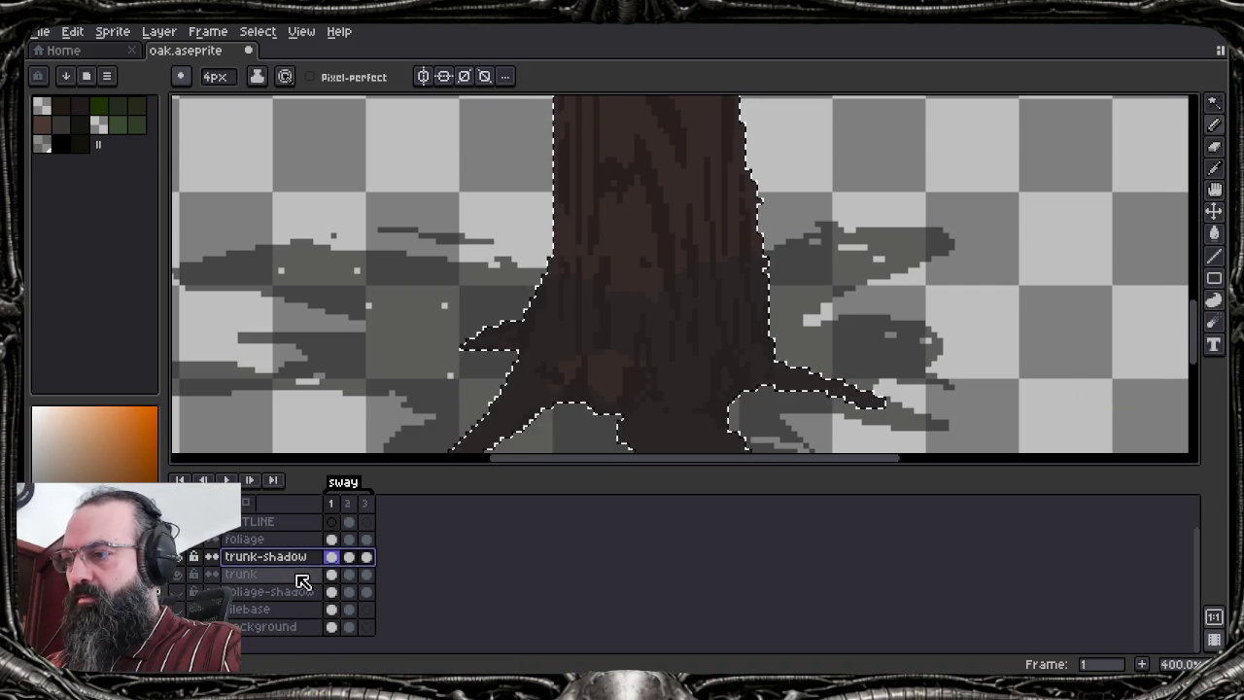
Eyedrop the trunk's reddish-brown and a foliage colour, then return to the Pencil
key("i")
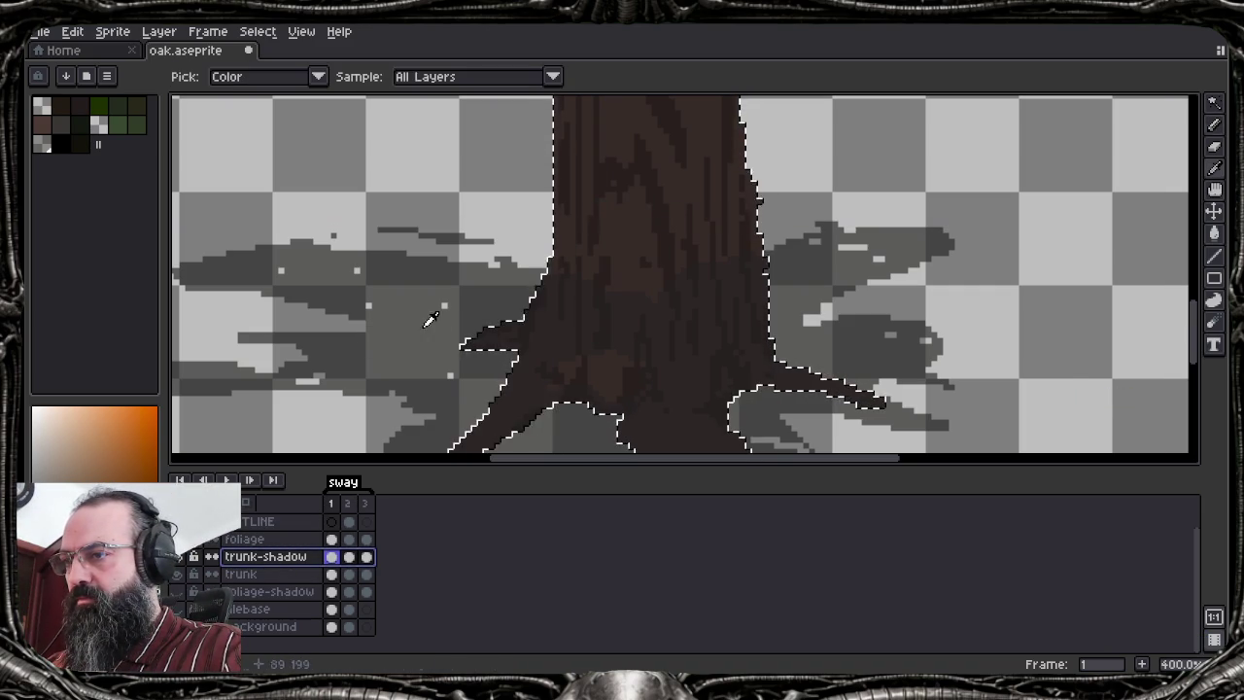
left_click(713, 260)
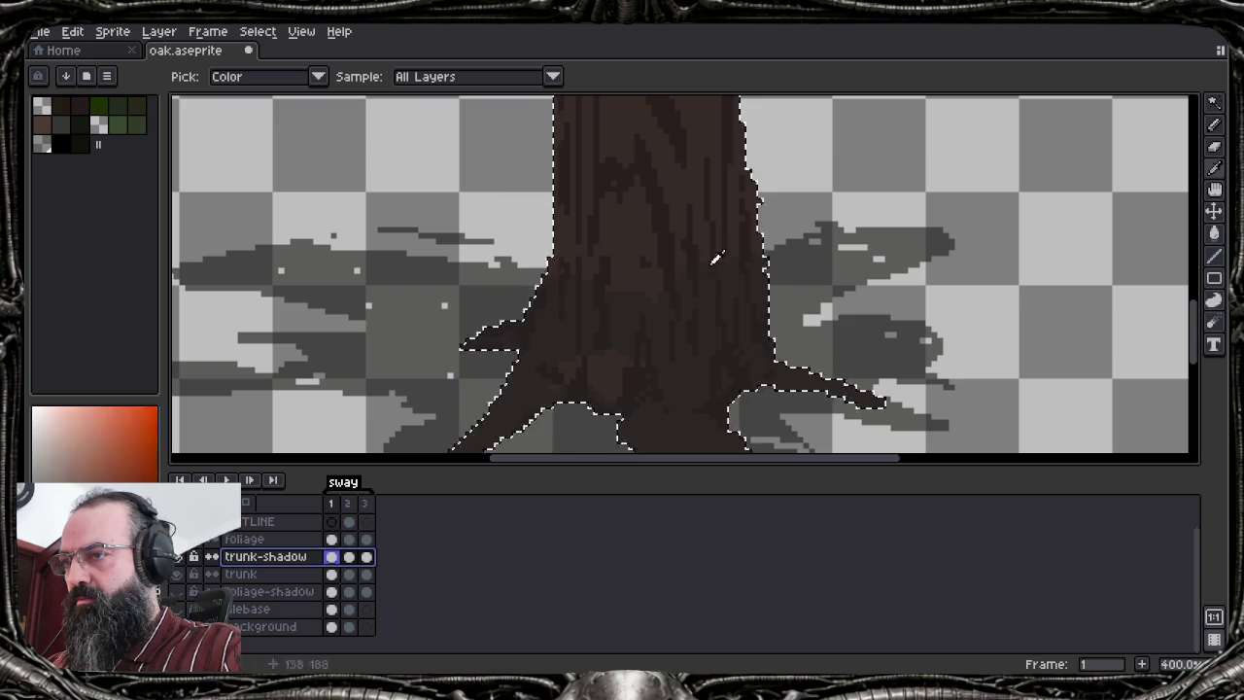
left_click(384, 342)
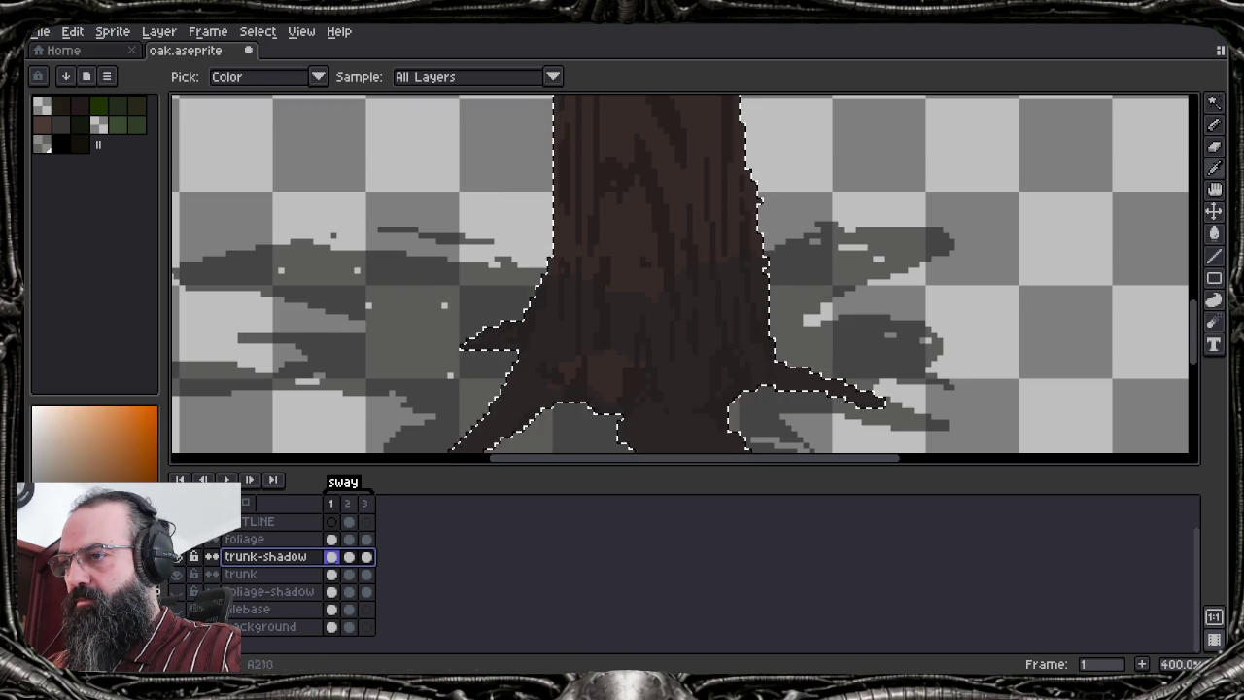
key("b")
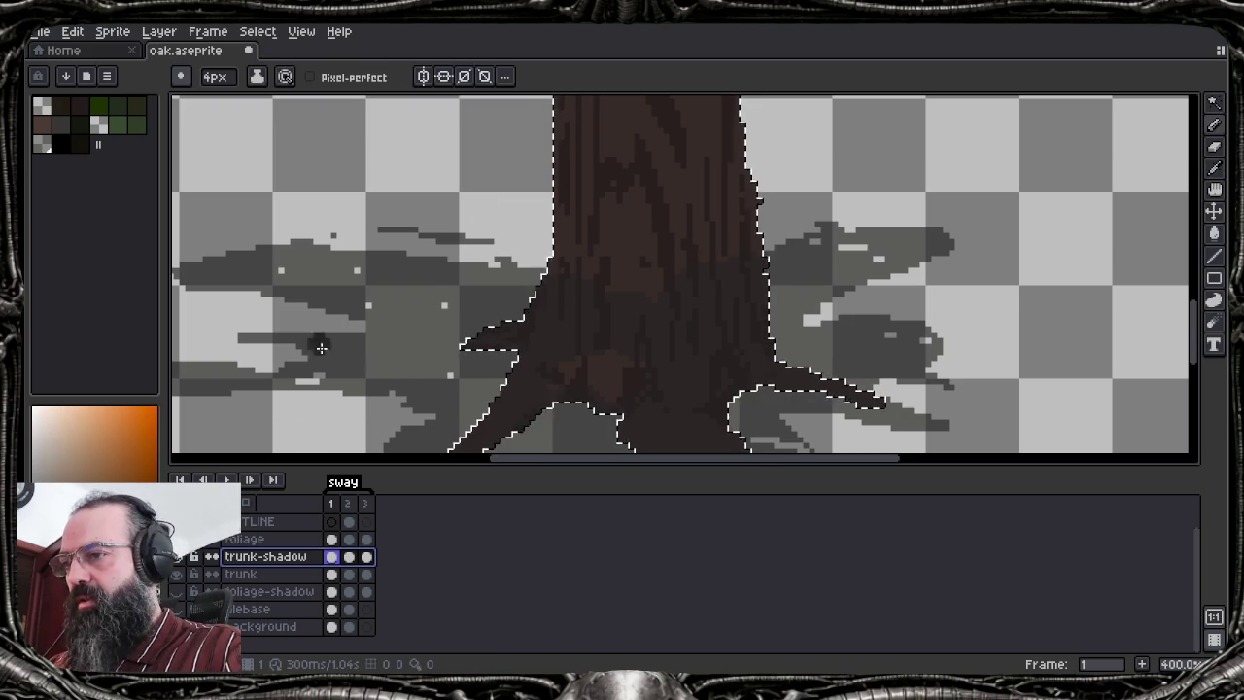
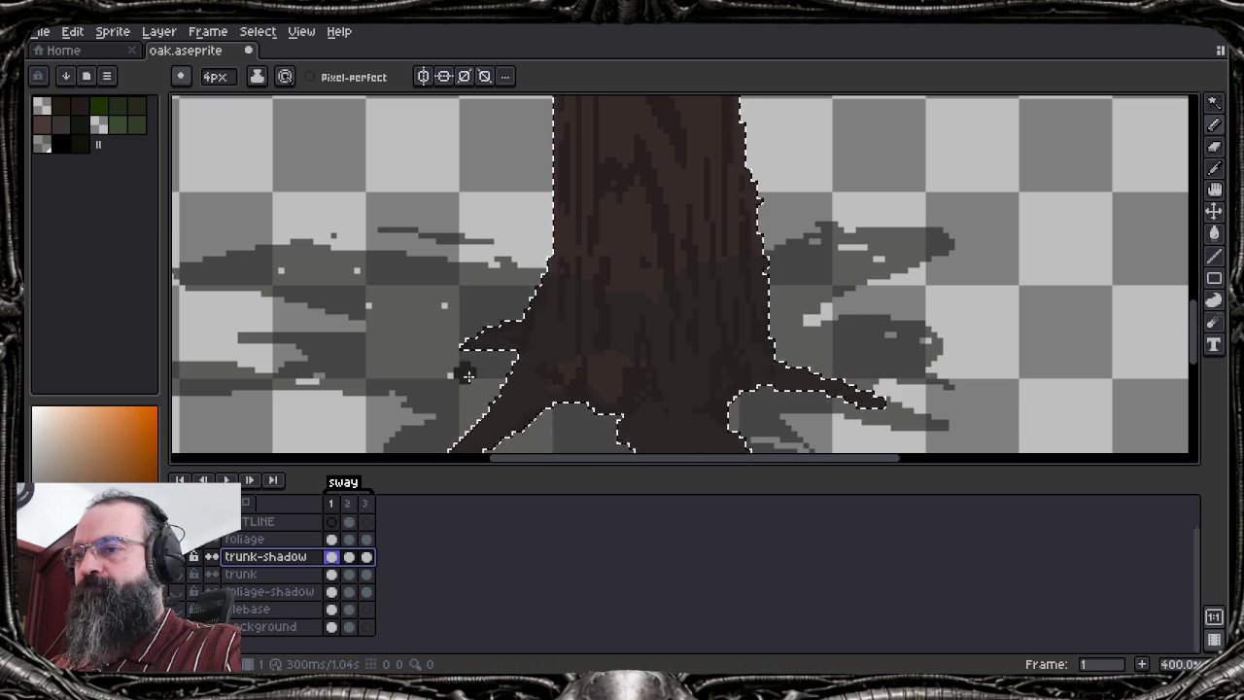
Open the trunk-shadow layer's properties without changes, then hide and reshow the layer
right_click(298, 563)
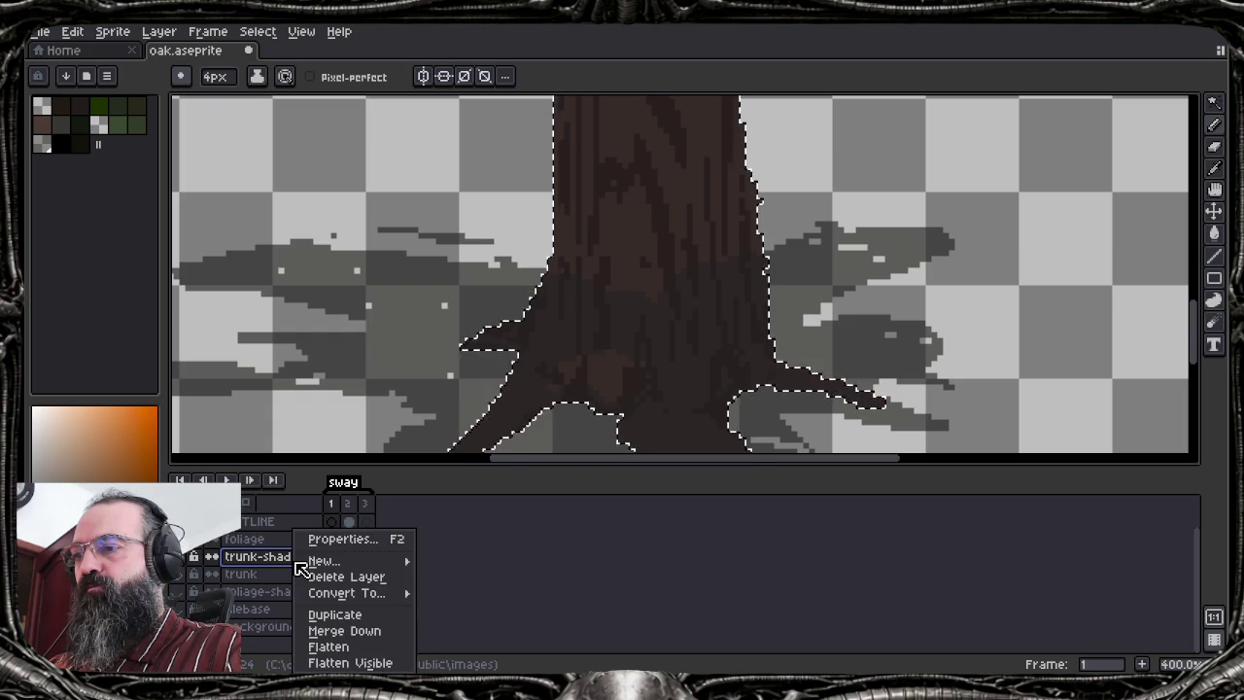
left_click(327, 540)
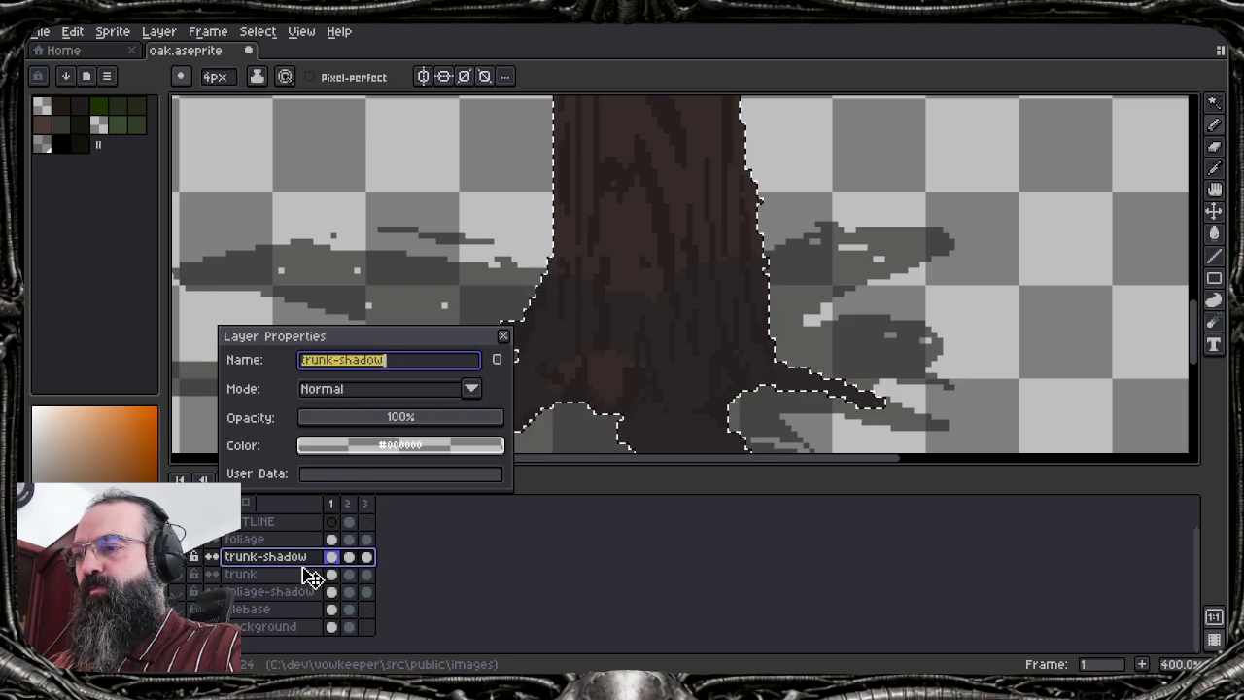
key("Escape")
right_click(302, 569)
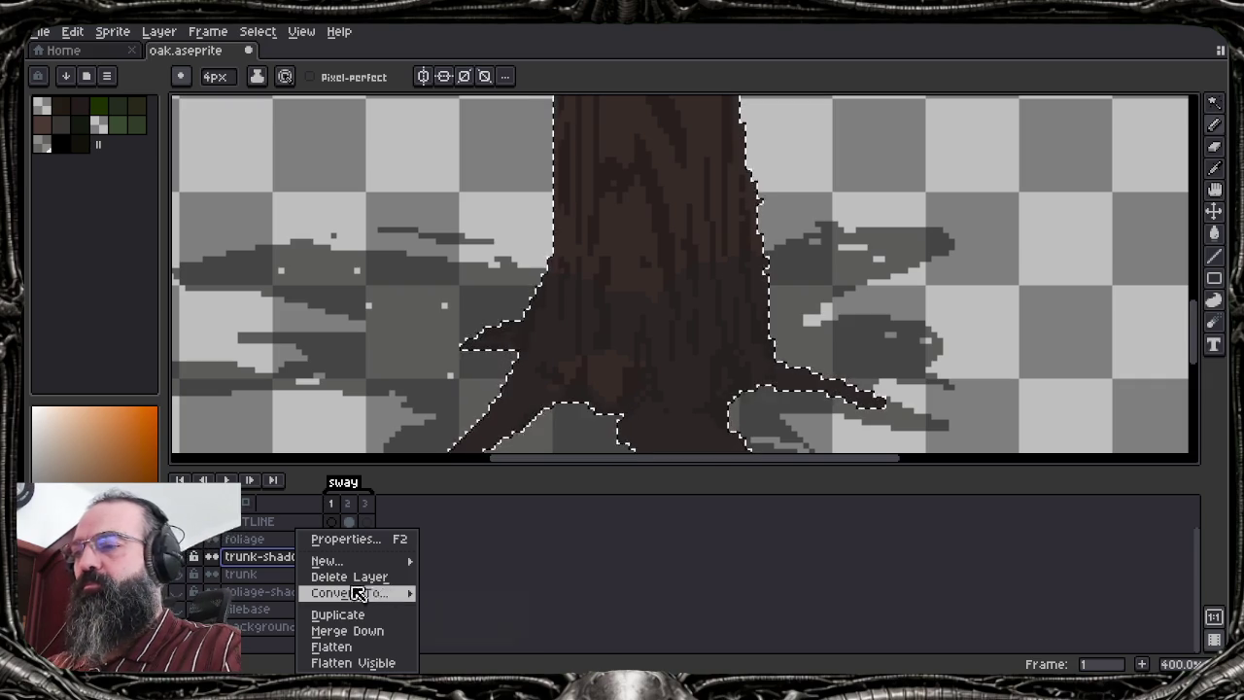
left_click(475, 562)
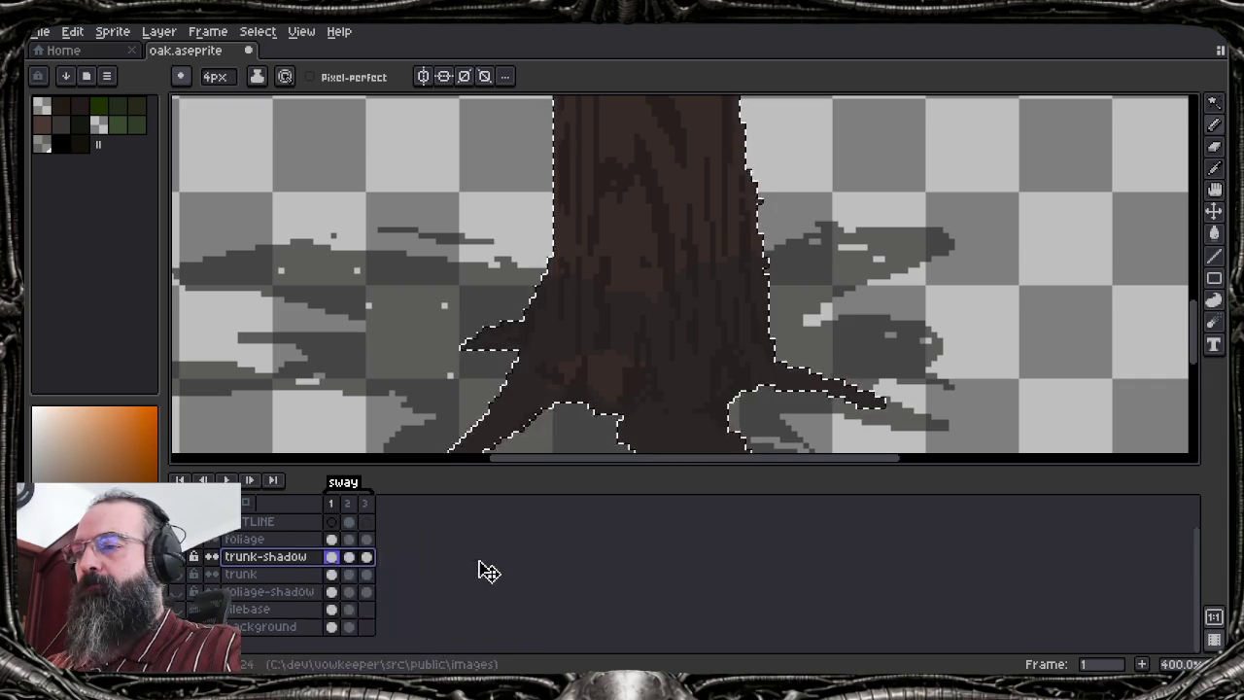
left_click(181, 564)
left_click(181, 564)
left_click(180, 563)
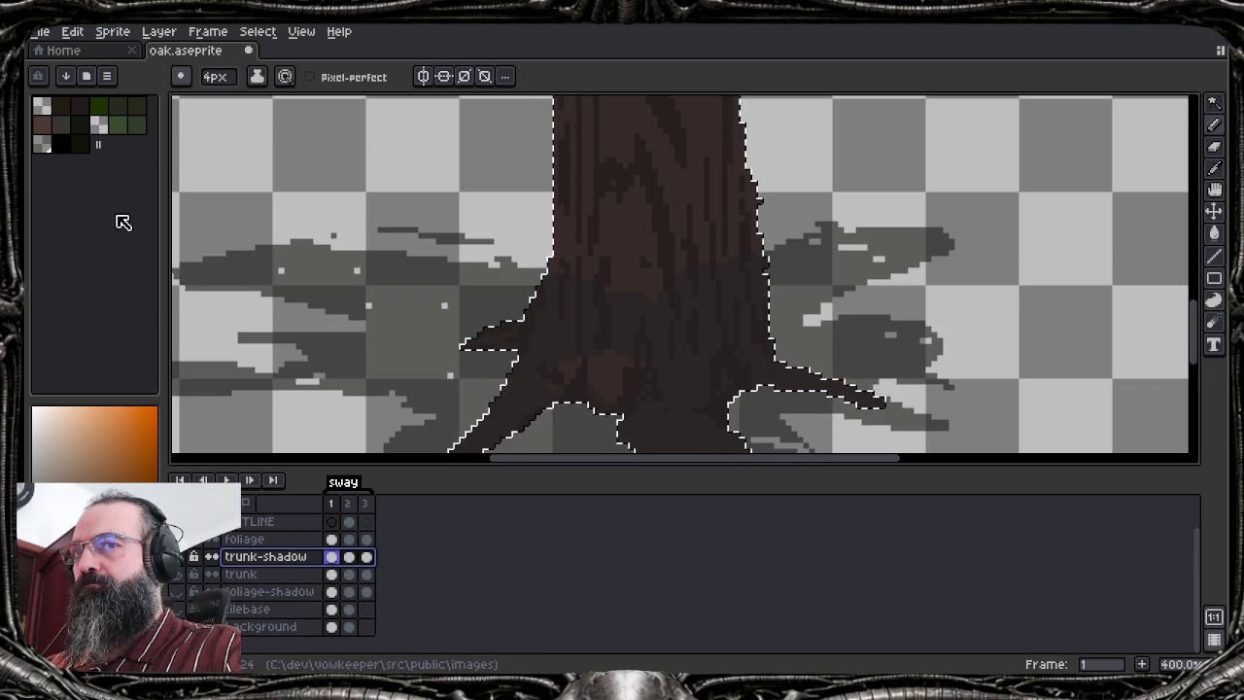
Try red and orange palette colours with a test stroke on the trunk, undoing the strokes
left_click(98, 127)
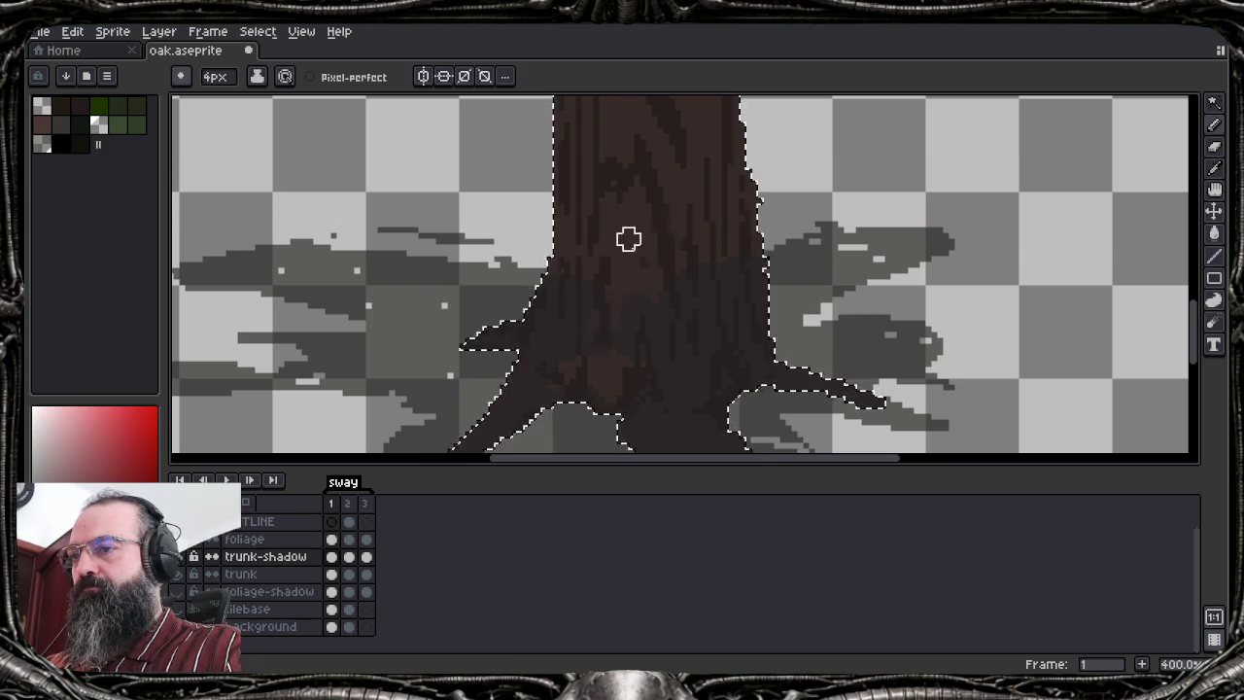
left_click(60, 124)
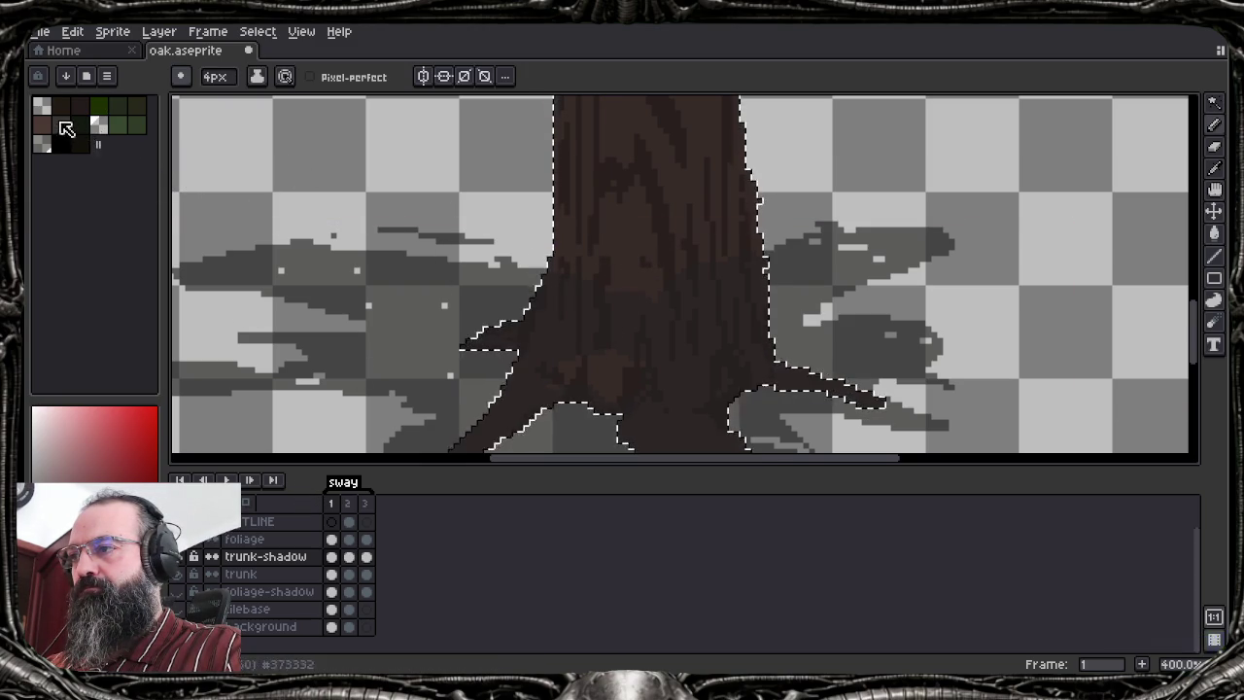
mouse_move(558, 314)
left_mouse_down()
mouse_move(619, 275)
mouse_move(599, 295)
left_mouse_up()
key("ctrl+z")
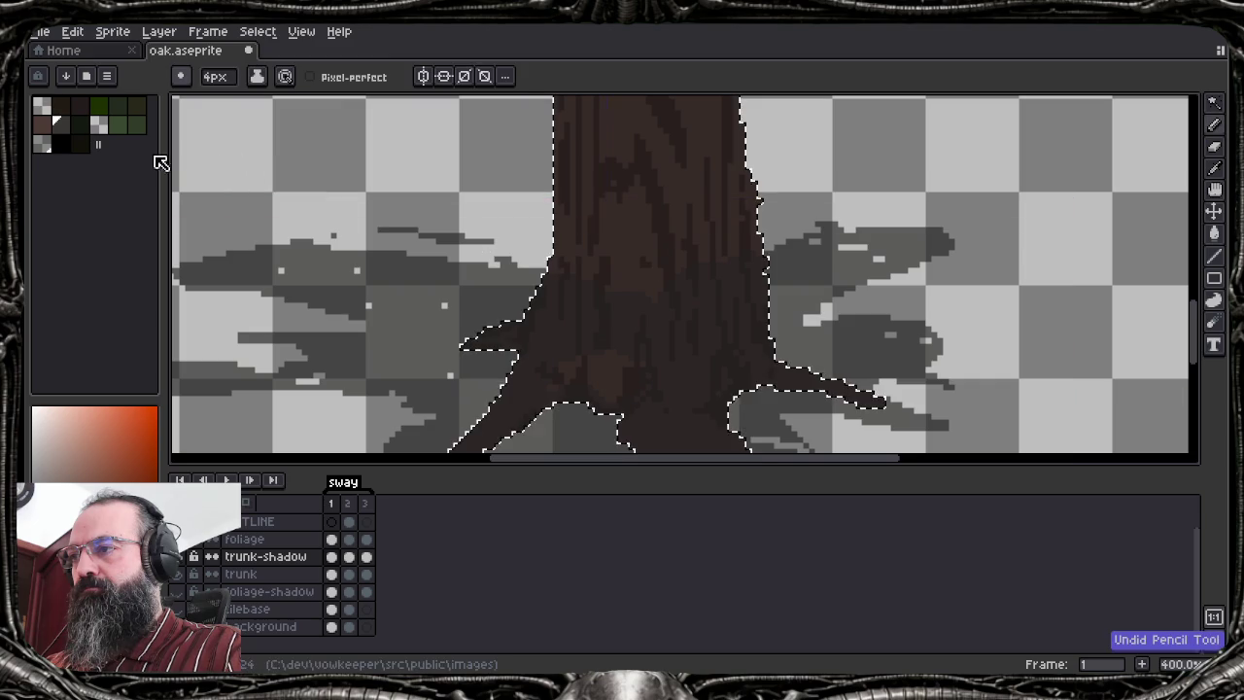
left_click(46, 146)
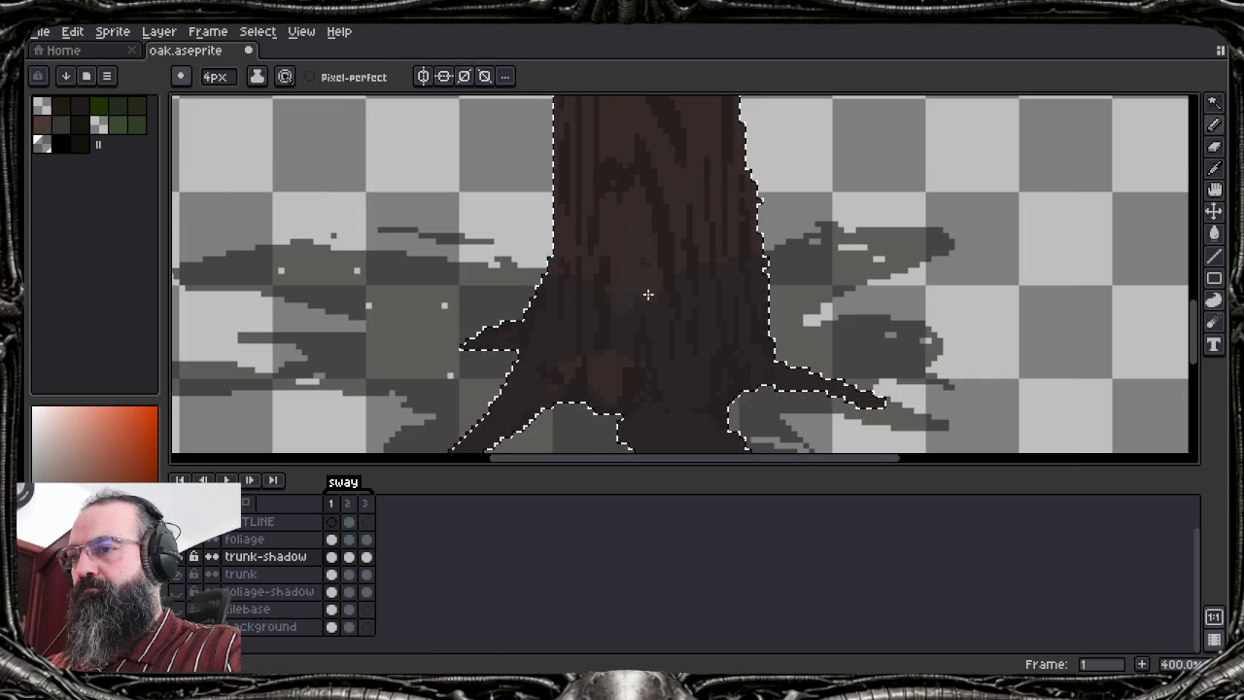
key("ctrl+z")
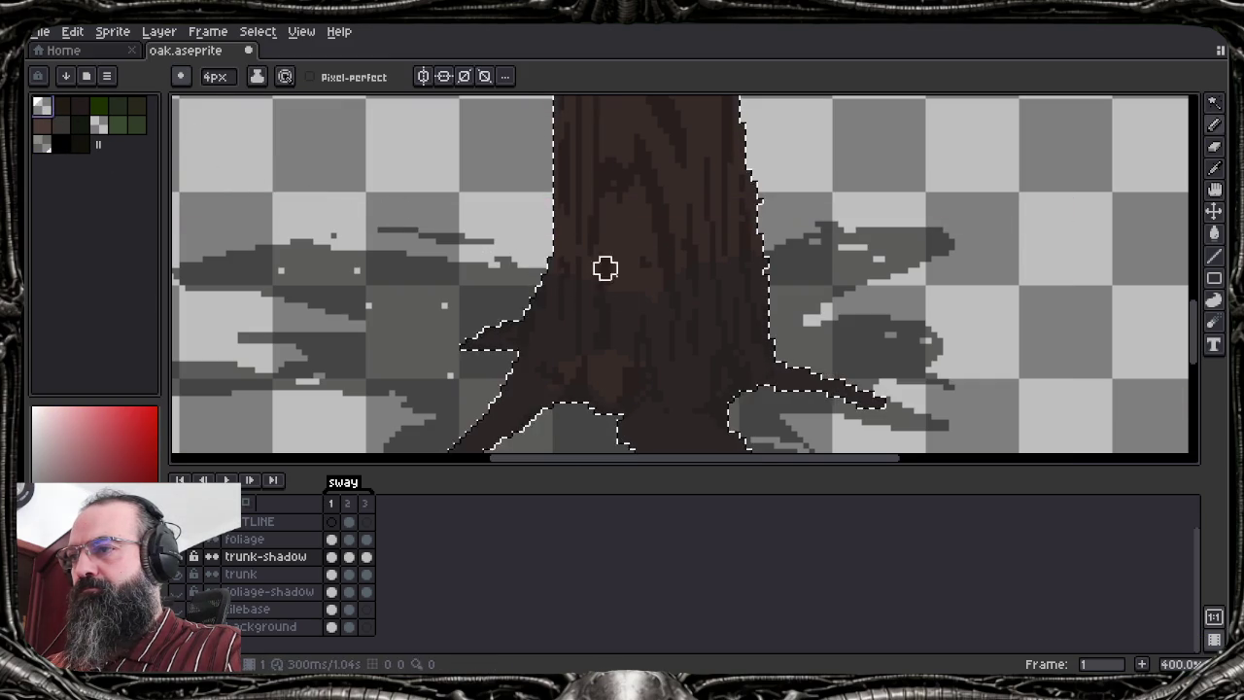
key("ctrl+z")
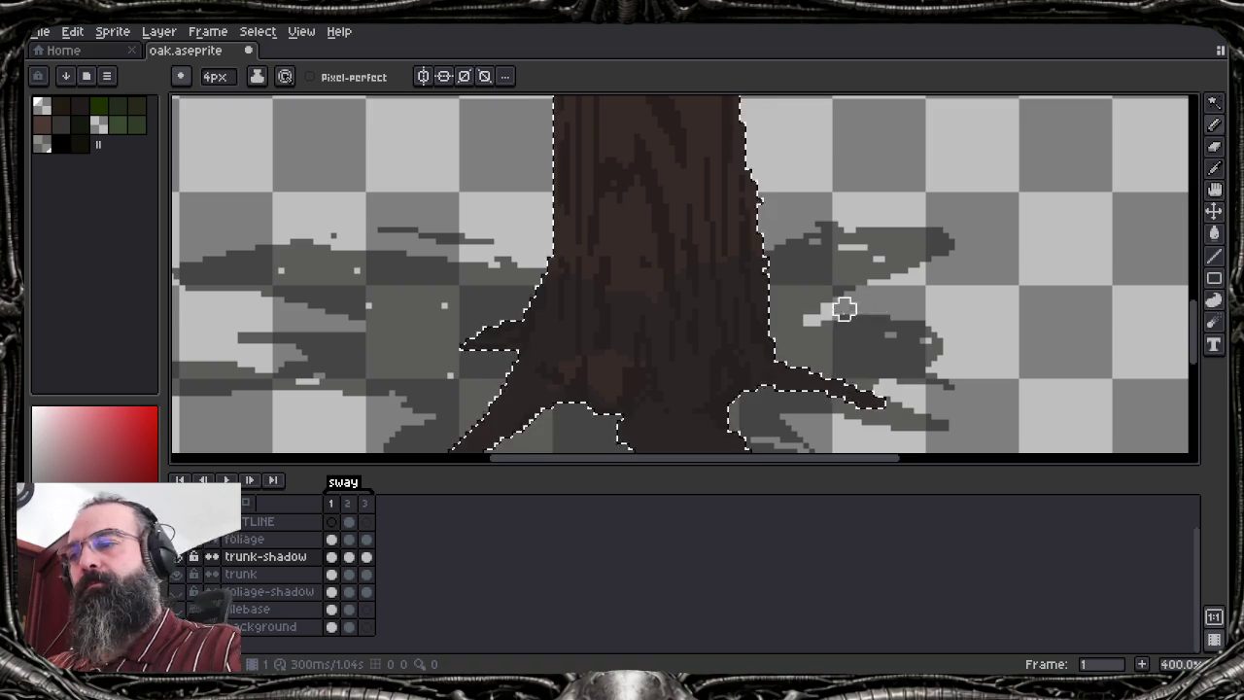
Sample trunk colours, step between frames 1 and 2, undo remaining strokes, and show the oak reference
left_click(797, 284, "alt")
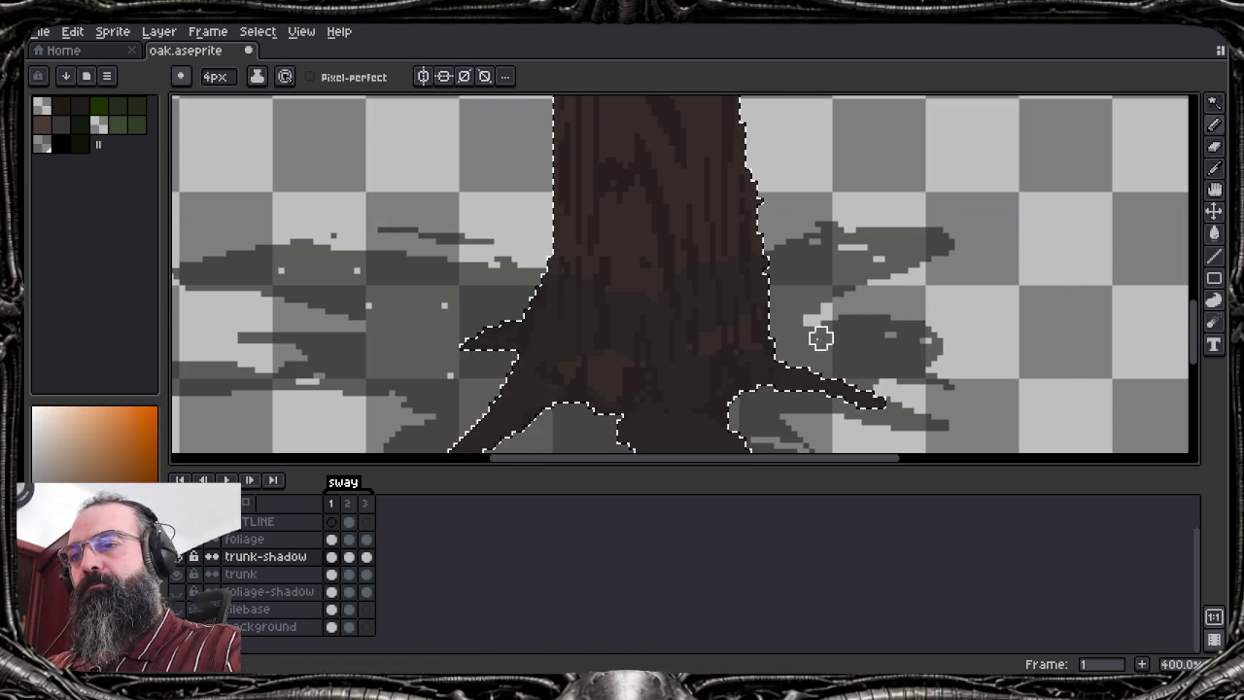
key("v")
left_click(350, 559)
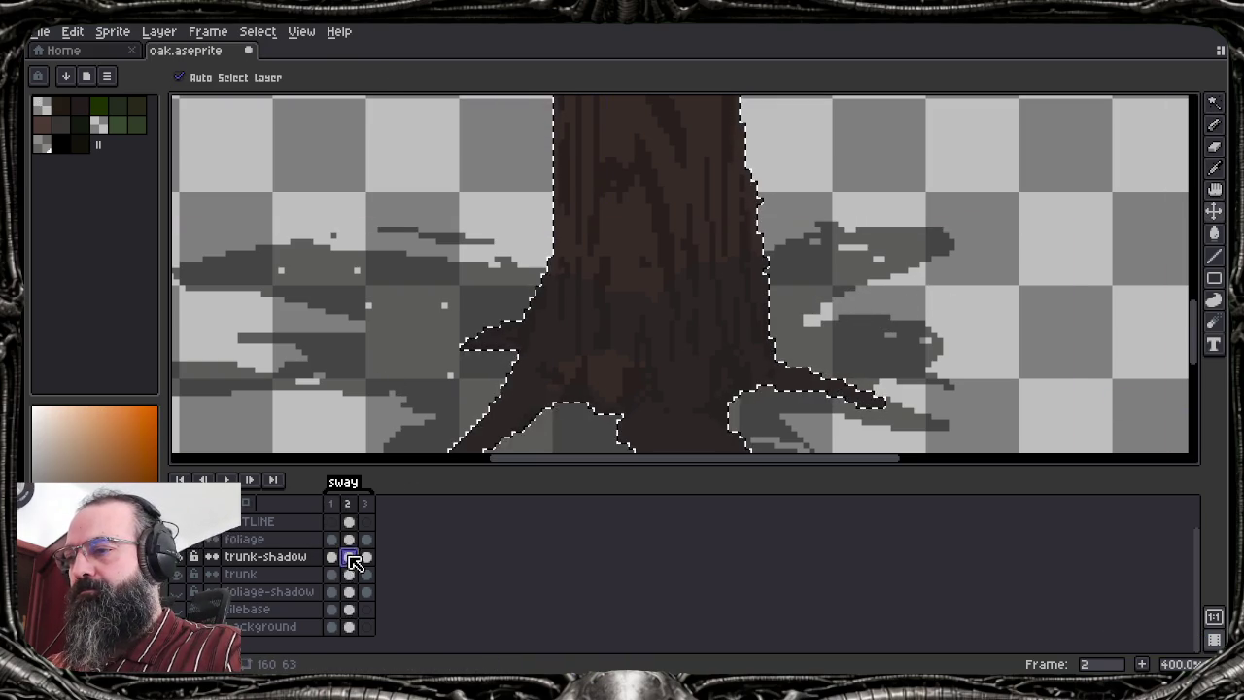
left_click(349, 559)
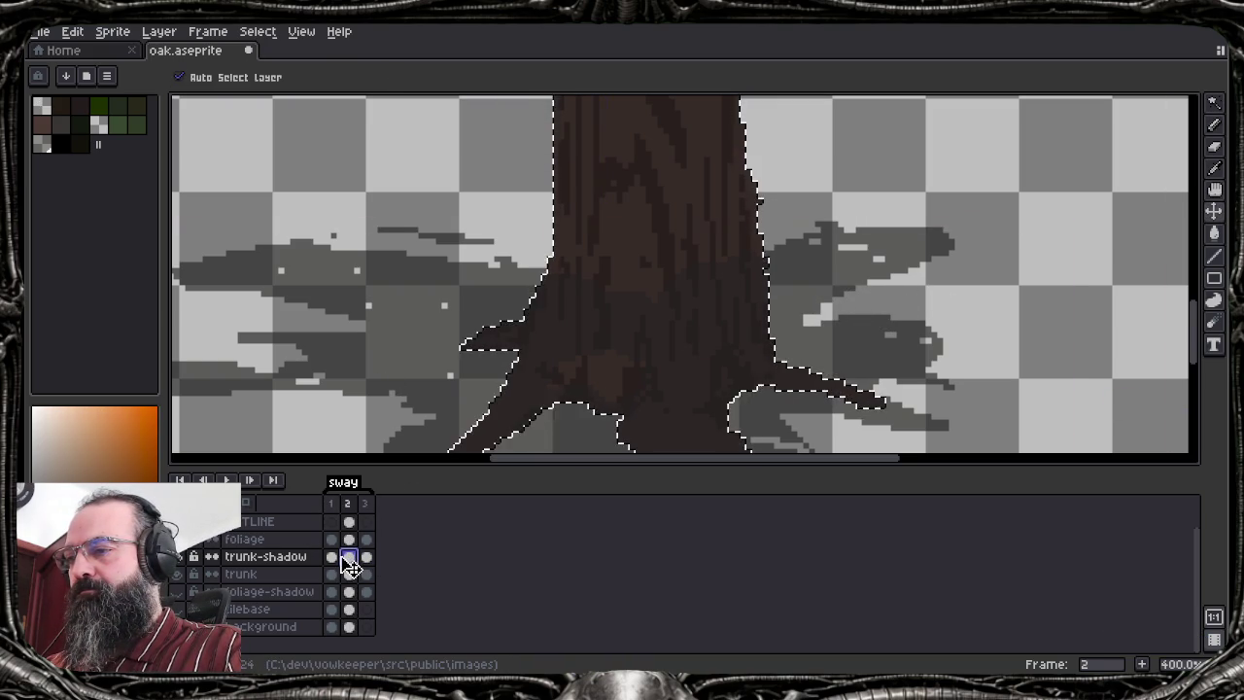
left_click(336, 559)
key("b")
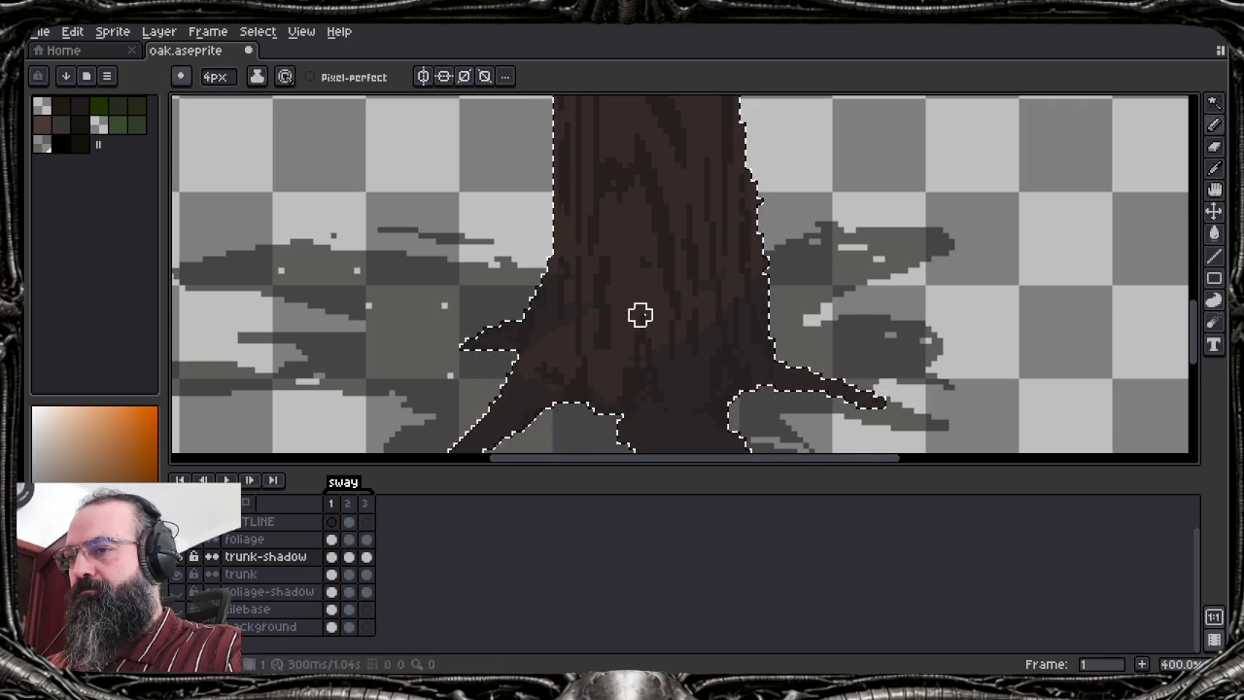
left_click(558, 308, "alt")
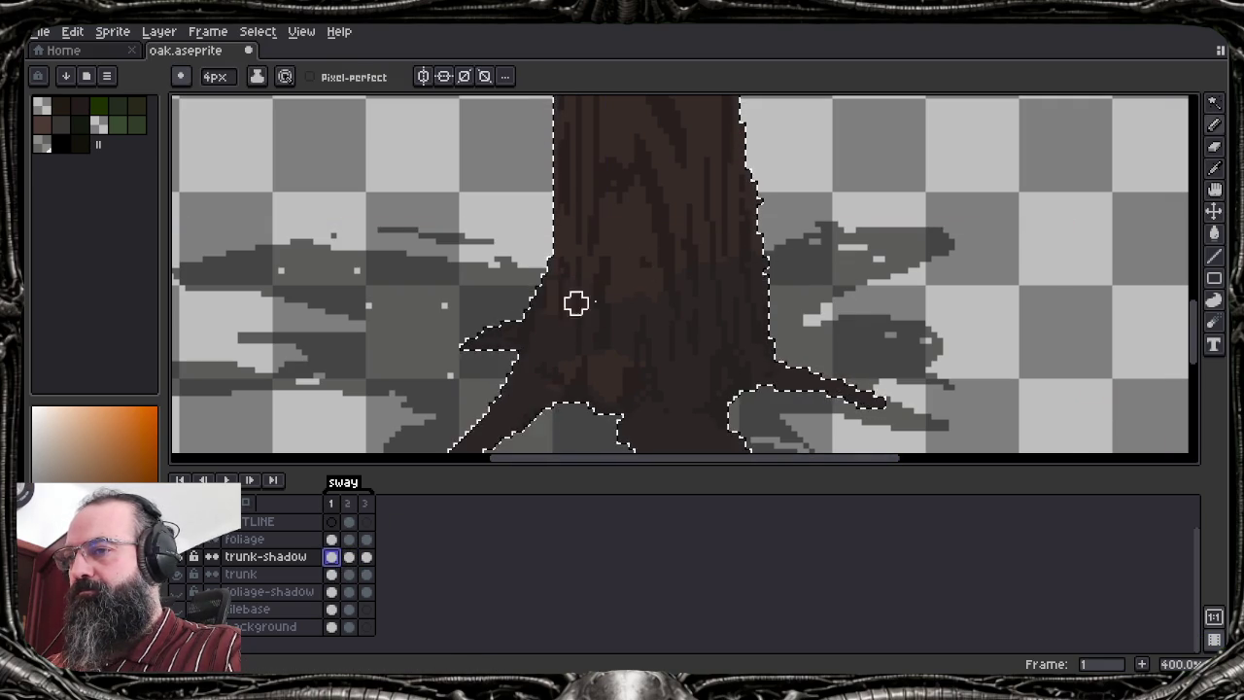
key("ctrl+z")
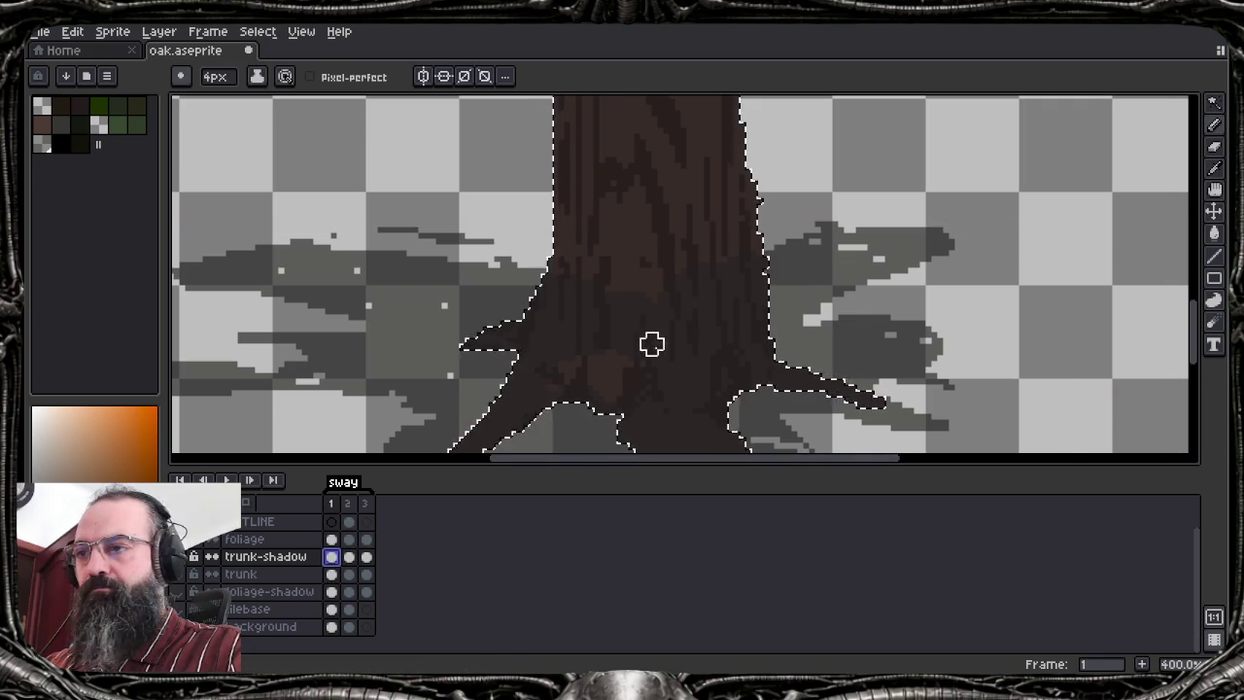
key("ctrl+z")
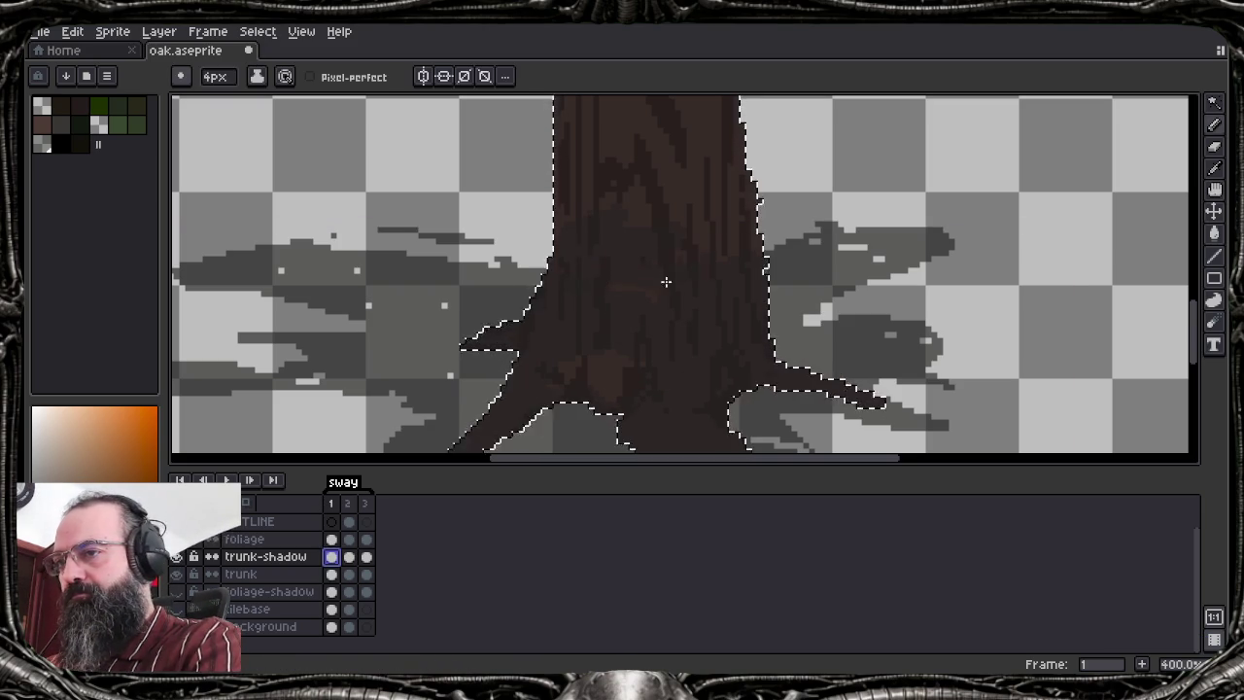
key("ctrl+z")
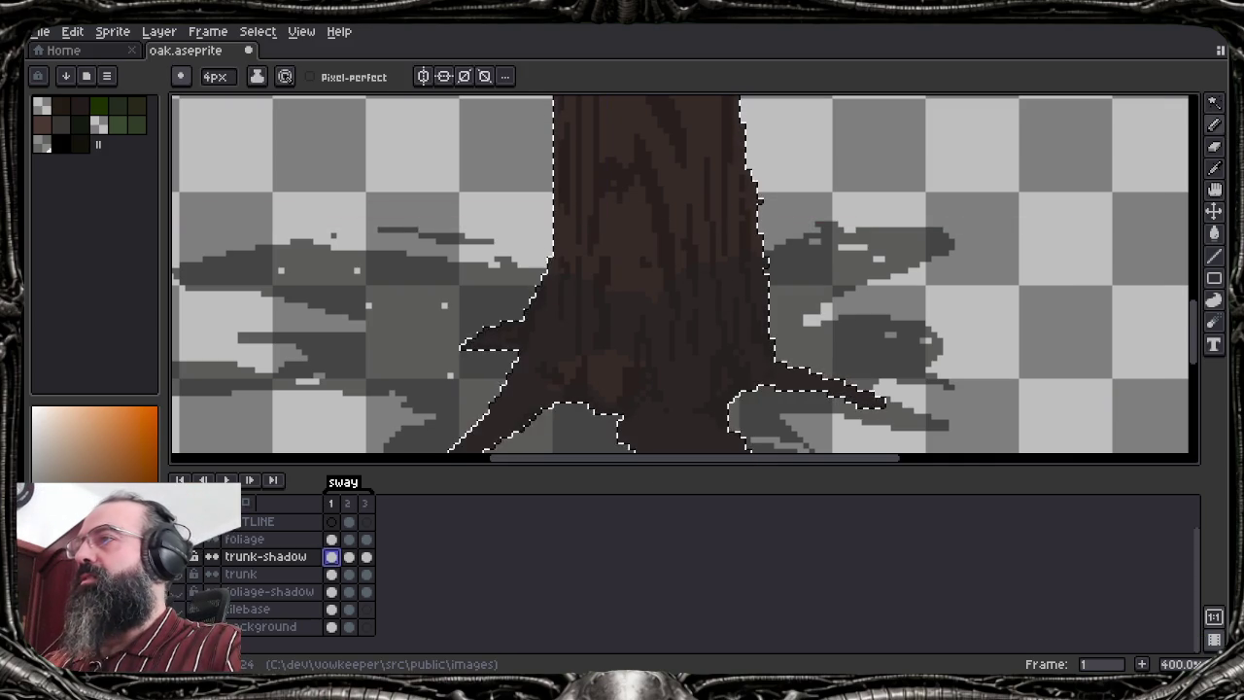
mouse_move(707, 668)
left_click(715, 639)
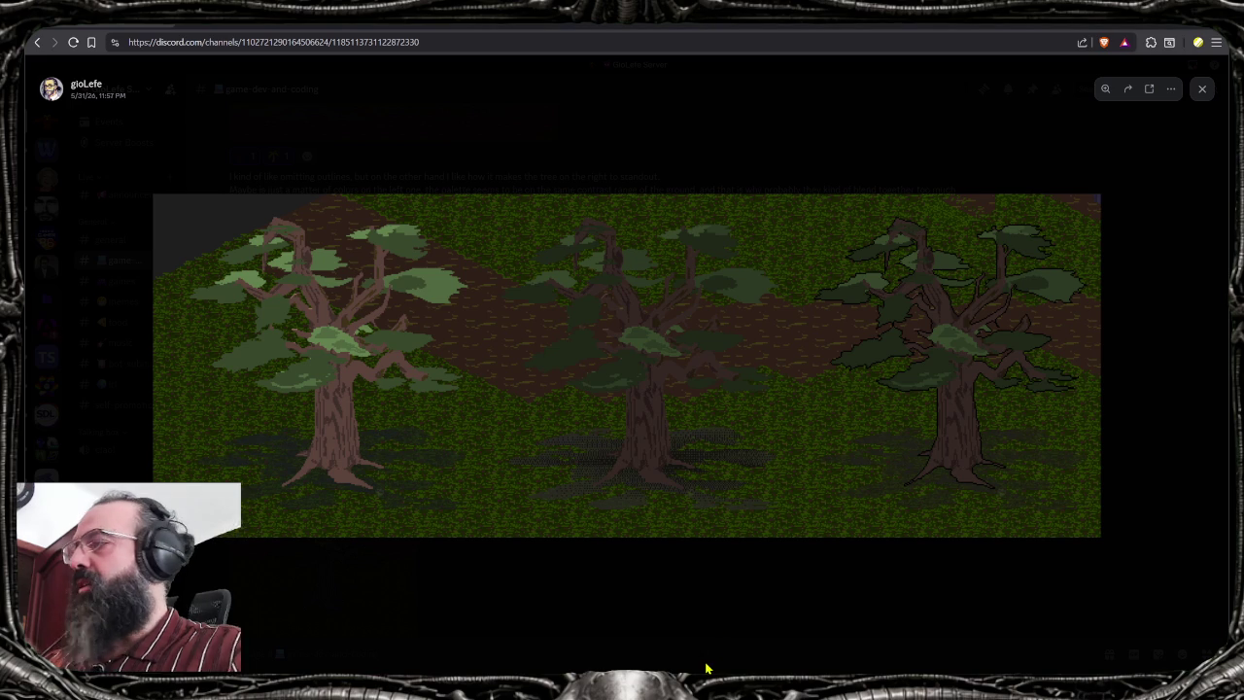
Search a new tab for 'aseprite alphacolor', skim the results, and return to Aseprite
key("ctrl+t")
type("aseprit")
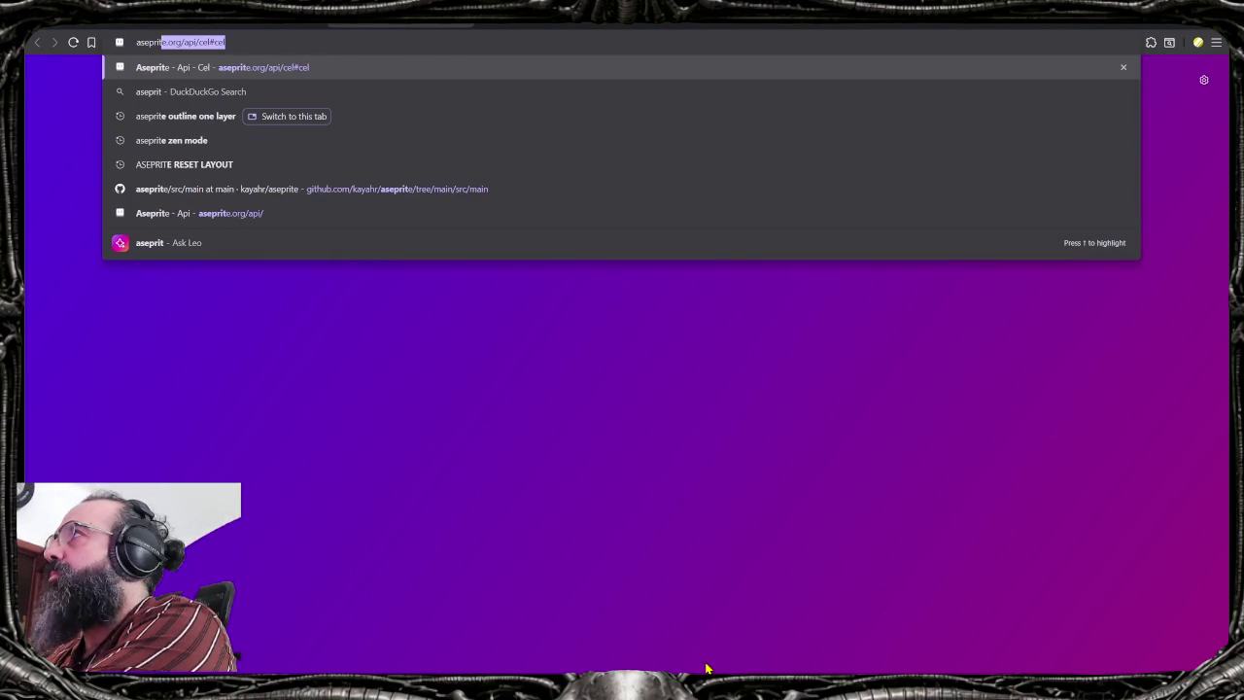
type("e pick")
type("alpha")
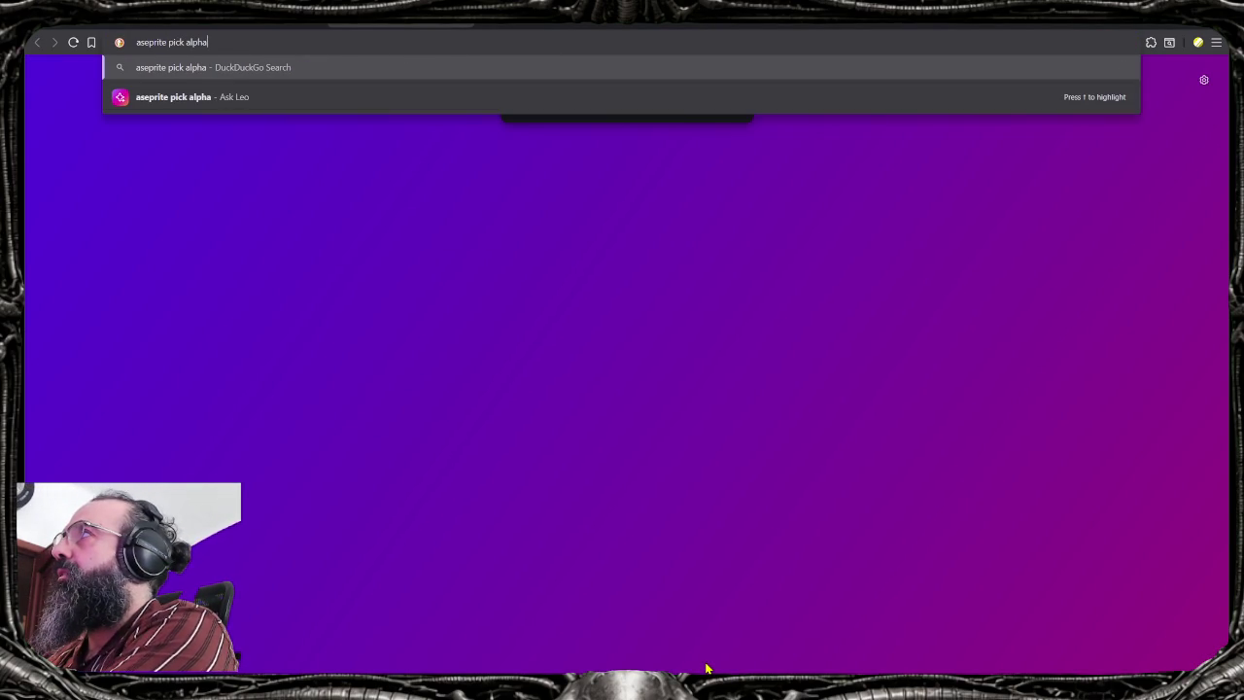
type("color")
key("Return")
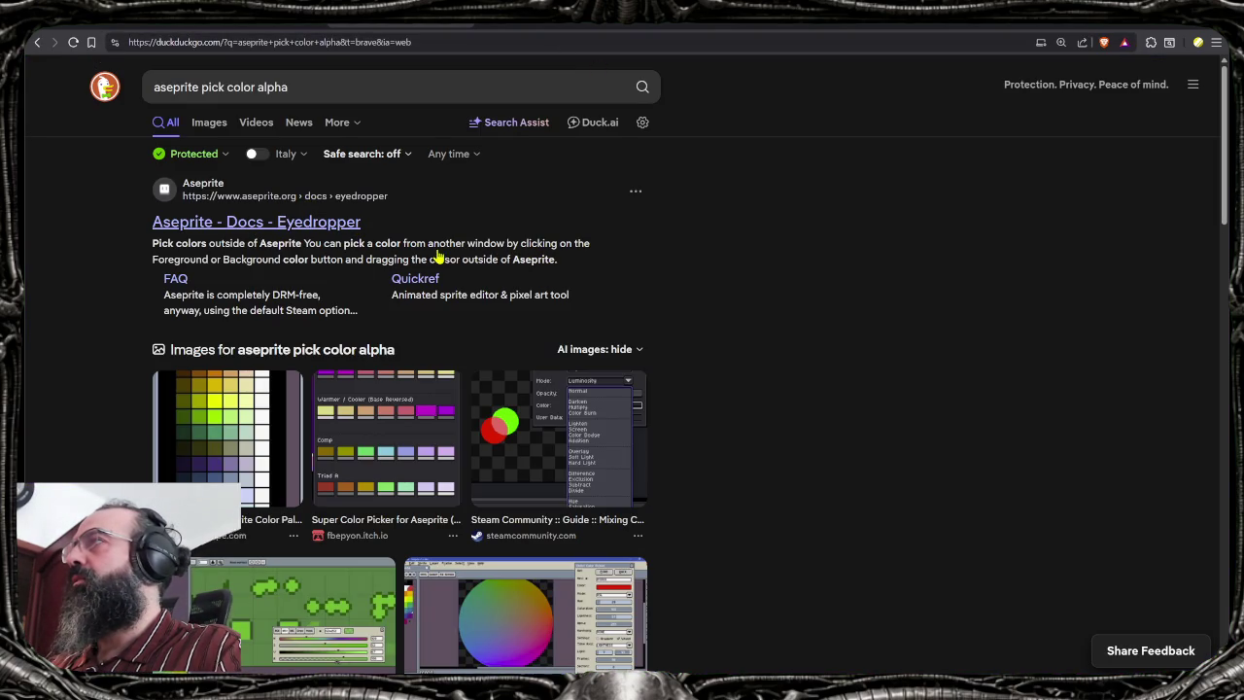
scroll(169, 325, "down", 2)
scroll(111, 336, "down", 2)
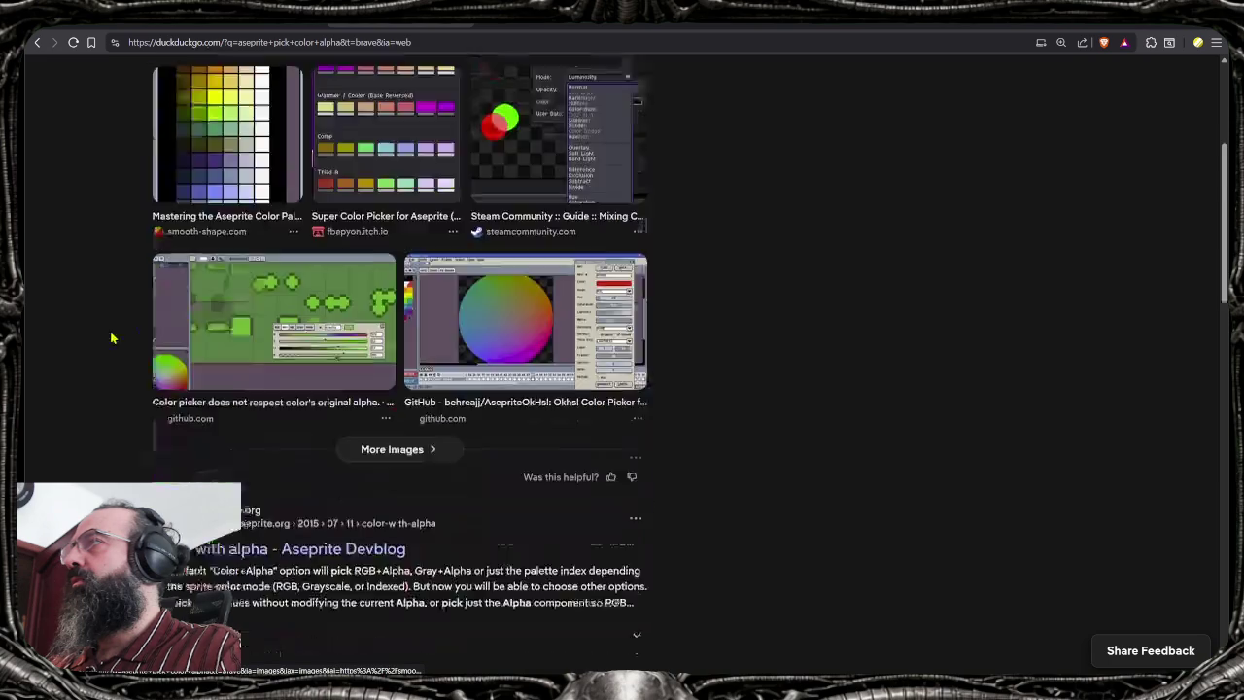
scroll(119, 333, "down", 1)
scroll(119, 333, "down", 1)
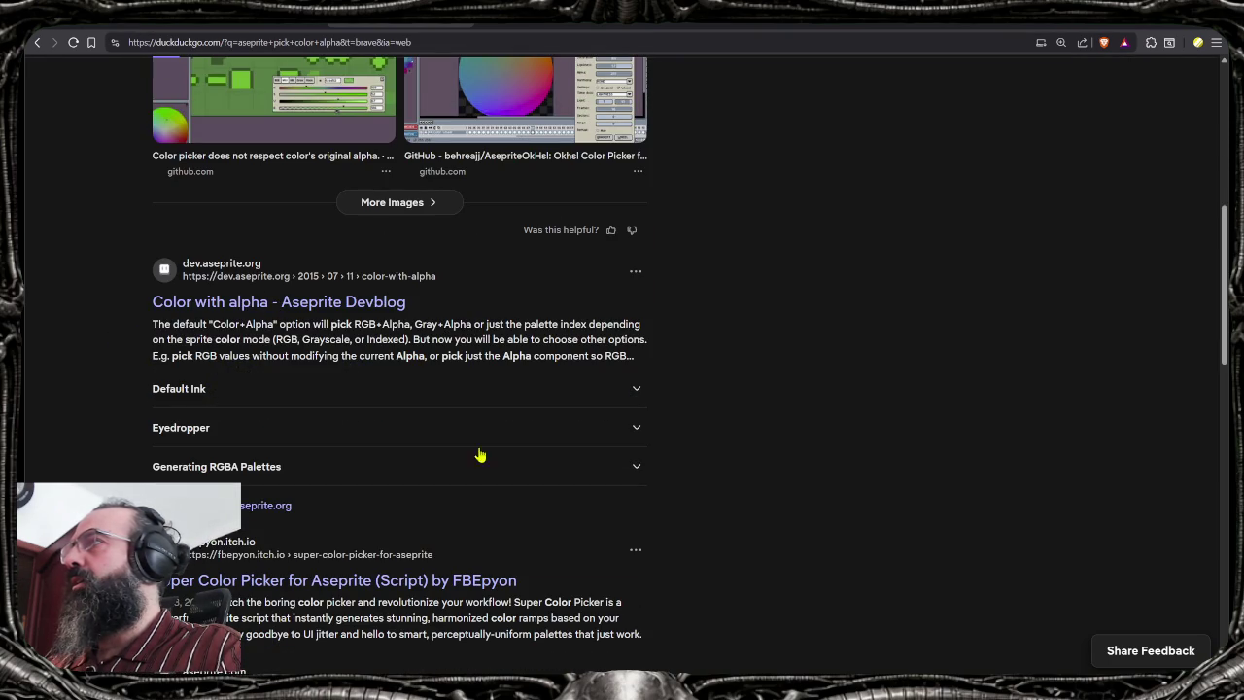
key("alt+Tab")
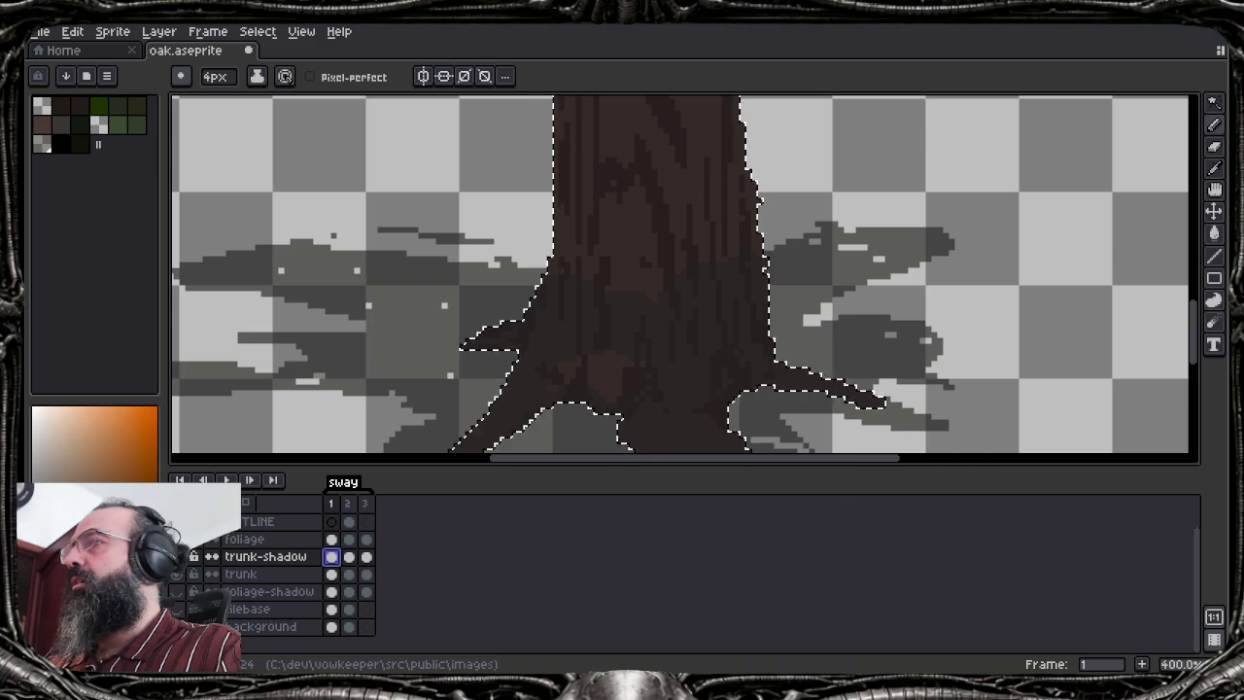
Set the Eyedropper's Pick option to Color + Alpha, switch via Pencil to Eraser, and zoom the view
key("i")
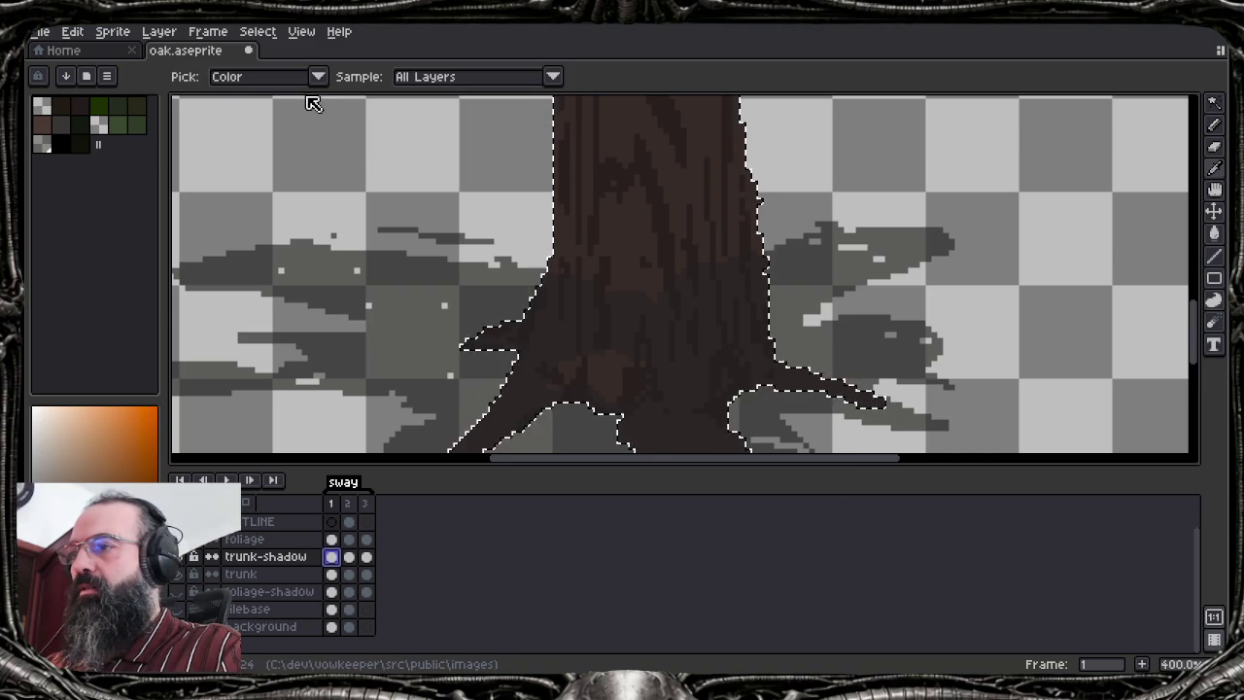
left_click(317, 77)
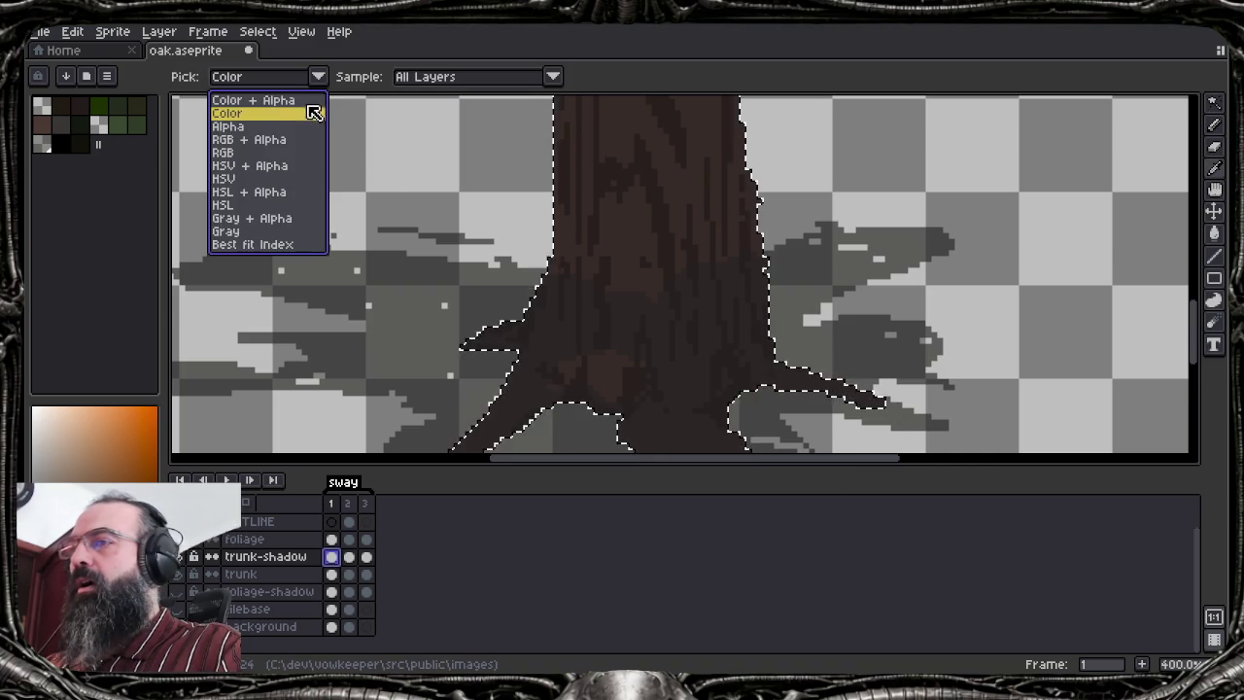
left_click(311, 100)
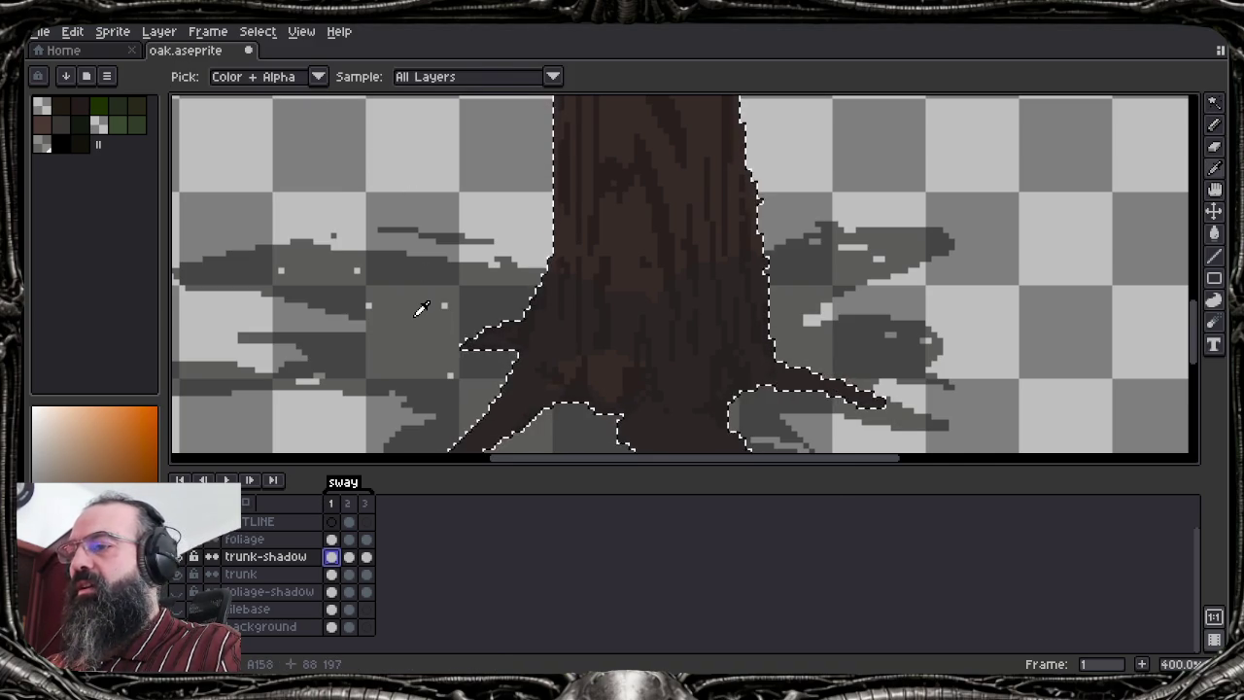
key("b")
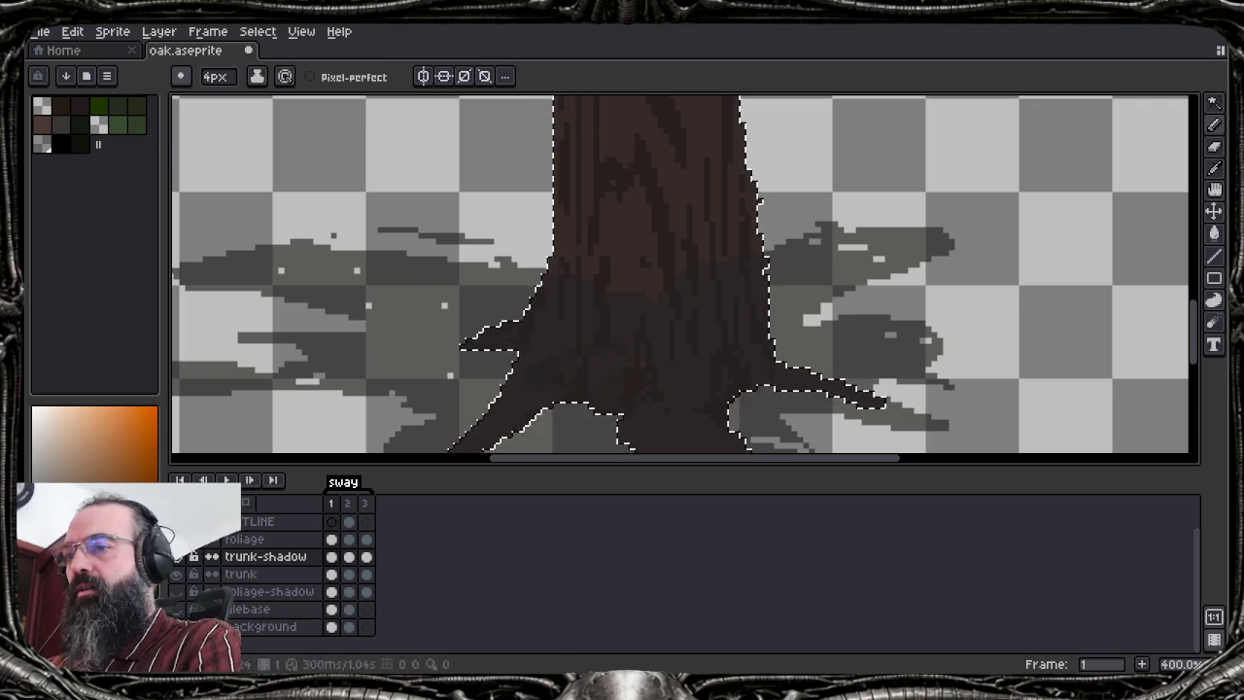
key("e")
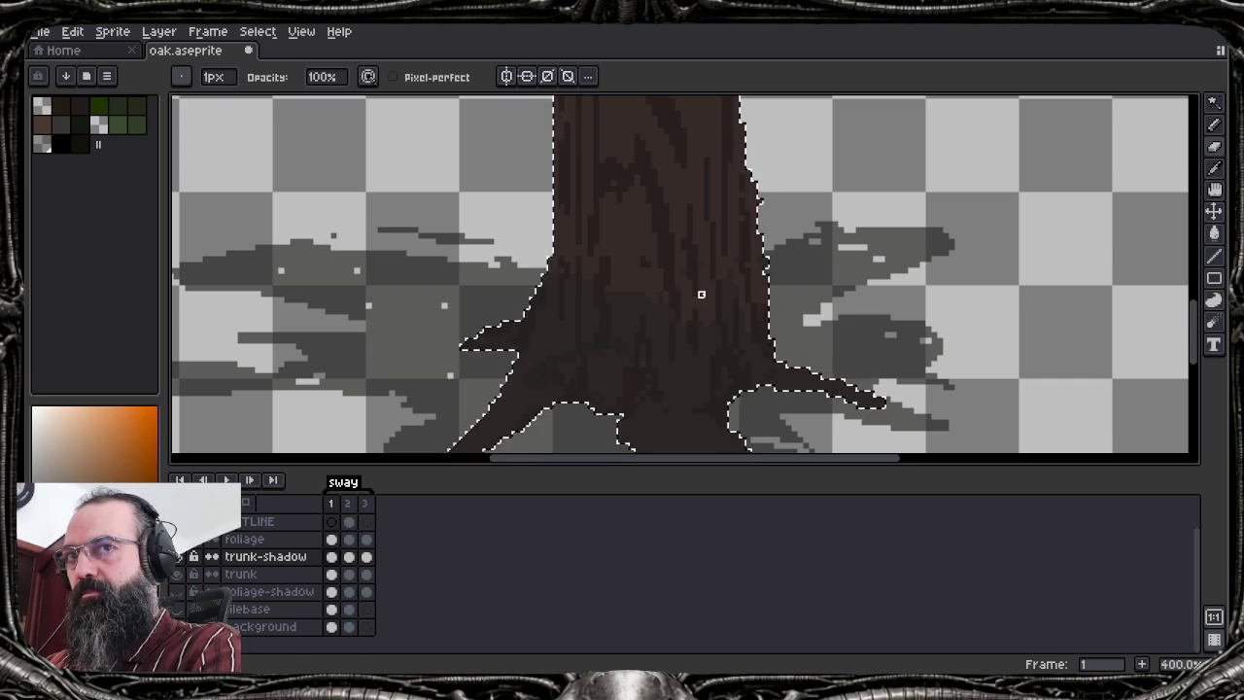
scroll(701, 294, "down", 2)
scroll(705, 291, "down", 1)
scroll(711, 289, "down", 1)
scroll(712, 290, "up", 1)
Pick a new colour from the tree and compare the trunk with and without the last pencil stroke
left_click_drag(705, 290, 701, 314)
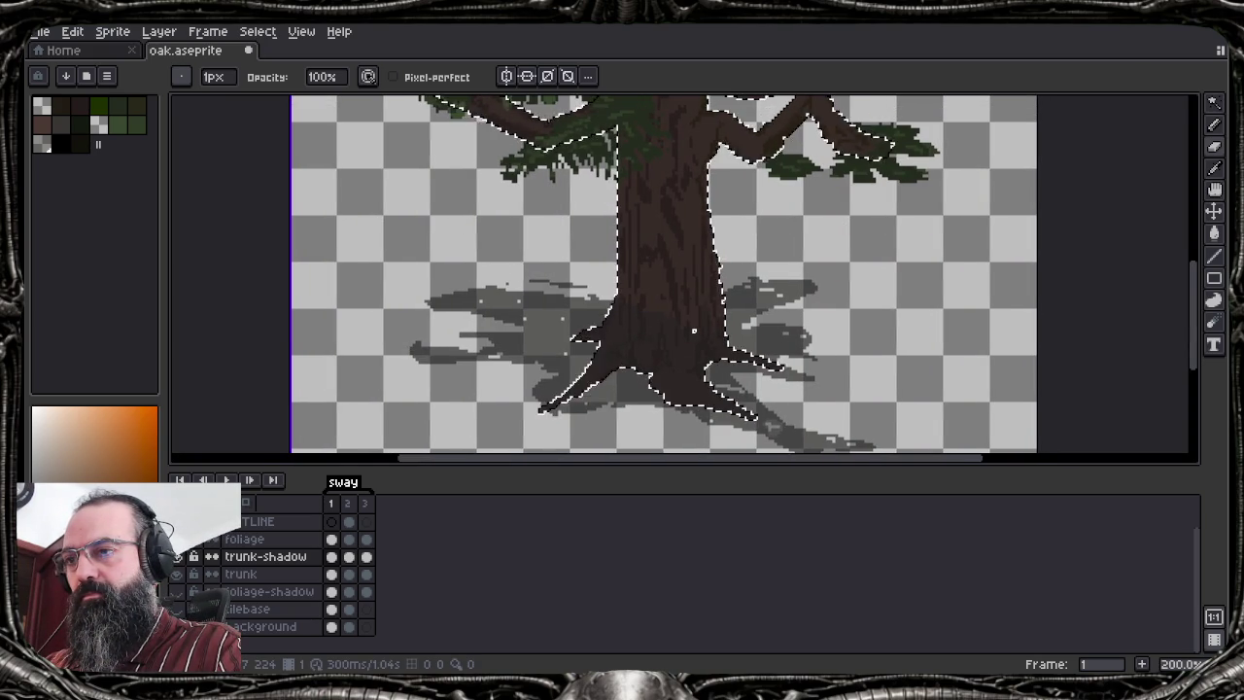
scroll(695, 331, "up", 7)
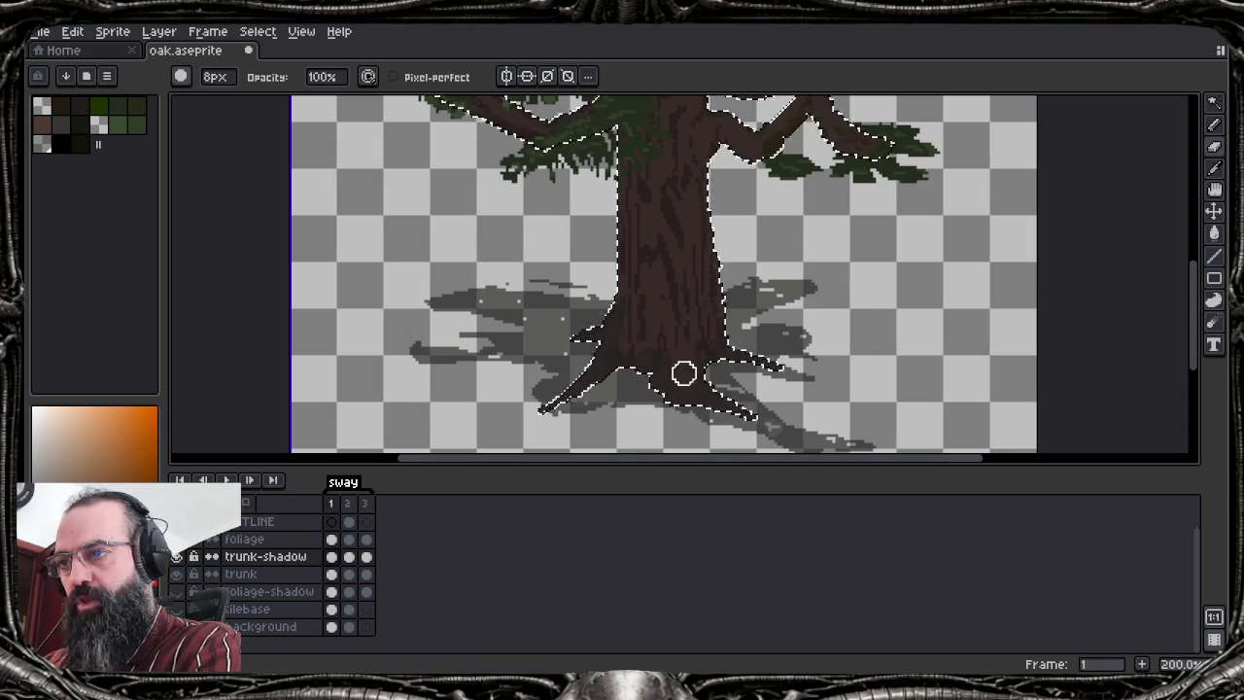
left_click(684, 361, "alt")
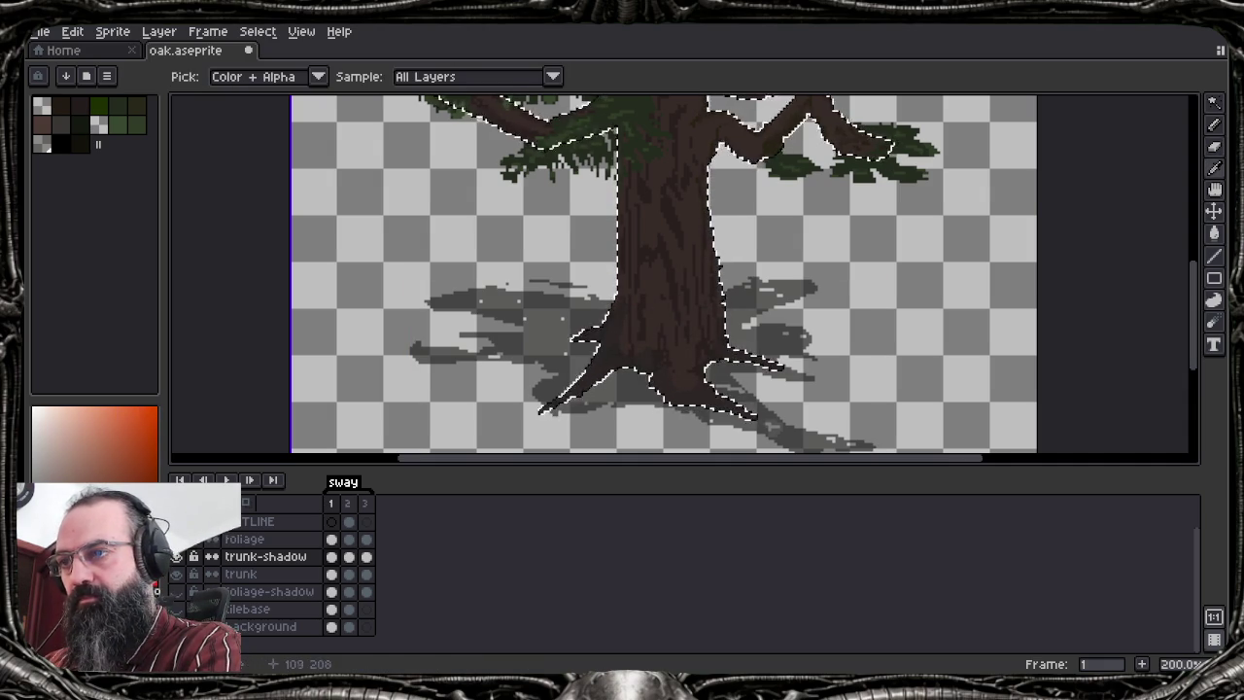
key("e")
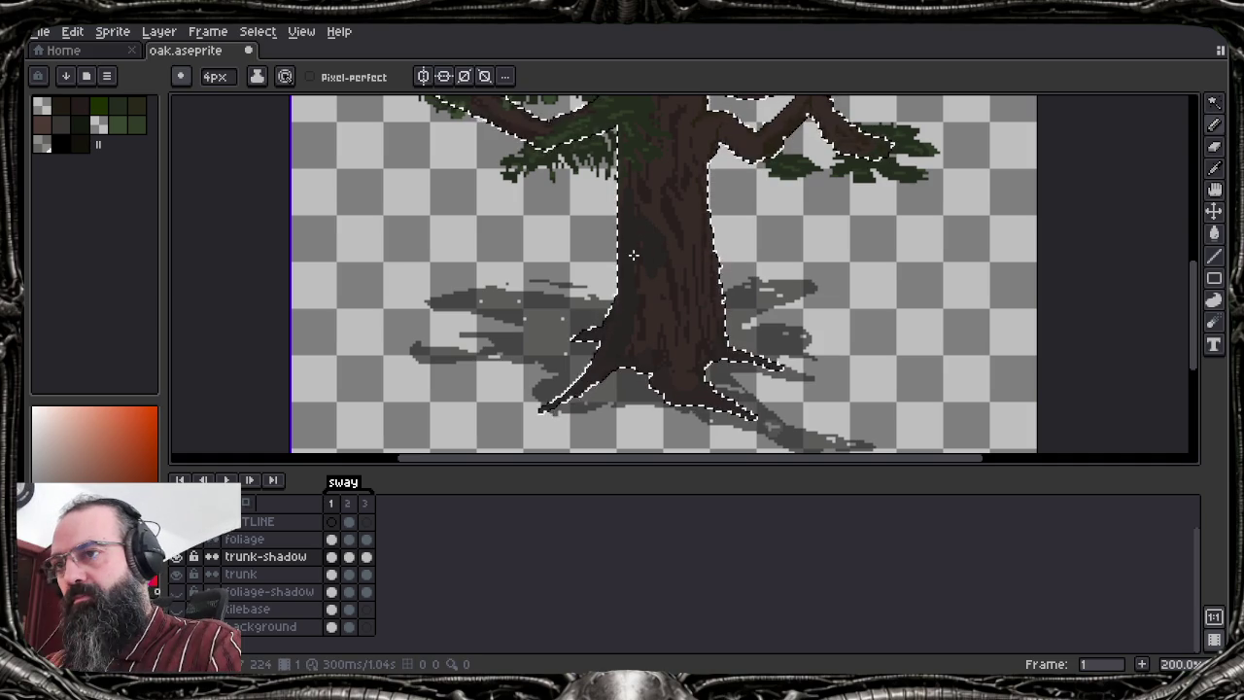
key("ctrl+z")
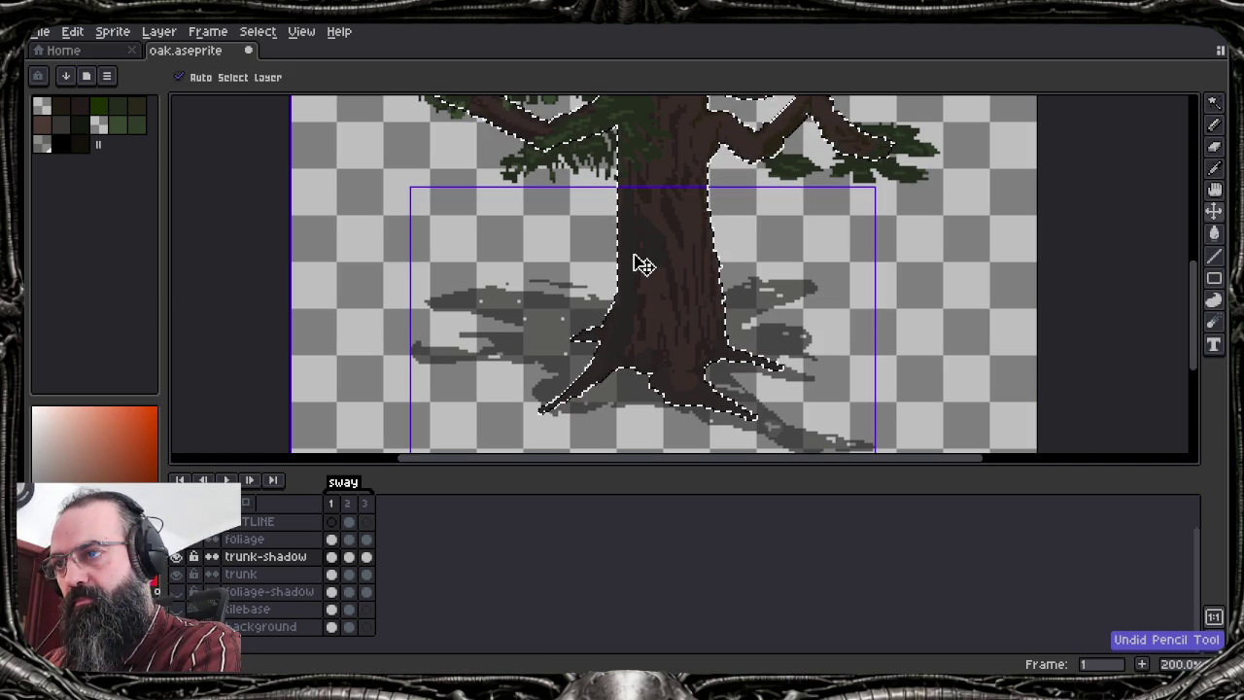
key("ctrl+z")
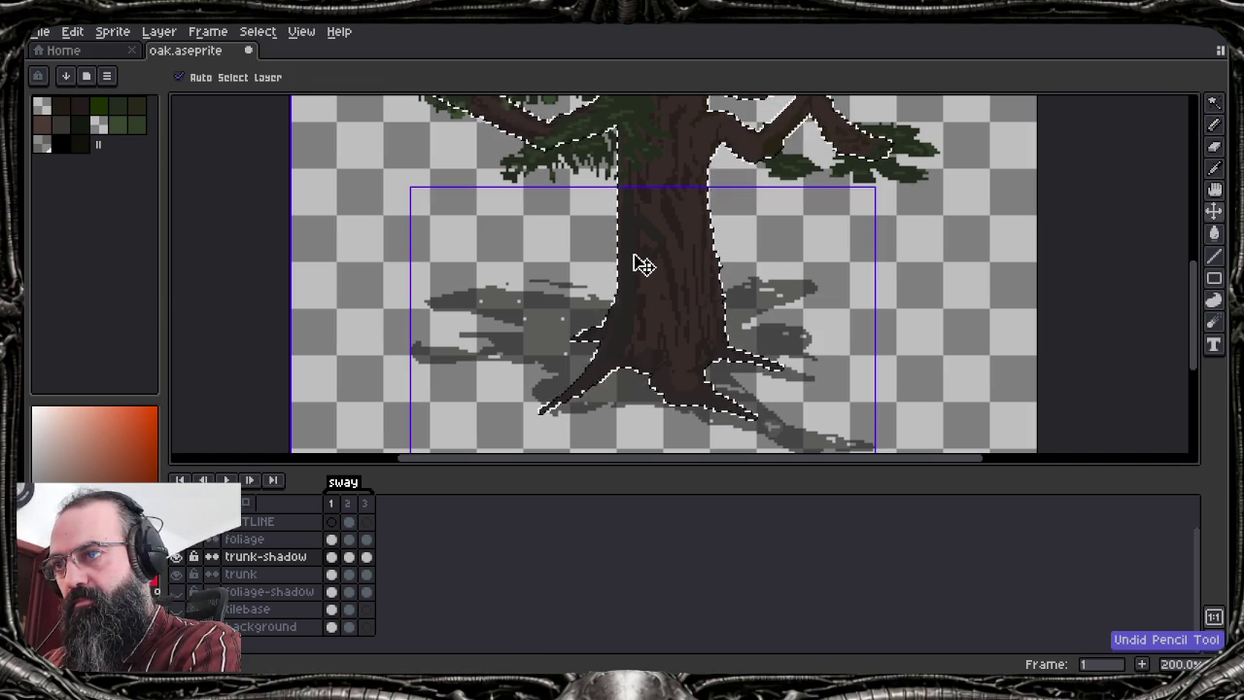
key("ctrl+z")
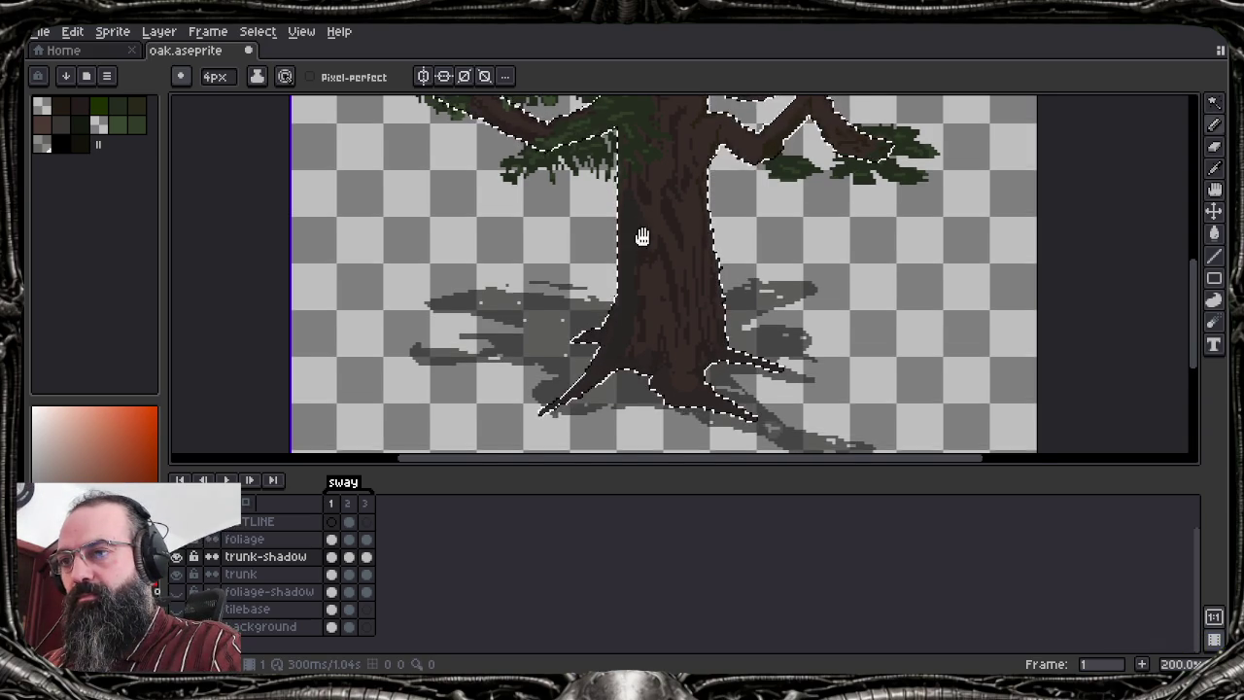
Pan and zoom around the upper trunk, right-hand branches and top of the sprite
left_click_drag(642, 238, 634, 264)
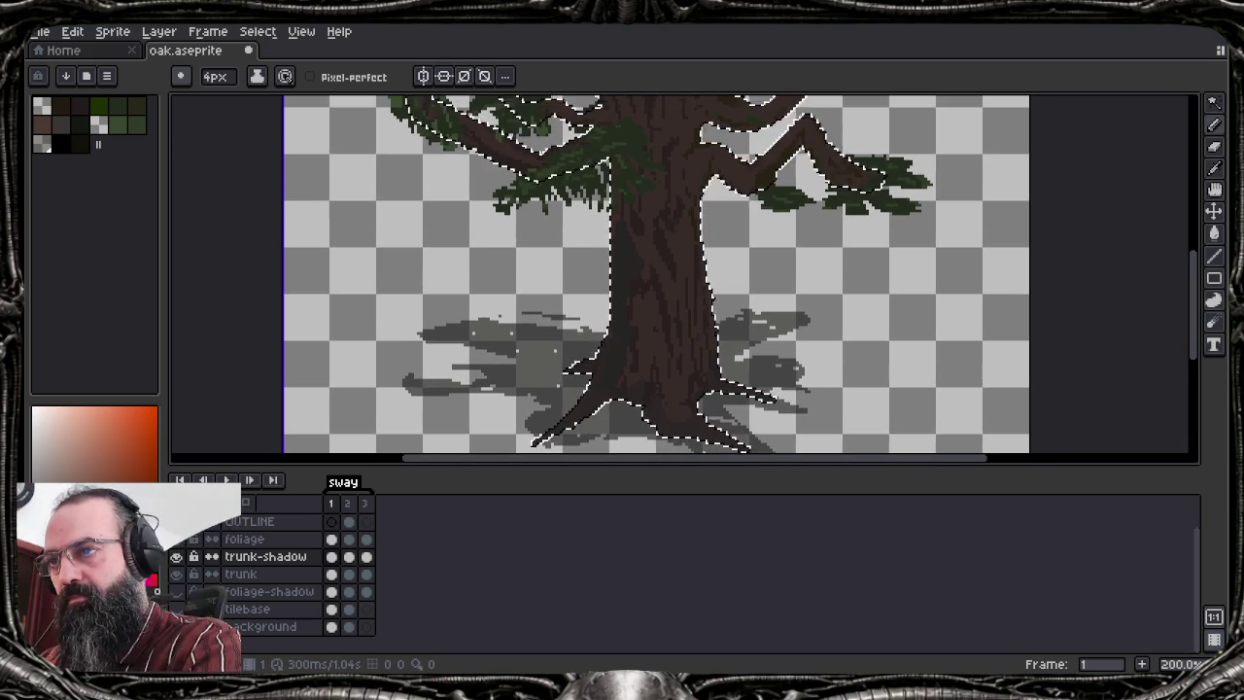
scroll(673, 109, "up", 2)
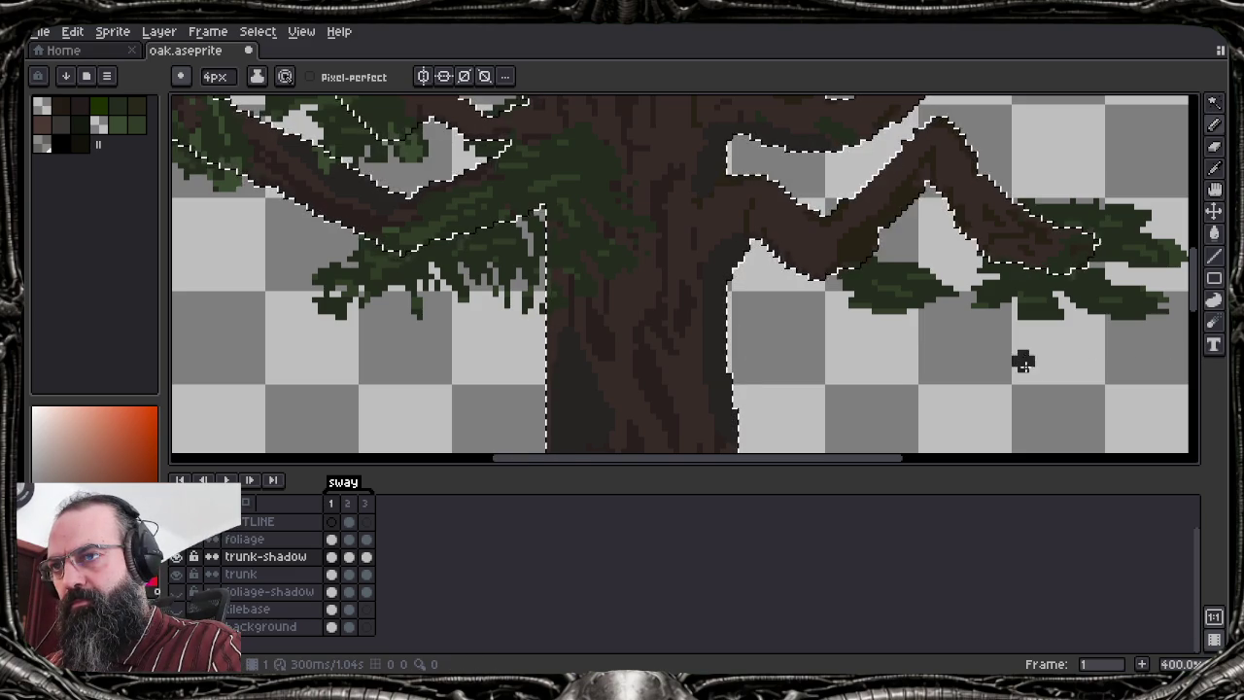
left_click_drag(691, 286, 611, 397)
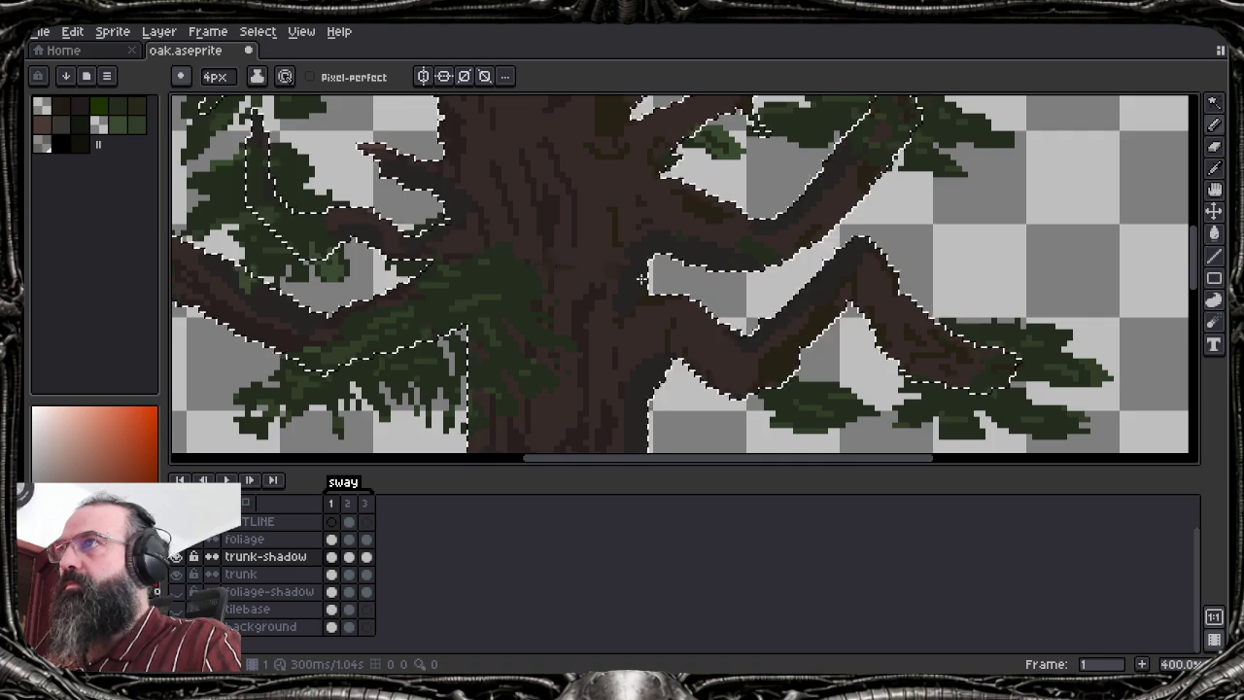
scroll(694, 259, "up", 4)
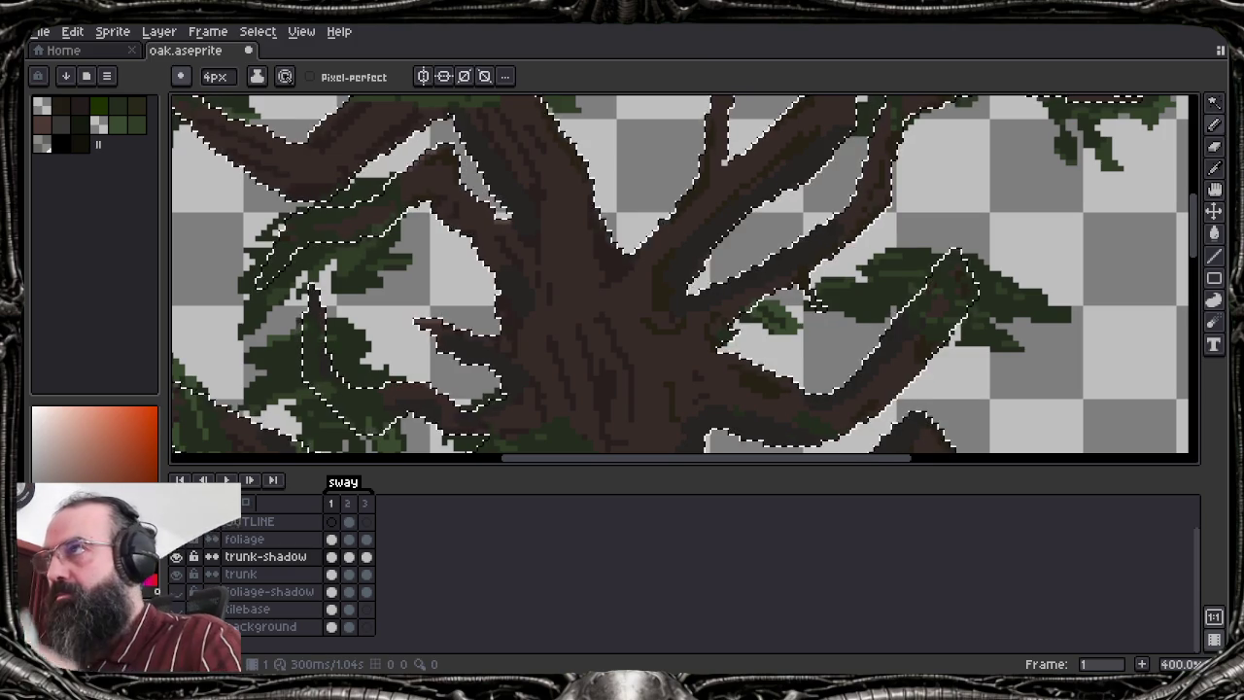
mouse_move(433, 189)
left_mouse_down()
mouse_move(530, 334)
mouse_move(603, 393)
left_mouse_up()
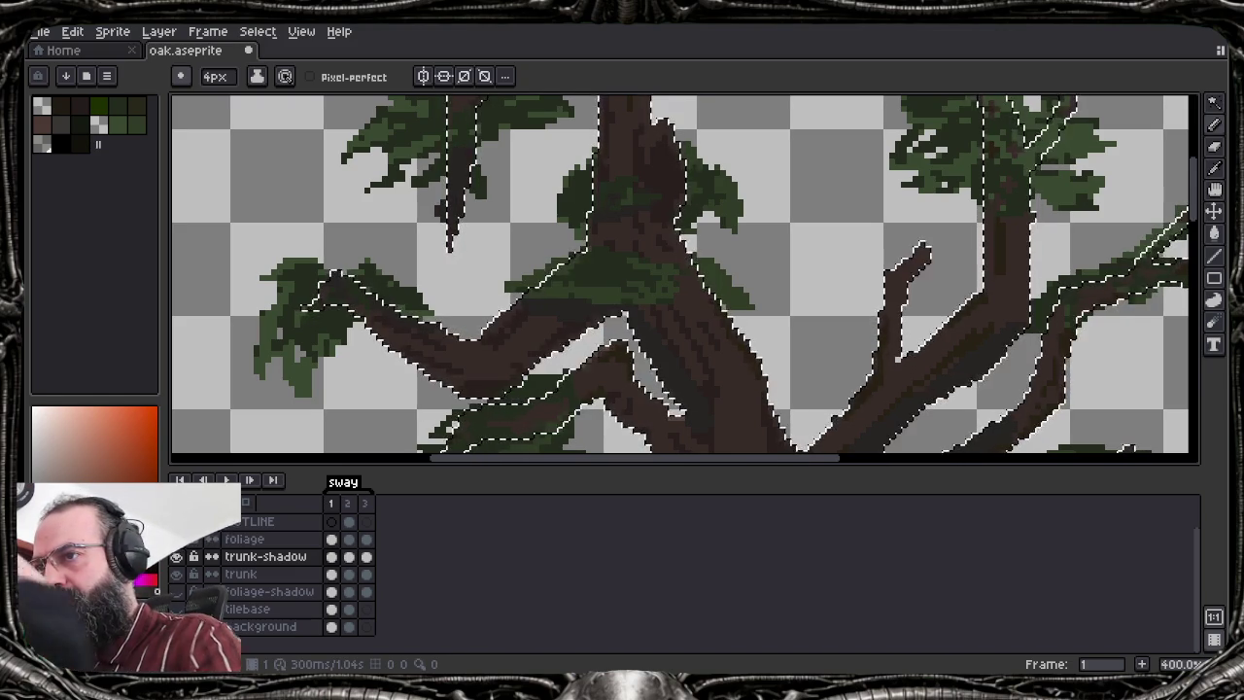
mouse_move(537, 208)
left_mouse_down()
mouse_move(475, 373)
mouse_move(425, 217)
mouse_move(469, 263)
mouse_move(411, 177)
mouse_move(345, 148)
left_mouse_up()
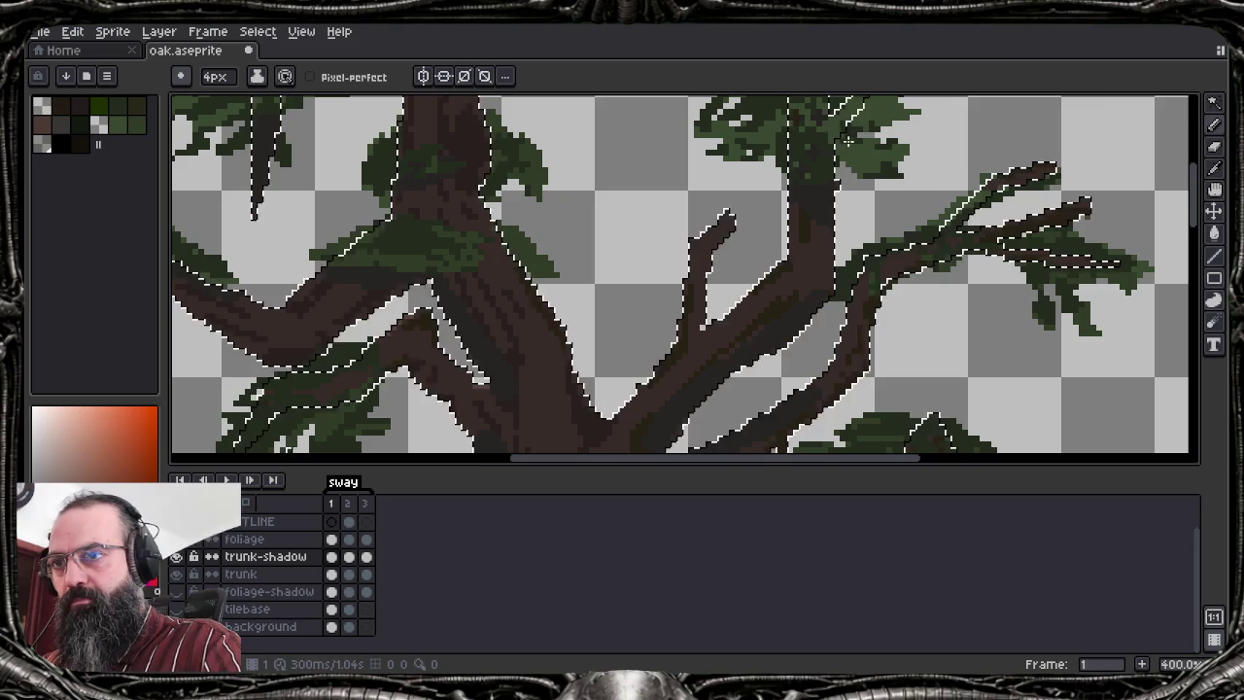
scroll(811, 157, "down", 1)
key("Return")
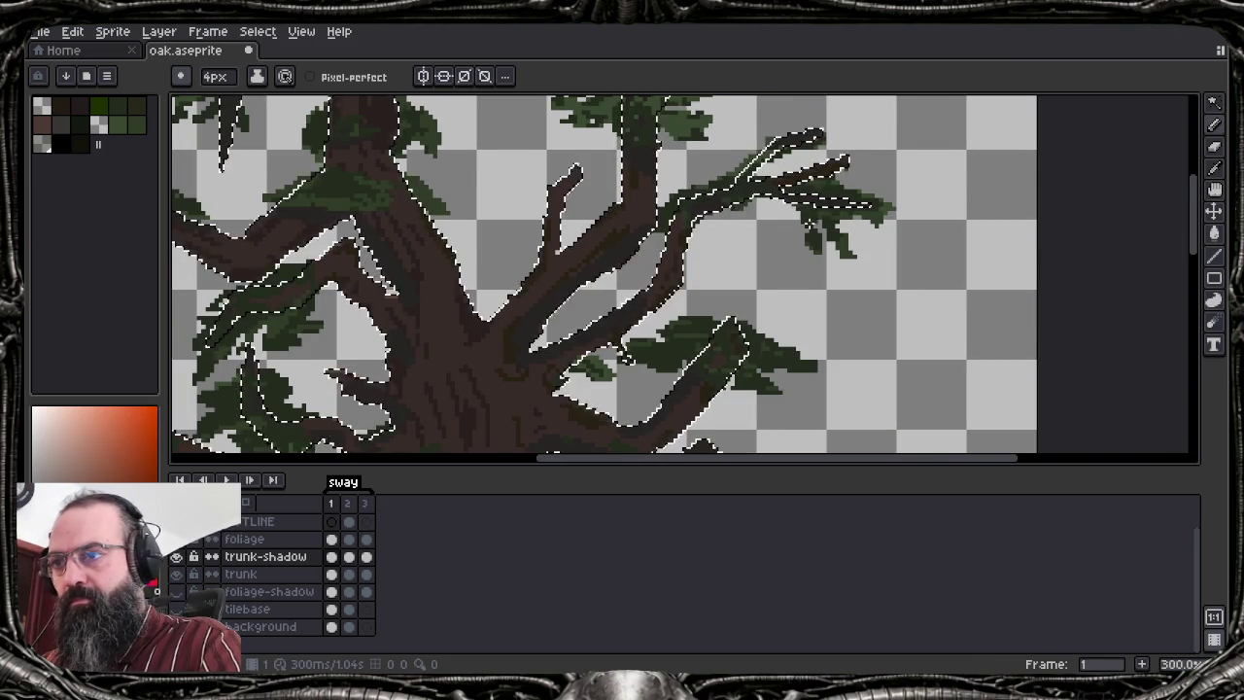
Watch the swaying branches, trunk and ground shadow while panning, then zoom and set an 8px brush
left_click_drag(786, 267, 806, 167)
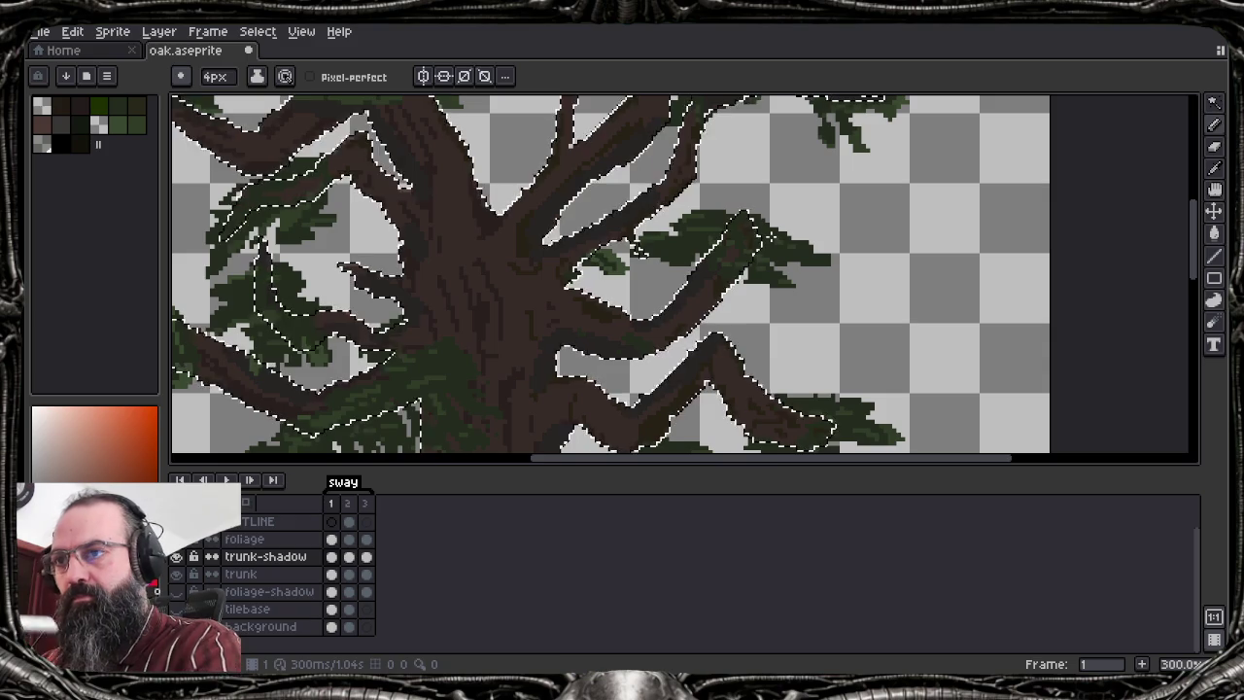
left_click_drag(715, 288, 724, 167)
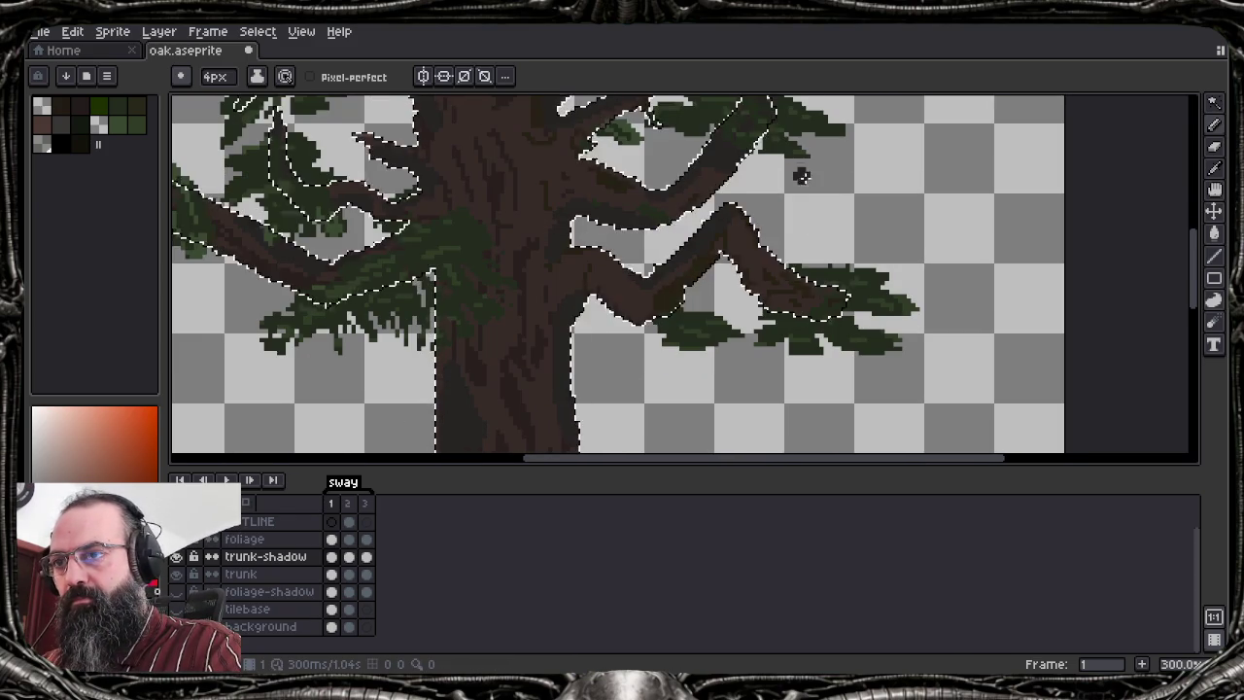
left_click_drag(800, 172, 786, 114)
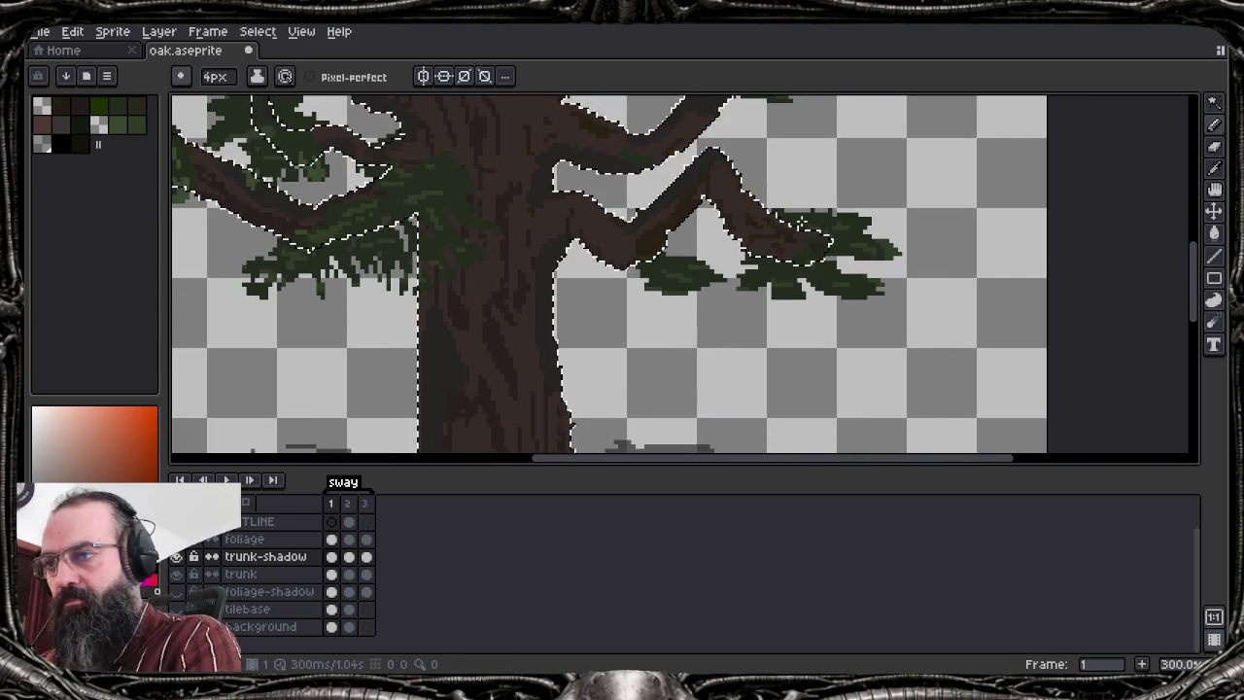
left_click_drag(321, 224, 680, 267)
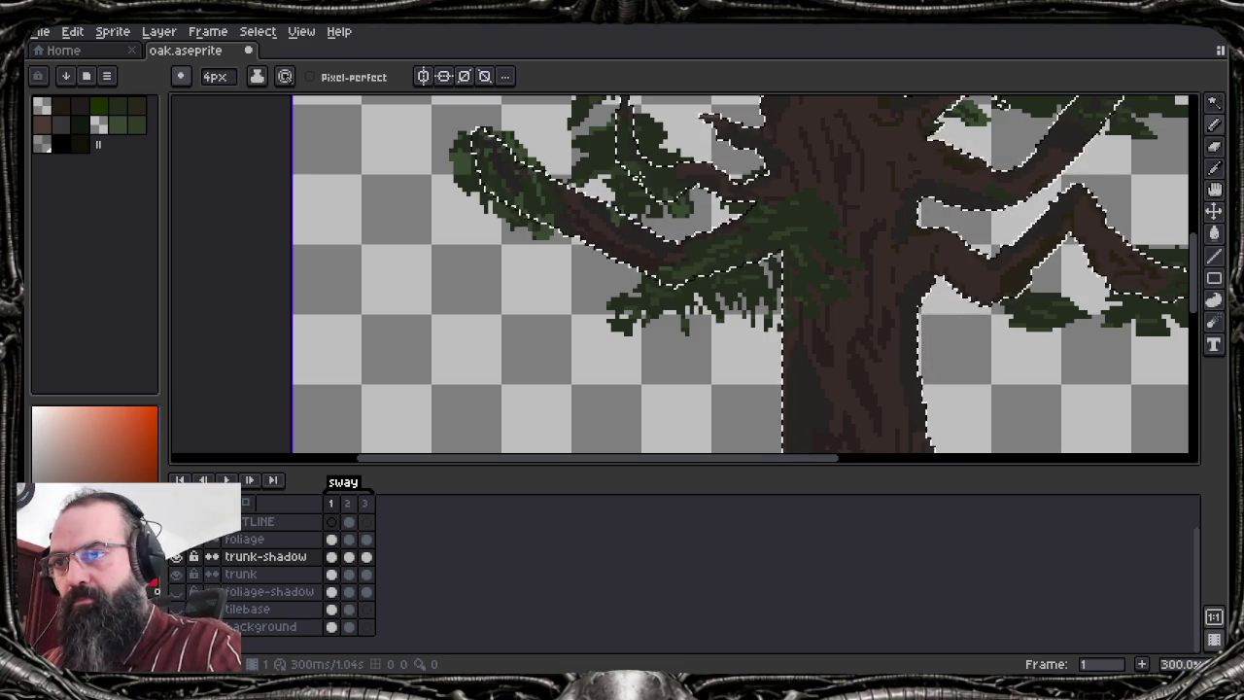
left_click_drag(716, 254, 619, 167)
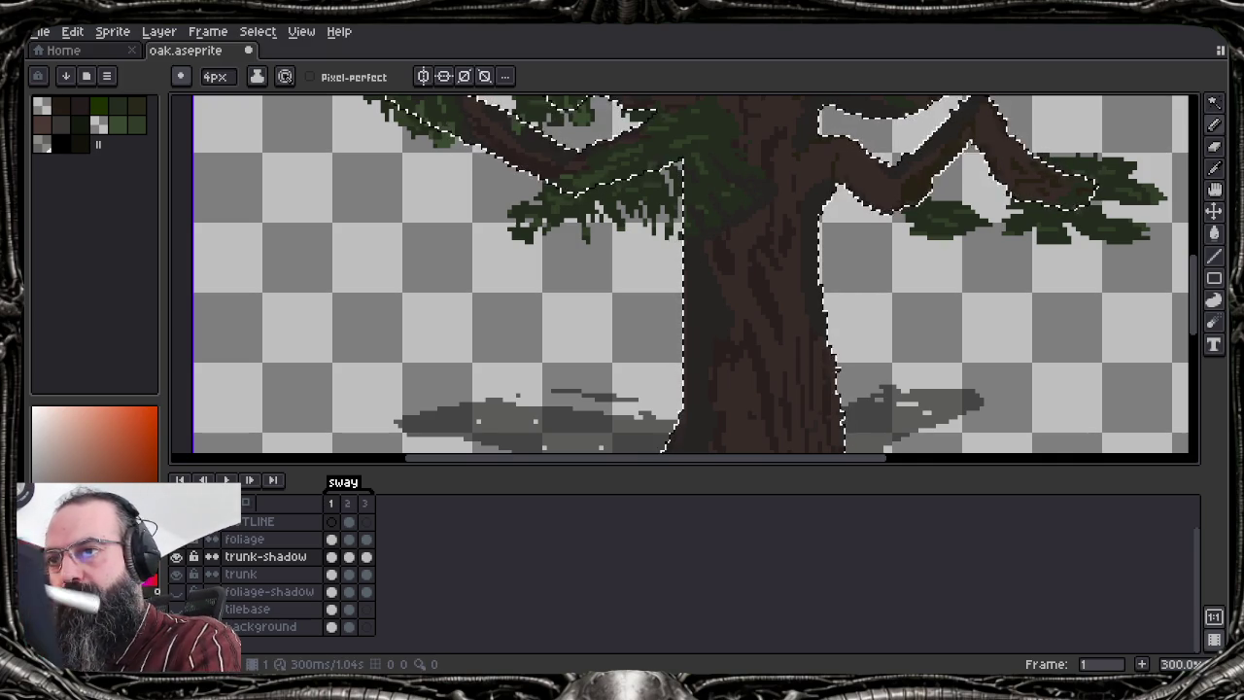
scroll(706, 270, "down", 1)
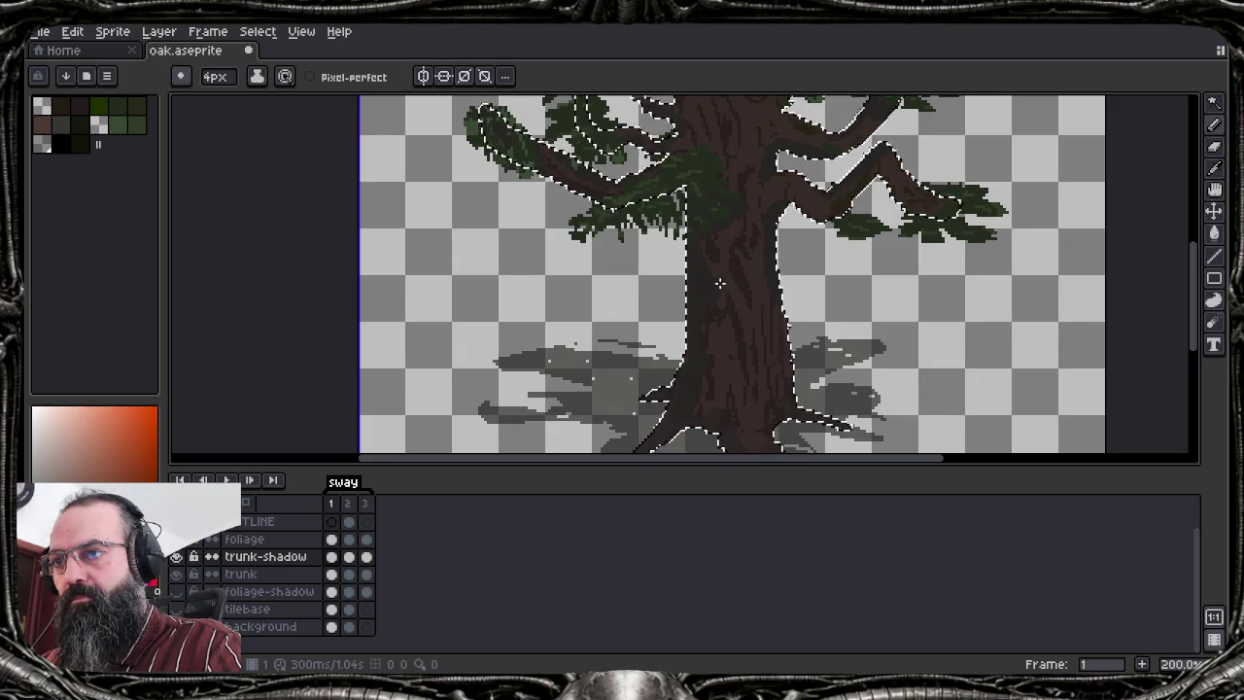
key("e")
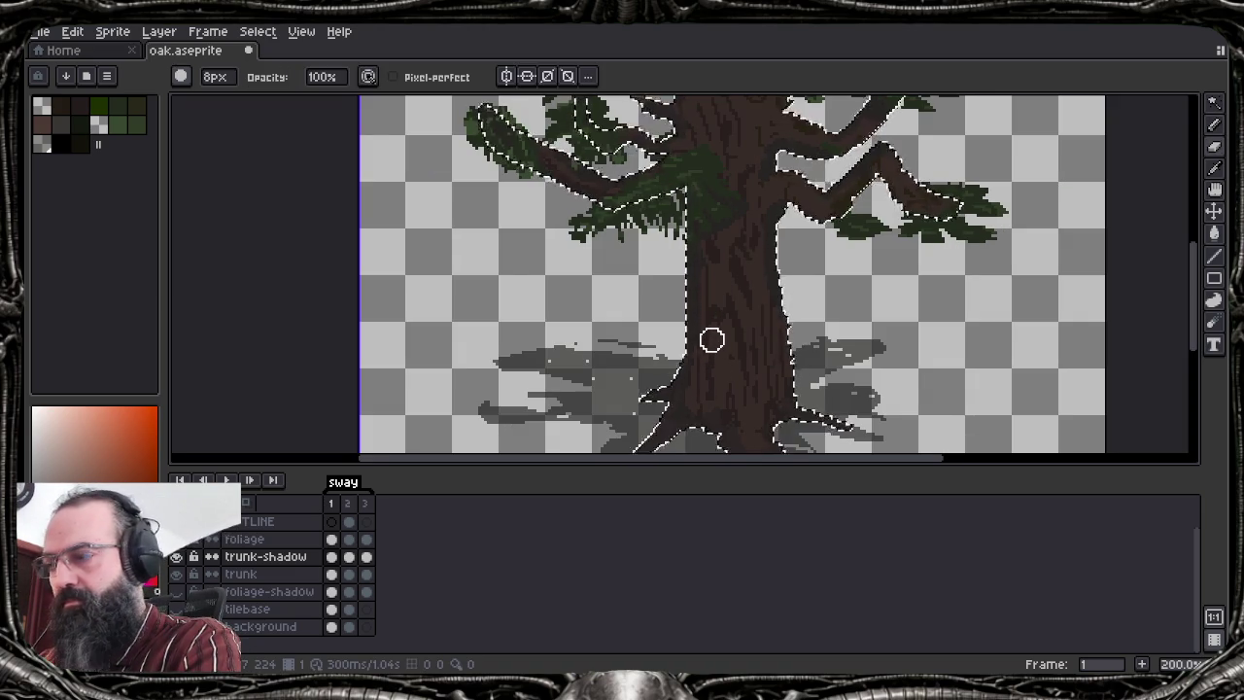
scroll(711, 340, "up", 5)
Shrink the brush to 1 px, pan along the trunk edges, and switch from Eraser to Pencil
scroll(732, 373, "left", 2)
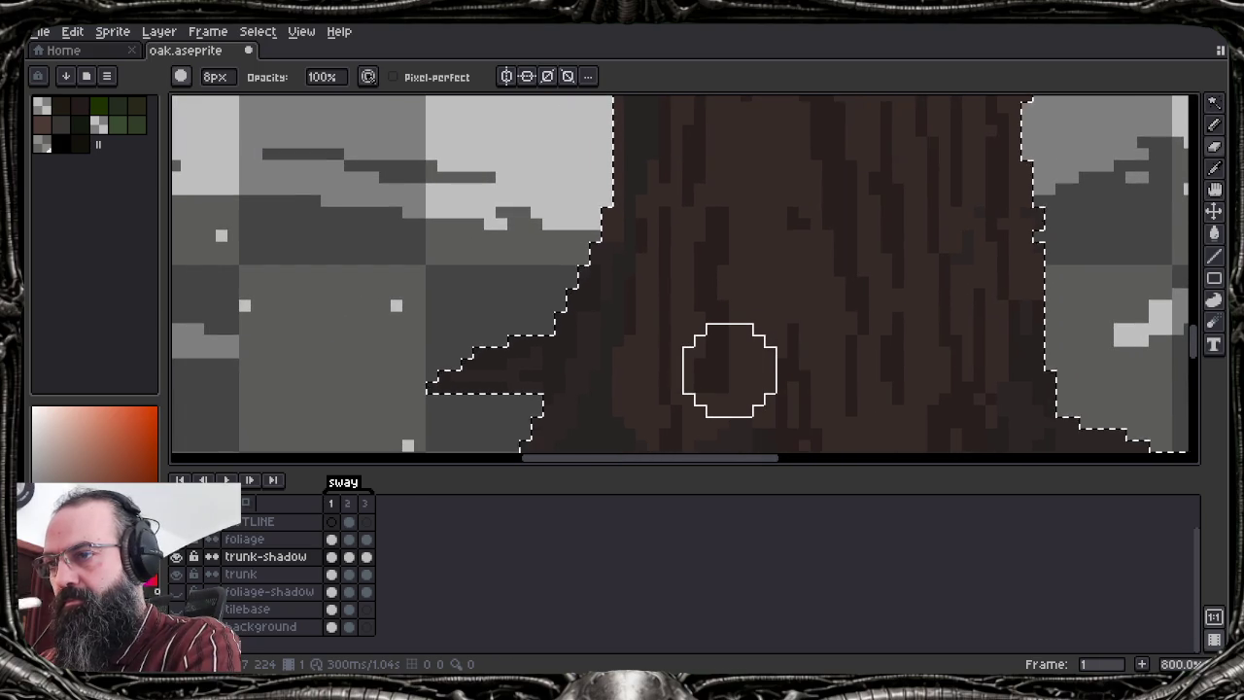
key("minus")
key("minus")
key("minus")
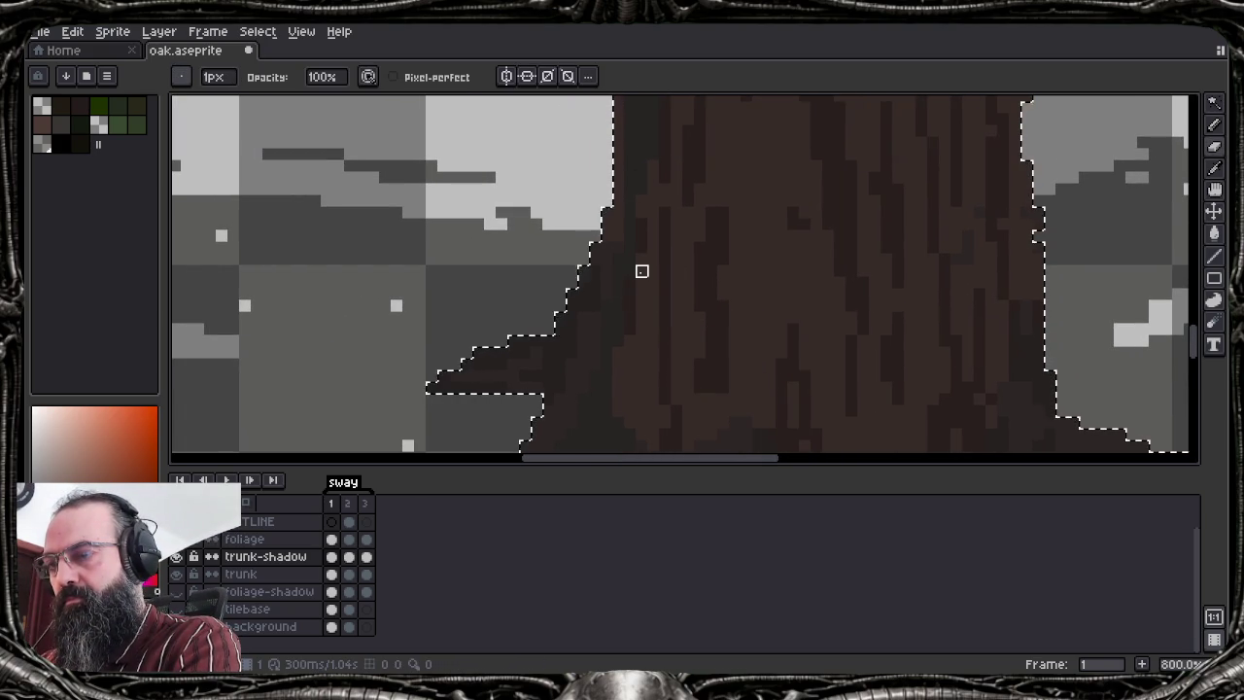
key("i")
key("e")
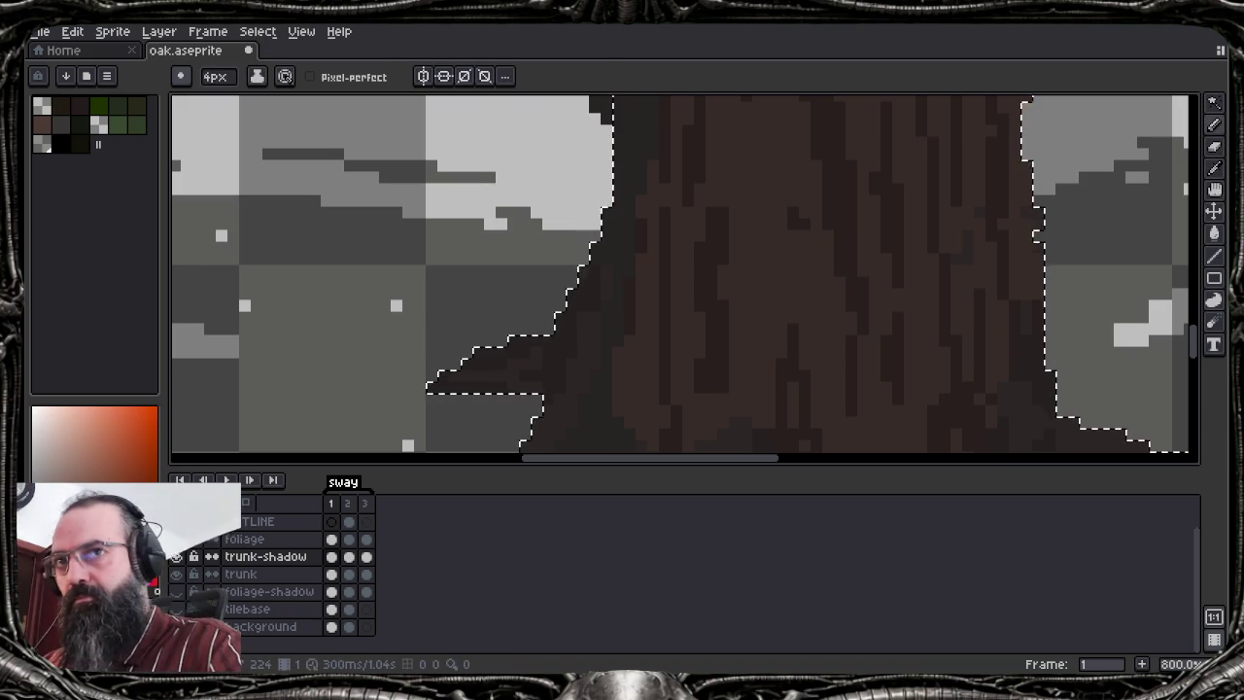
left_click_drag(659, 223, 691, 125)
left_click_drag(706, 281, 706, 213)
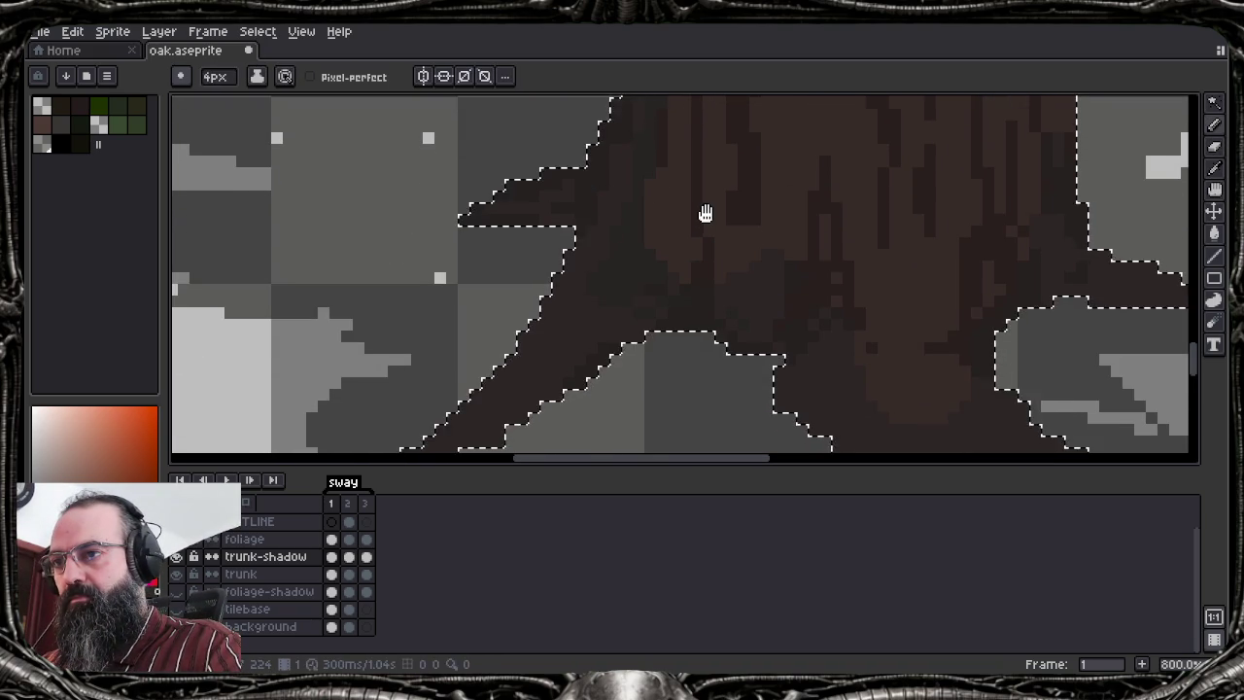
key("b")
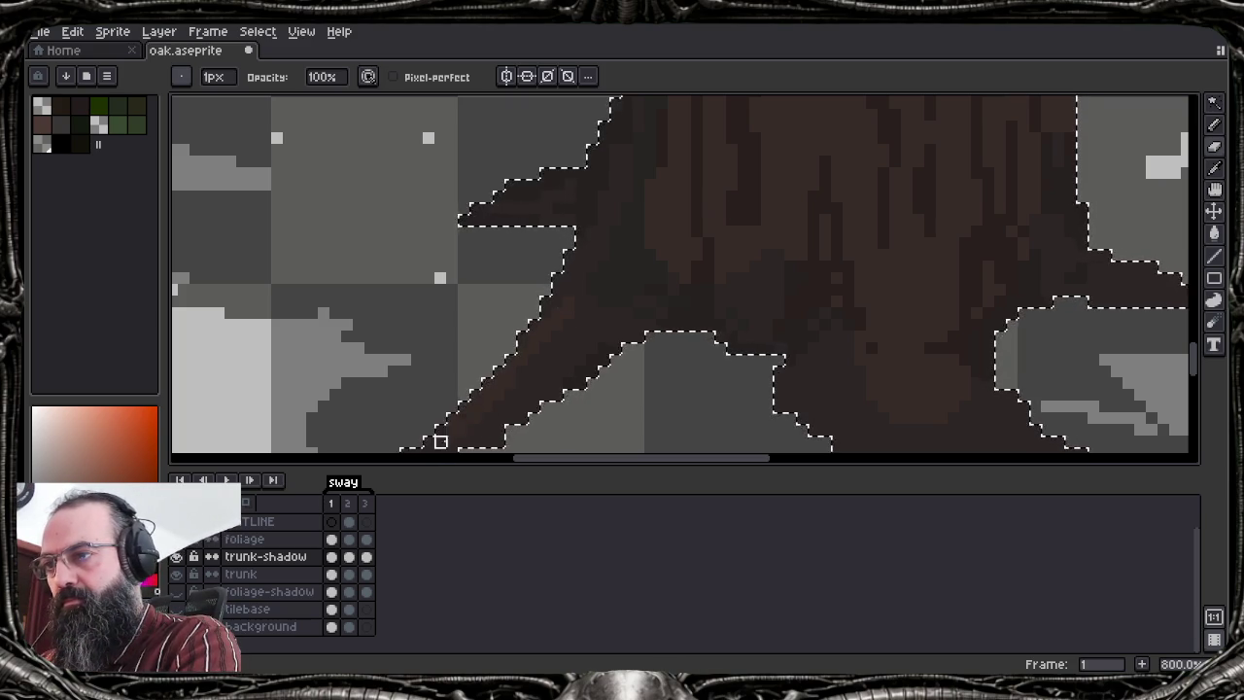
Pan and zoom over the lower trunk, roots and upper foliage, zooming out to 100%
mouse_move(617, 373)
left_mouse_down()
mouse_move(548, 294)
mouse_move(514, 208)
mouse_move(259, 263)
left_mouse_up()
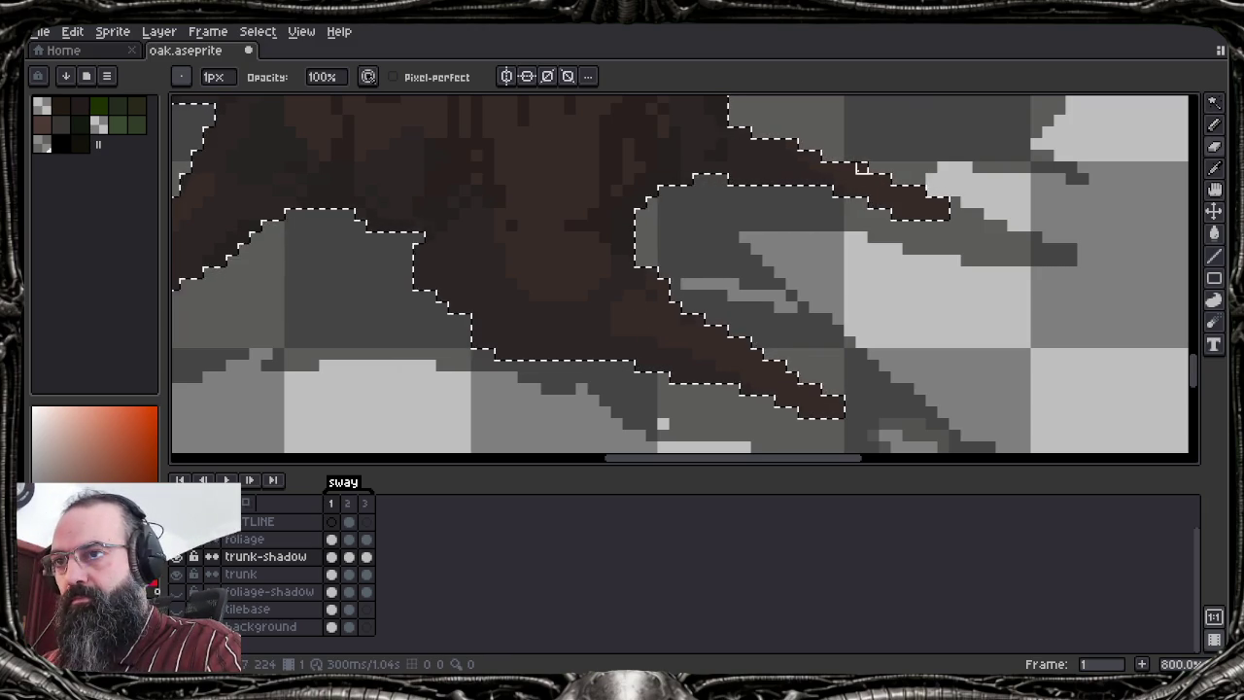
scroll(861, 169, "up", 1)
scroll(908, 199, "down", 1)
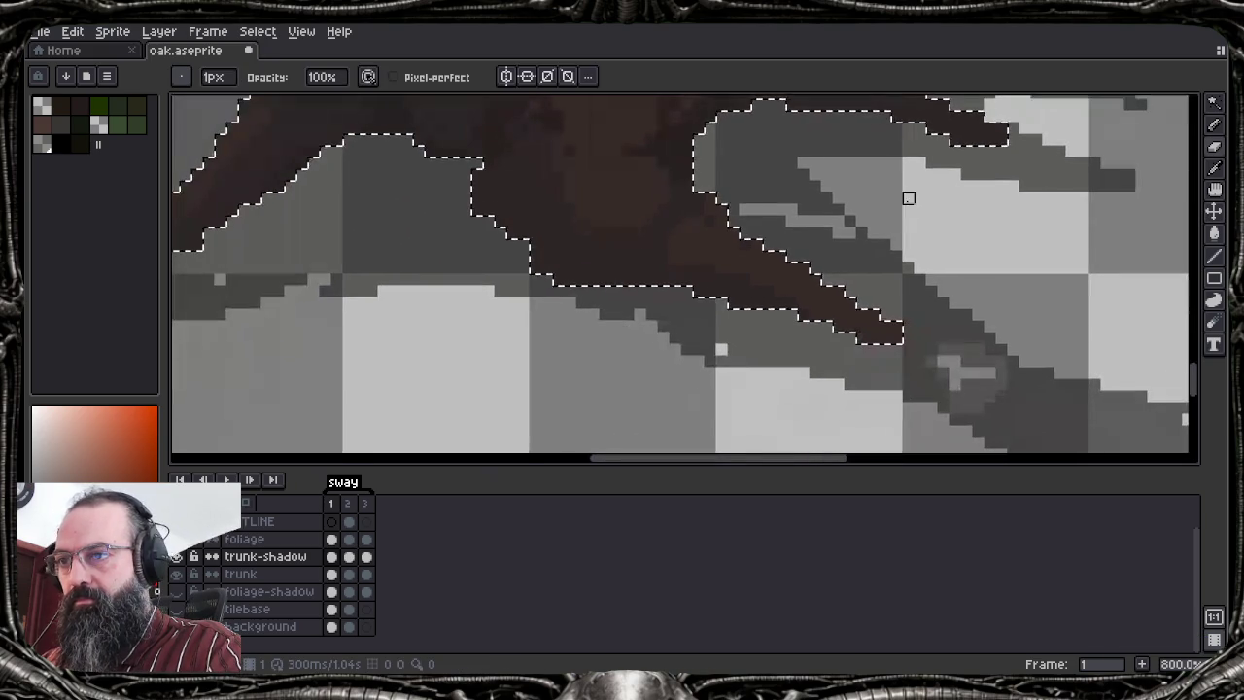
left_click_drag(795, 295, 771, 375)
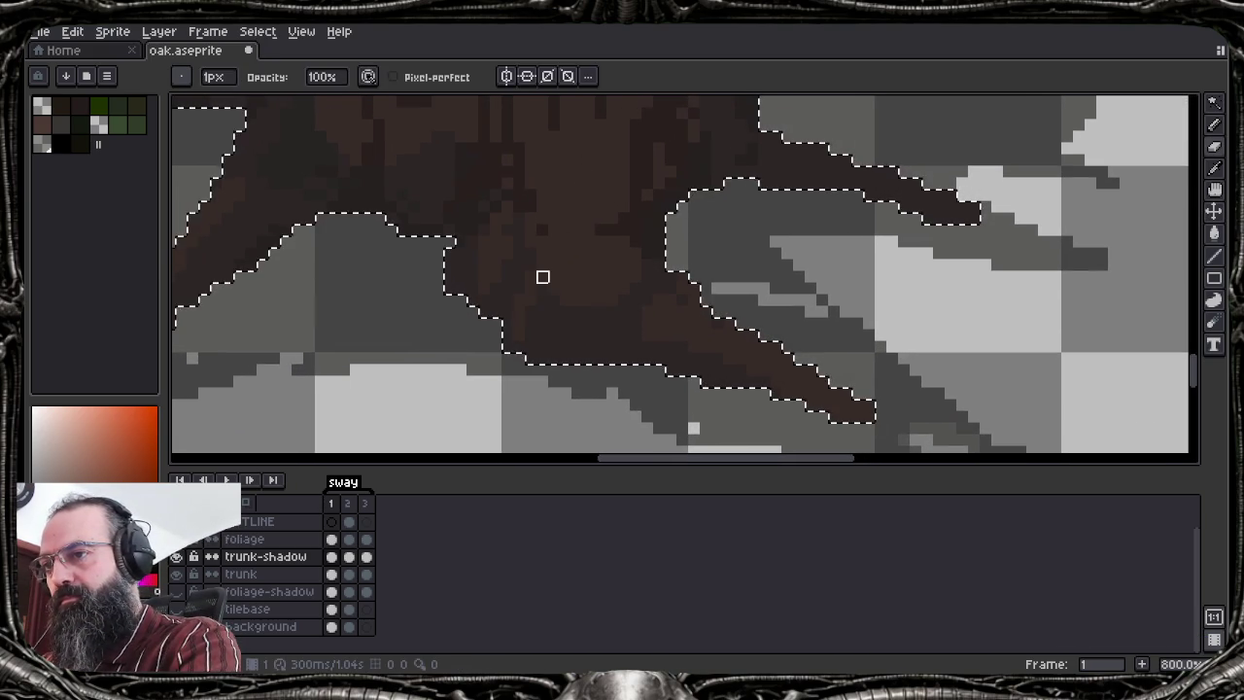
scroll(563, 345, "down", 2)
scroll(574, 340, "down", 3)
mouse_move(599, 192)
left_mouse_down()
mouse_move(635, 339)
mouse_move(671, 332)
left_mouse_up()
scroll(661, 330, "down", 1)
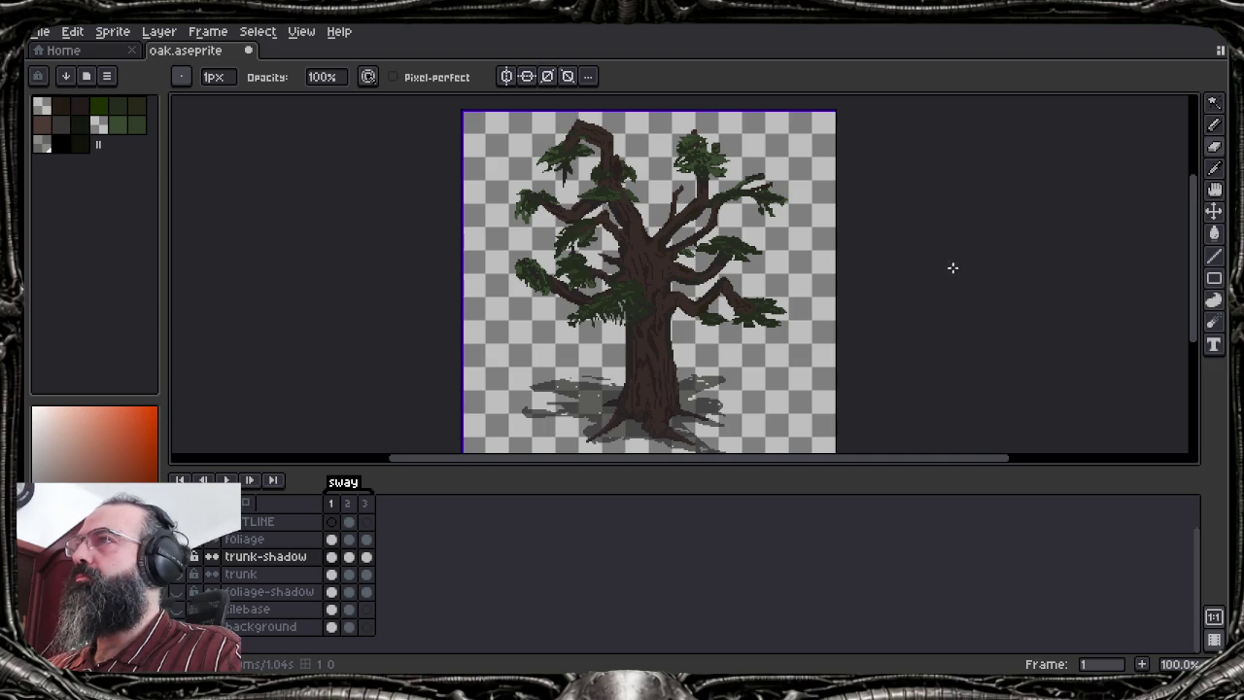
Compare the tree with and without its foliage shadow, lock the trunk layer, and hide trunk, foliage and foliage-shadow
scroll(711, 155, "up", 2)
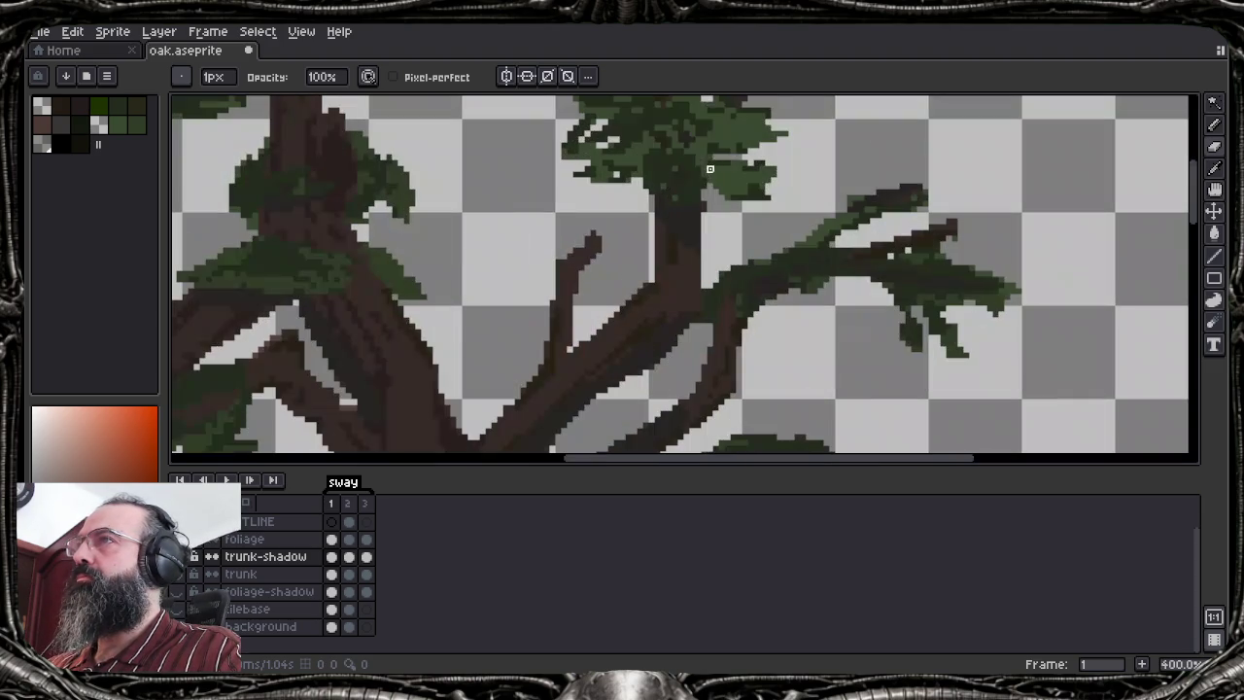
scroll(711, 175, "down", 1)
scroll(711, 195, "down", 1)
scroll(716, 313, "down", 1)
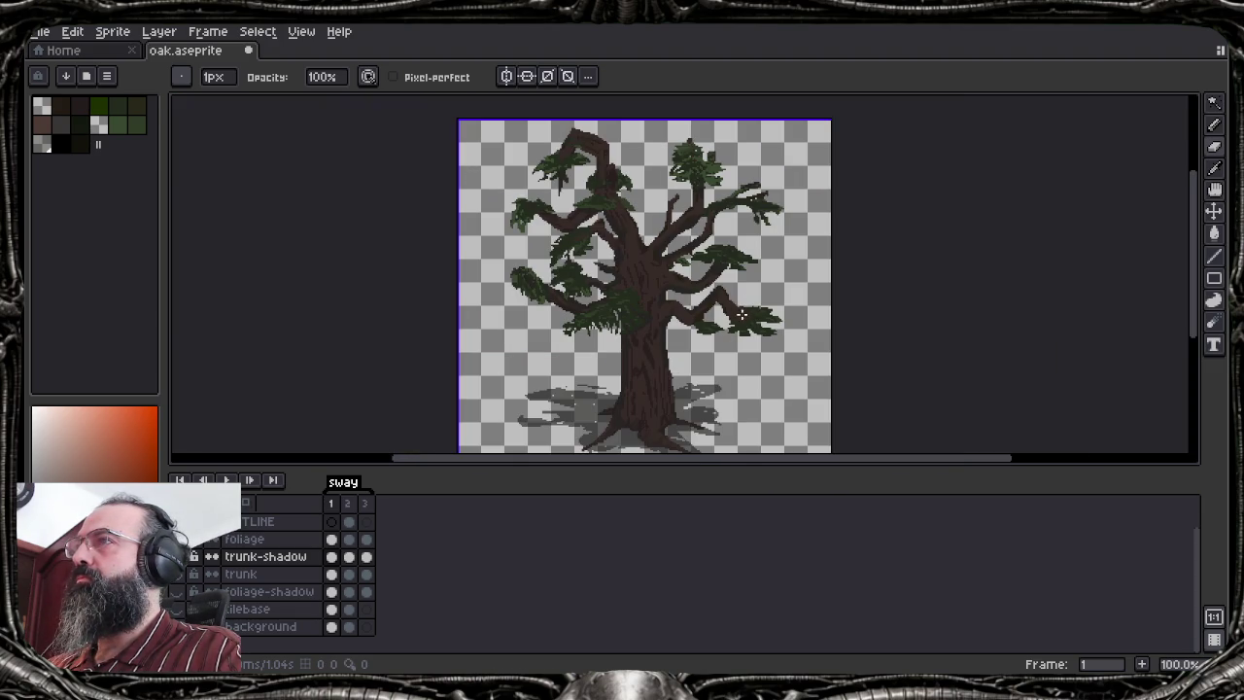
left_click_drag(715, 313, 691, 290)
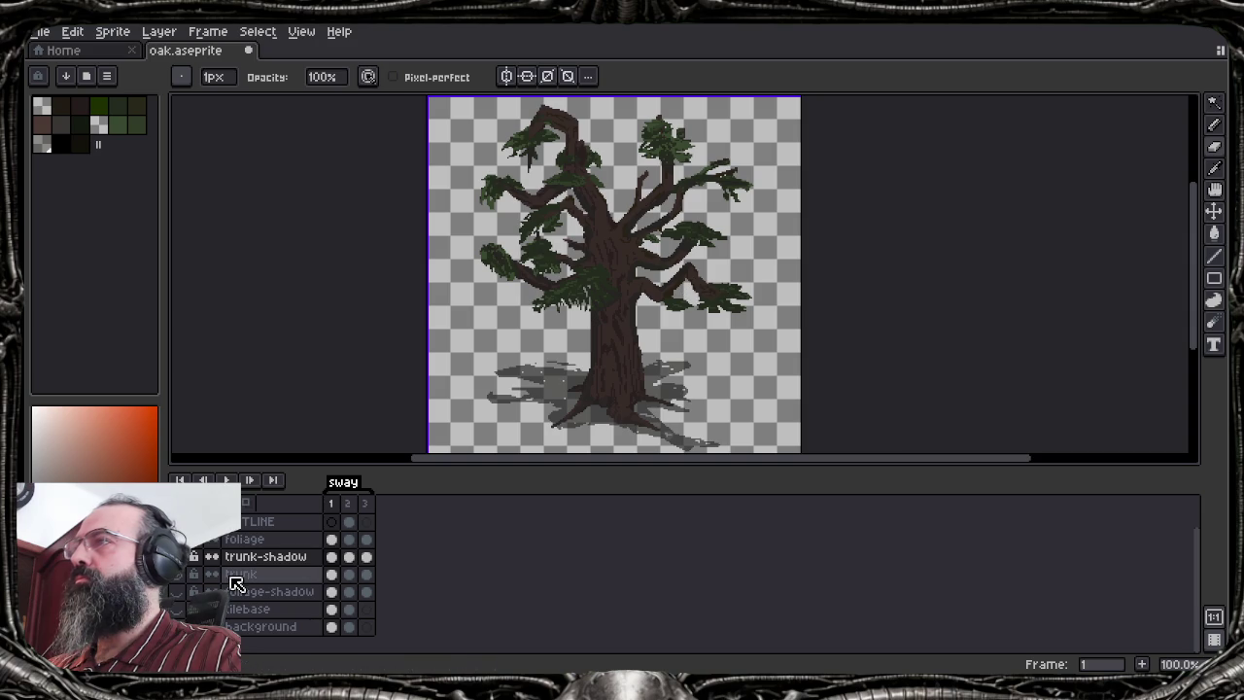
left_click(181, 592)
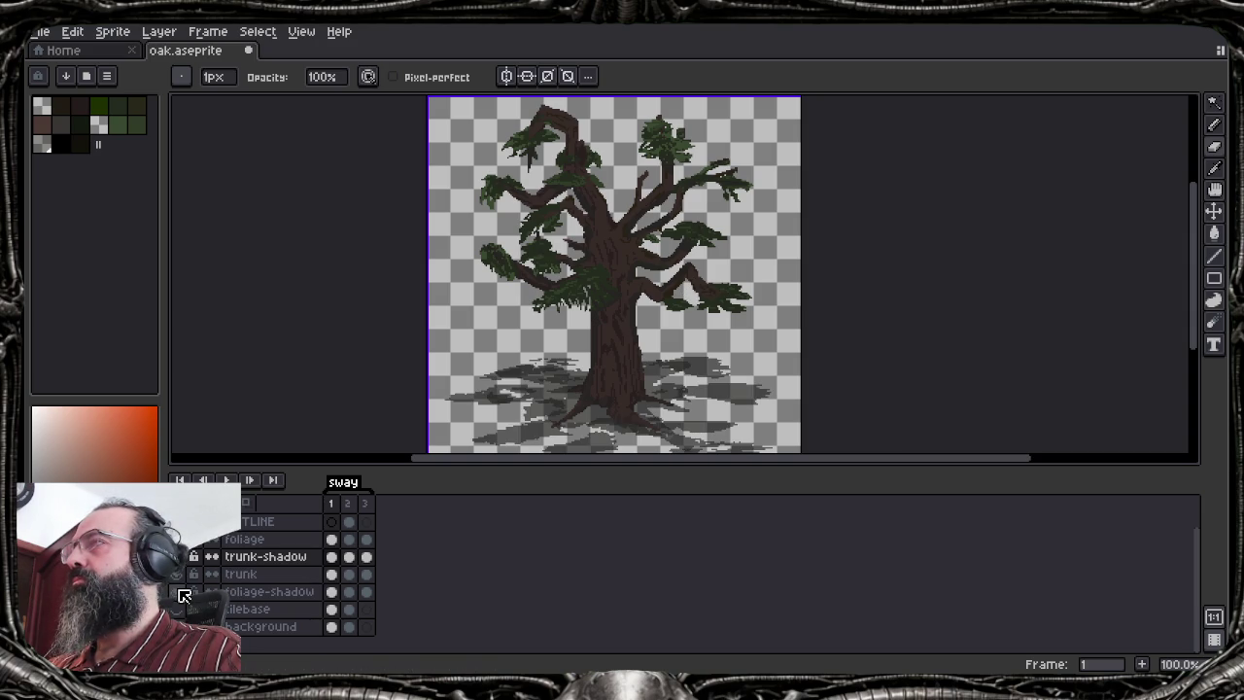
left_click(180, 591)
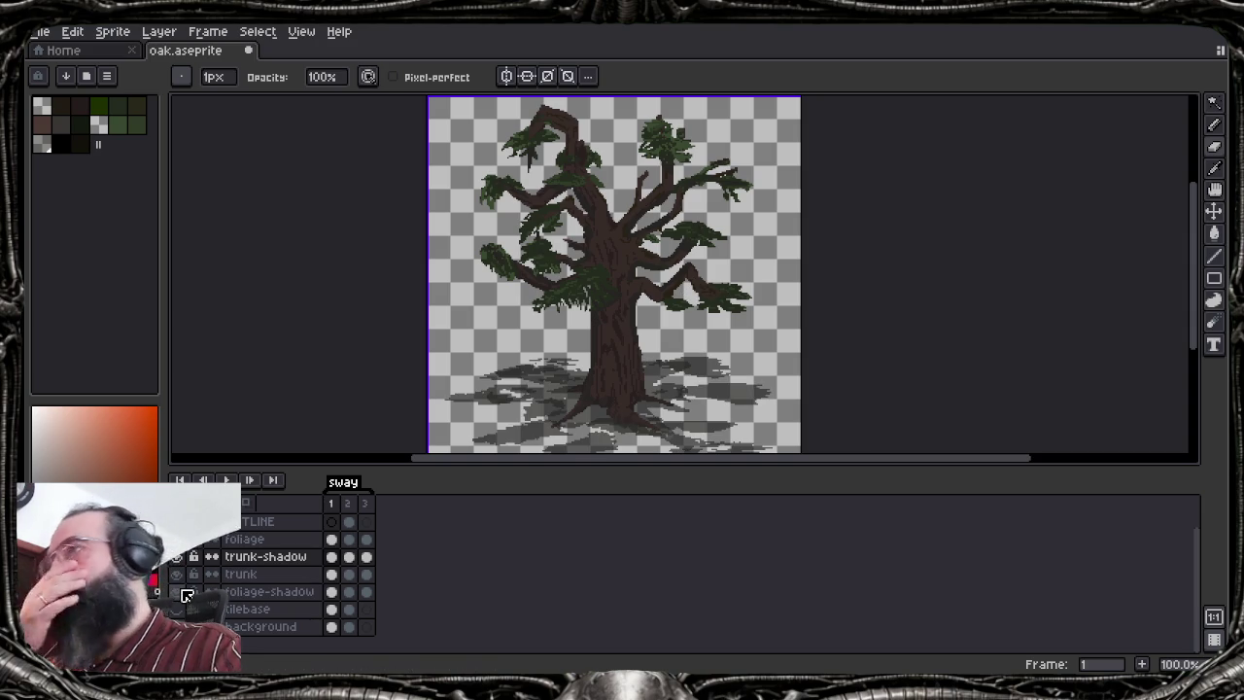
left_click(193, 581)
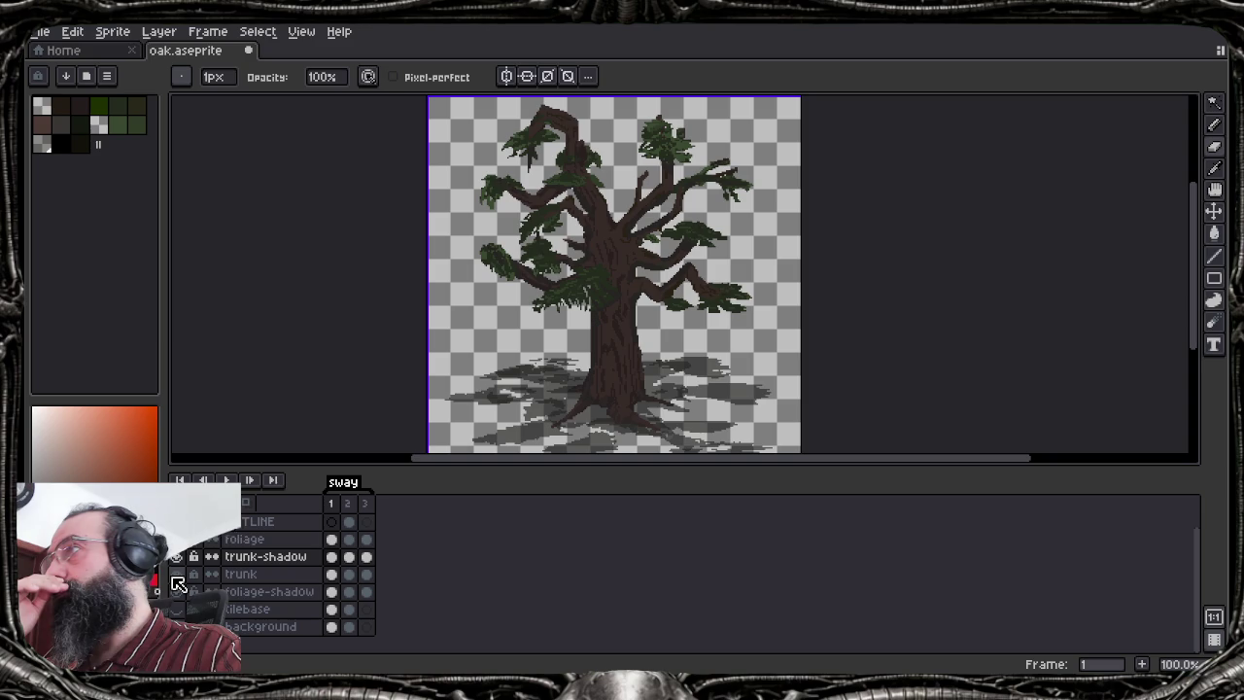
left_click(177, 577)
left_click(177, 577)
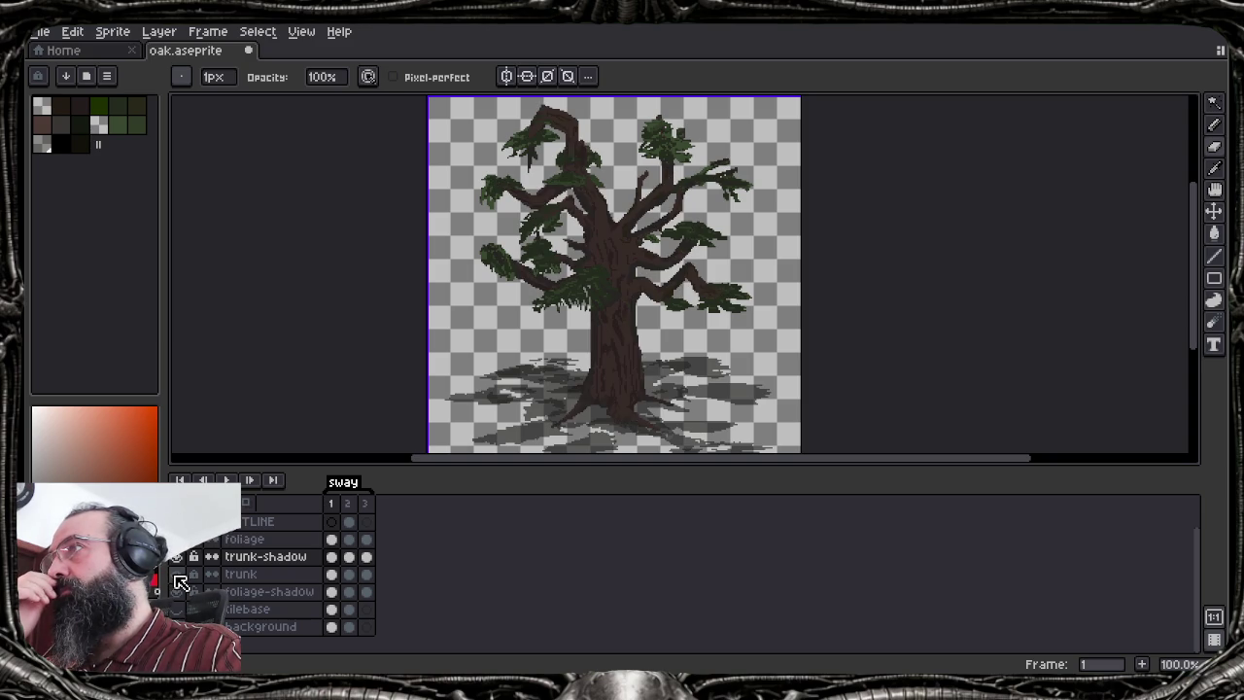
left_click(177, 576)
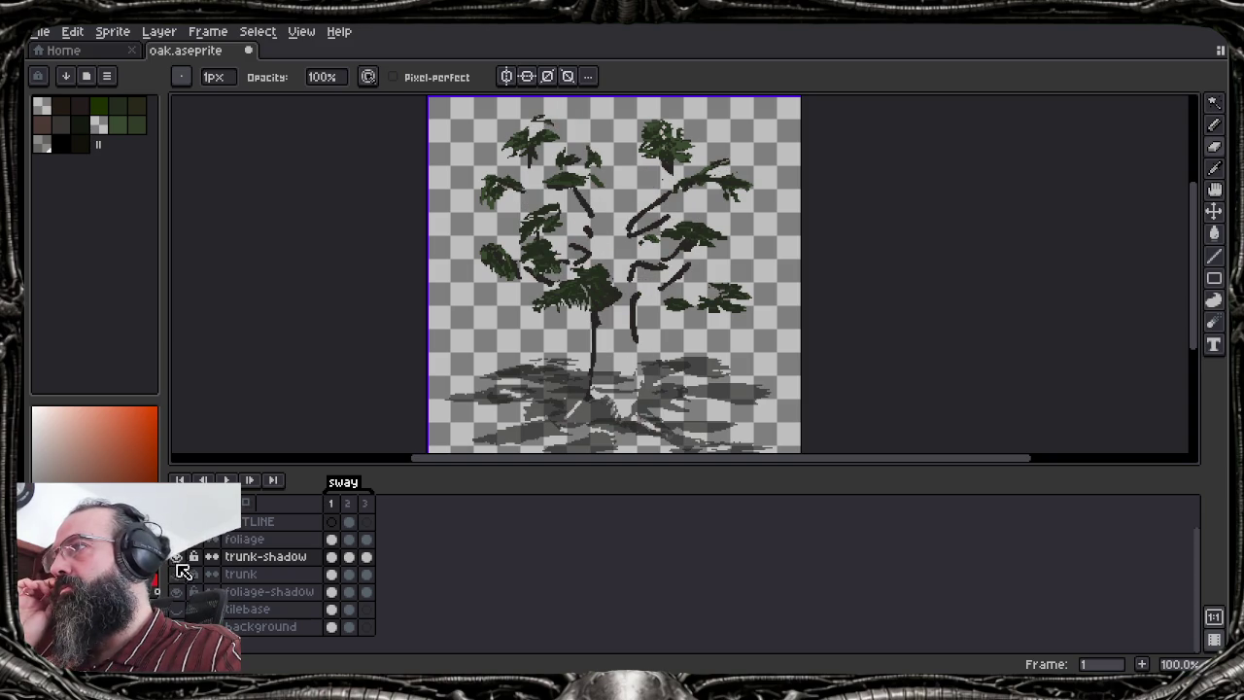
left_click(177, 540)
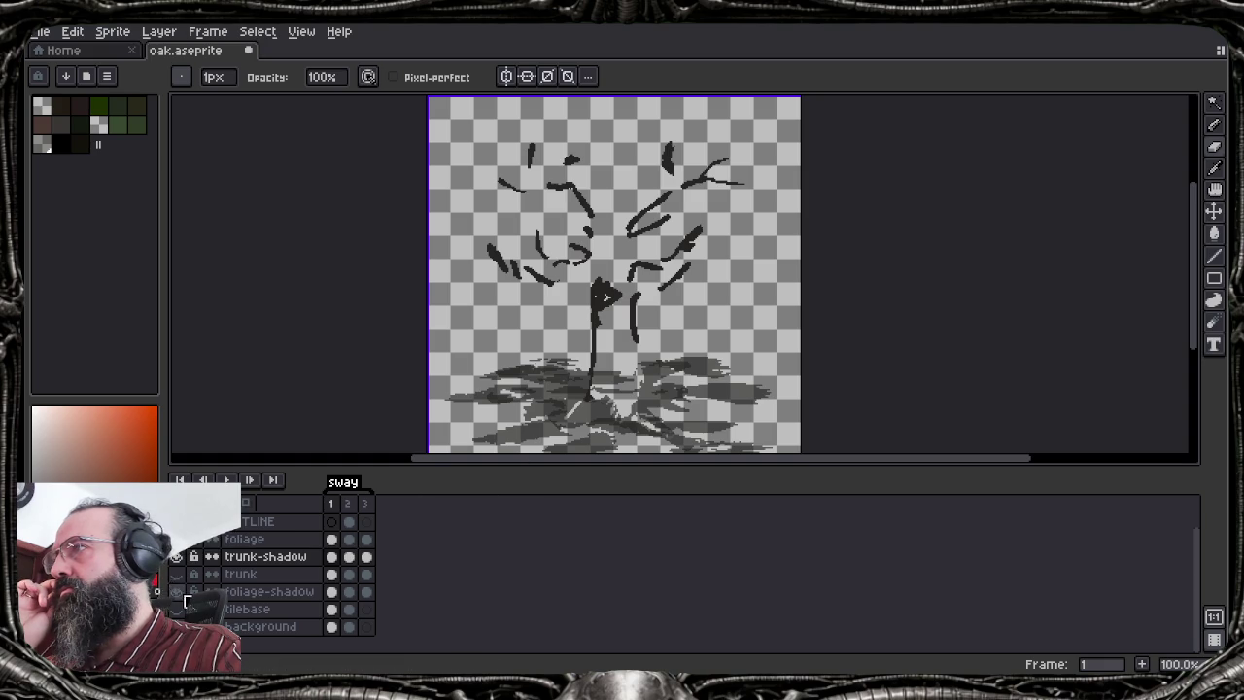
left_click(177, 592)
Show the trunk layer again, make trunk-shadow the active layer, and check it by hiding it
scroll(538, 304, "up", 4)
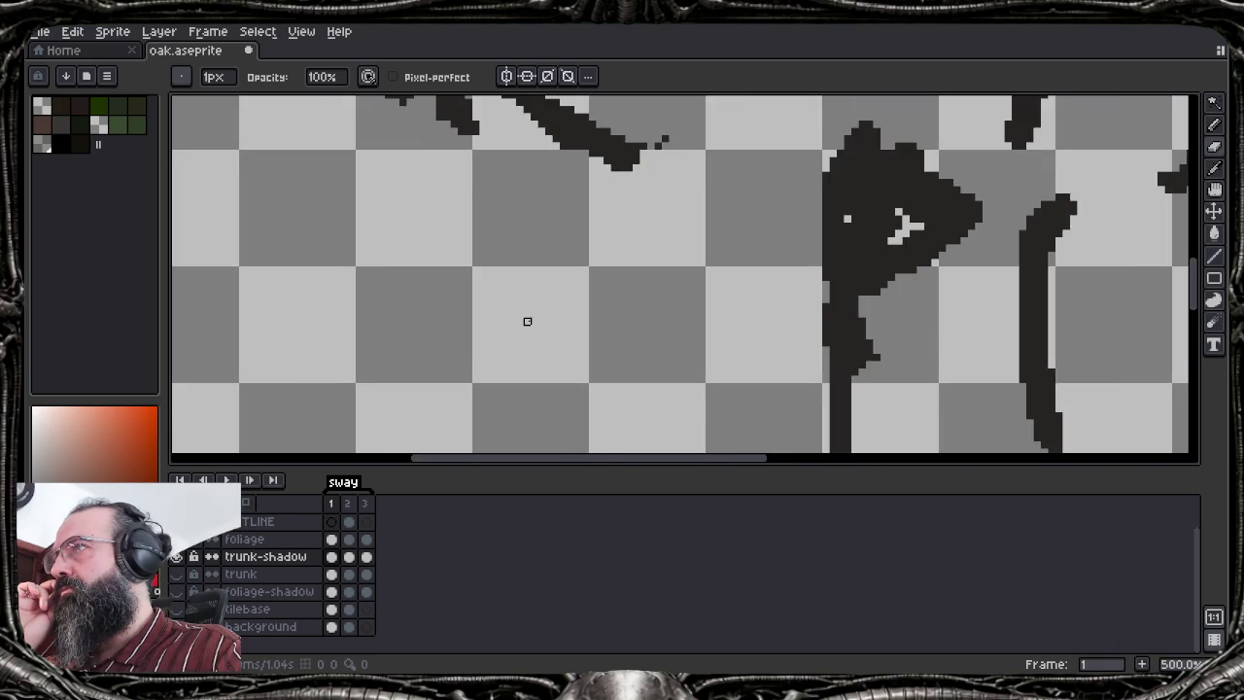
scroll(528, 320, "down", 1)
left_click_drag(539, 360, 575, 106)
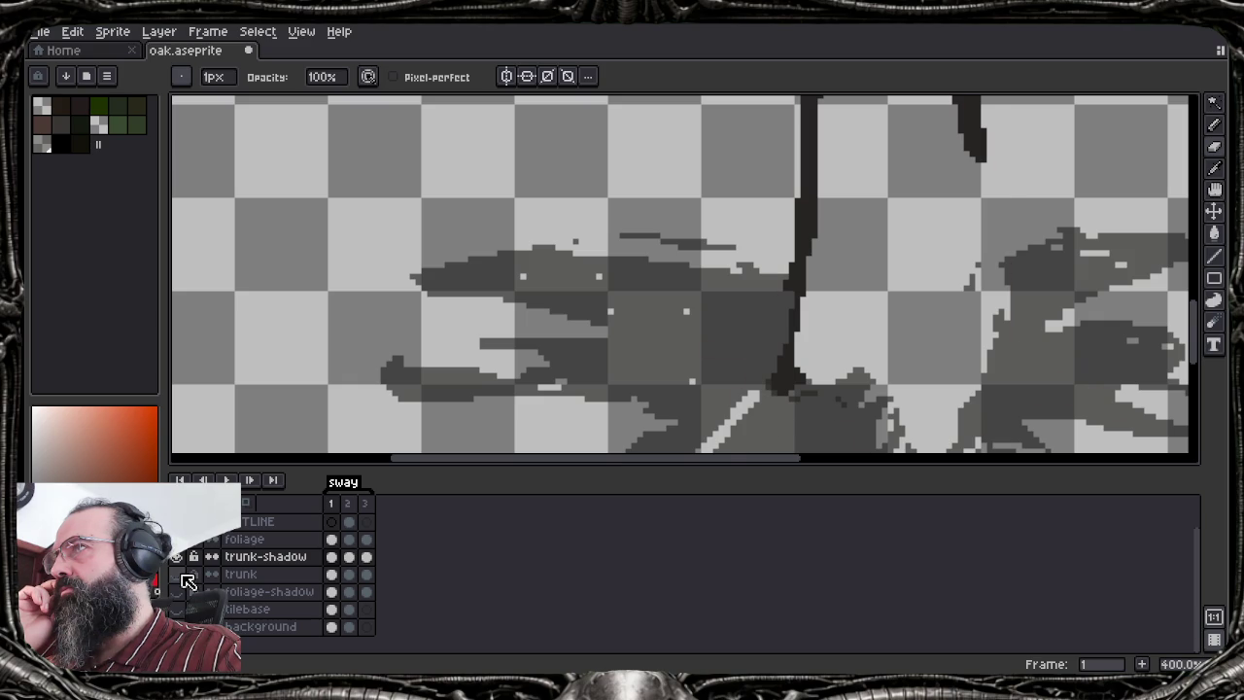
left_click(180, 576)
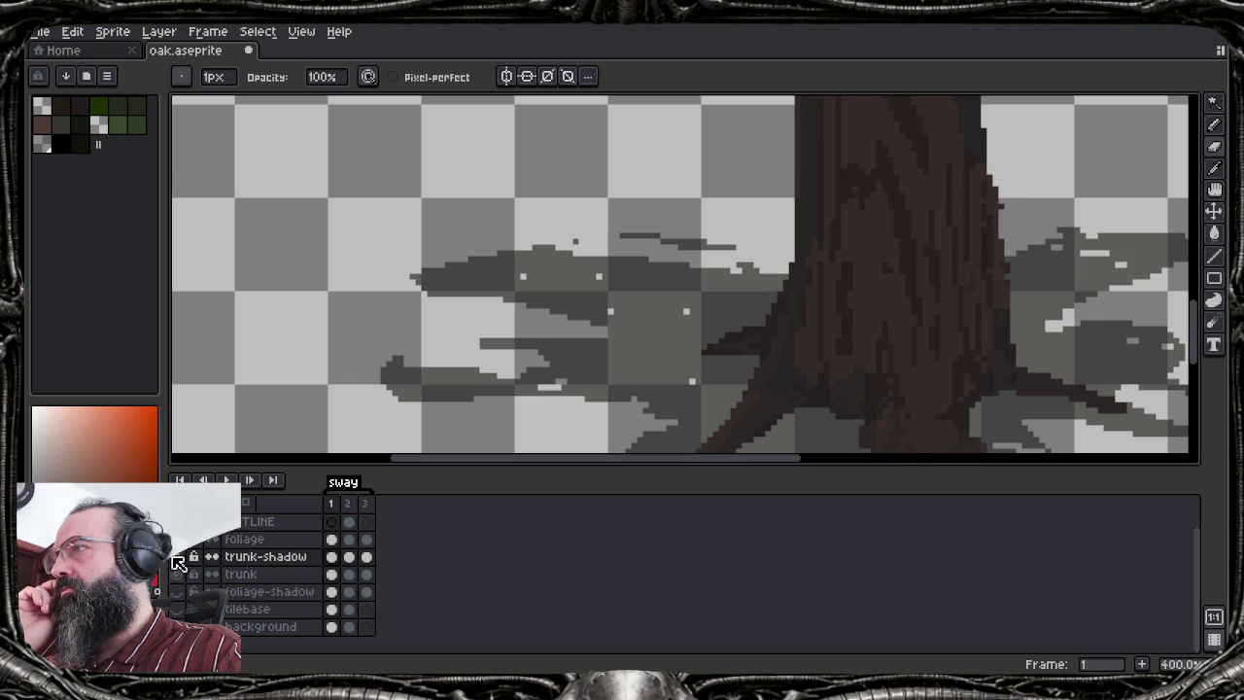
left_click(244, 557)
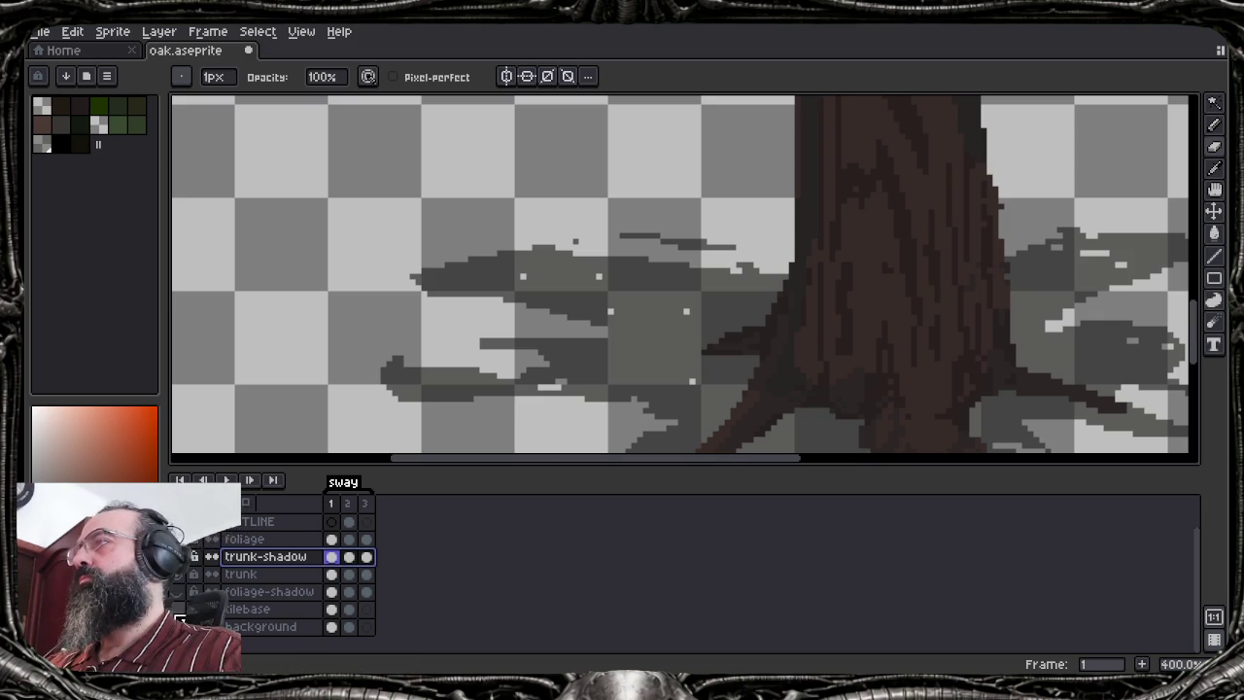
left_click(176, 556)
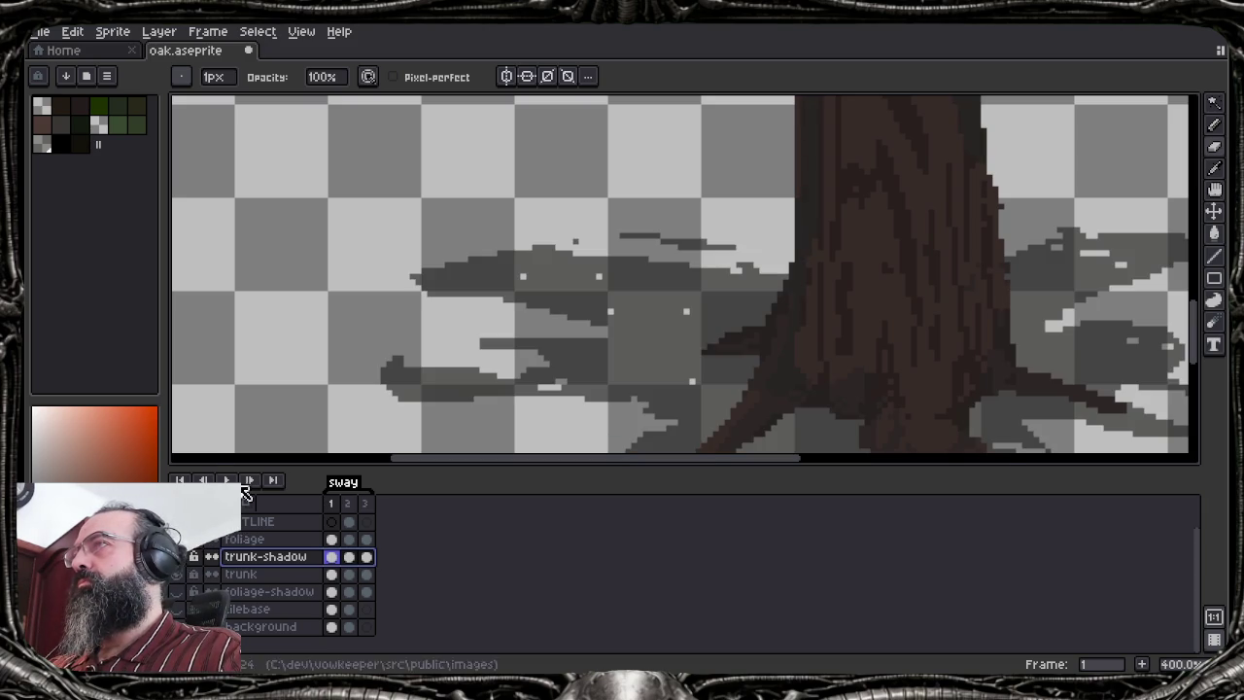
scroll(463, 291, "down", 5)
scroll(464, 290, "up", 3)
scroll(464, 291, "down", 1)
scroll(418, 408, "down", 1)
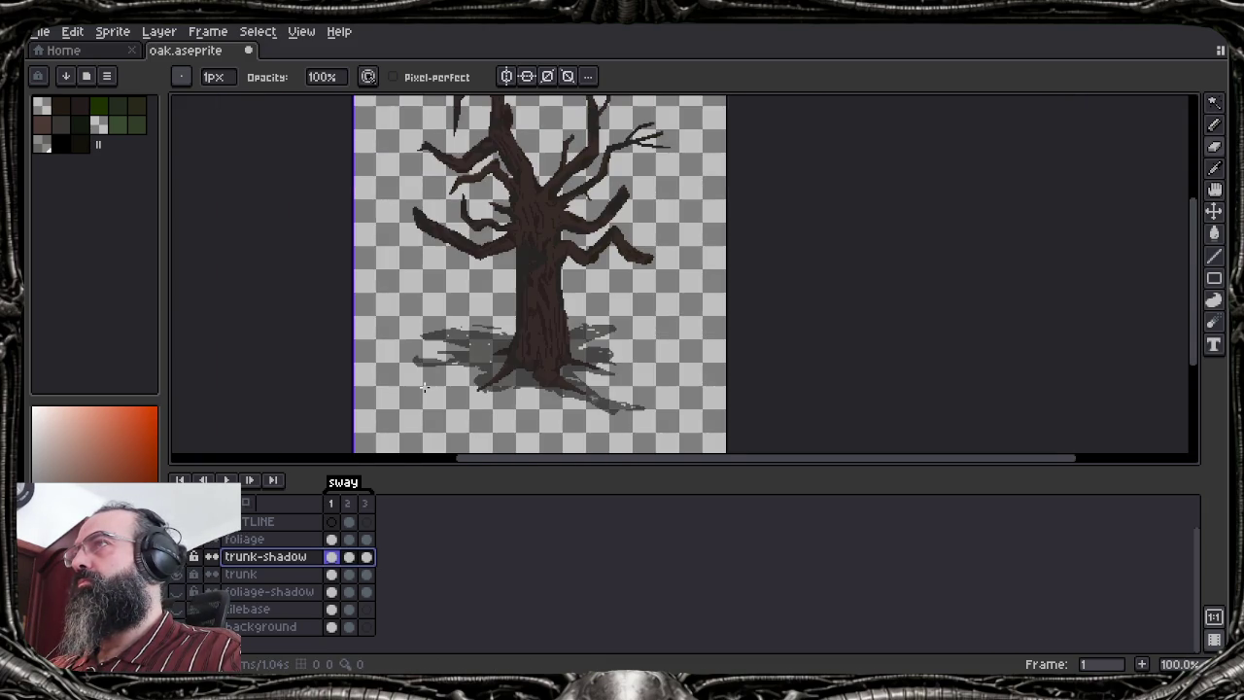
Show the foliage layer, recentre the whole tree in view, and save oak.aseprite
left_click(176, 539)
scroll(526, 291, "up", 3)
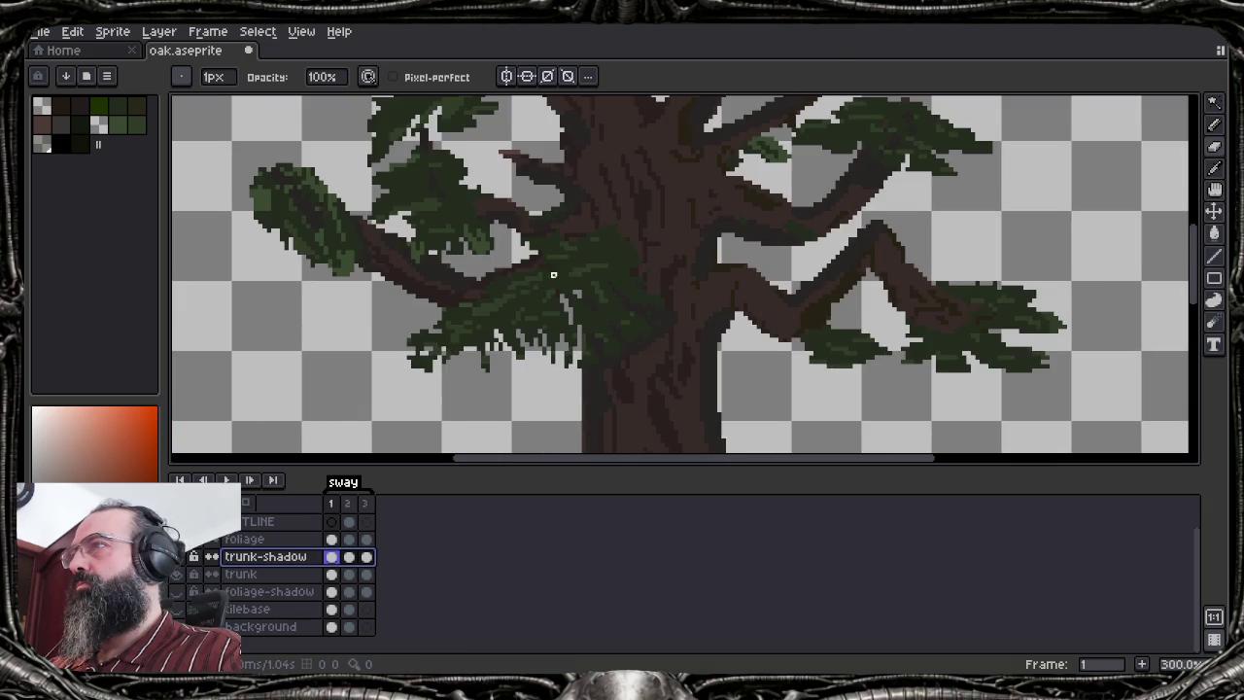
scroll(547, 359, "down", 1)
left_click_drag(604, 175, 615, 366)
scroll(616, 366, "down", 1)
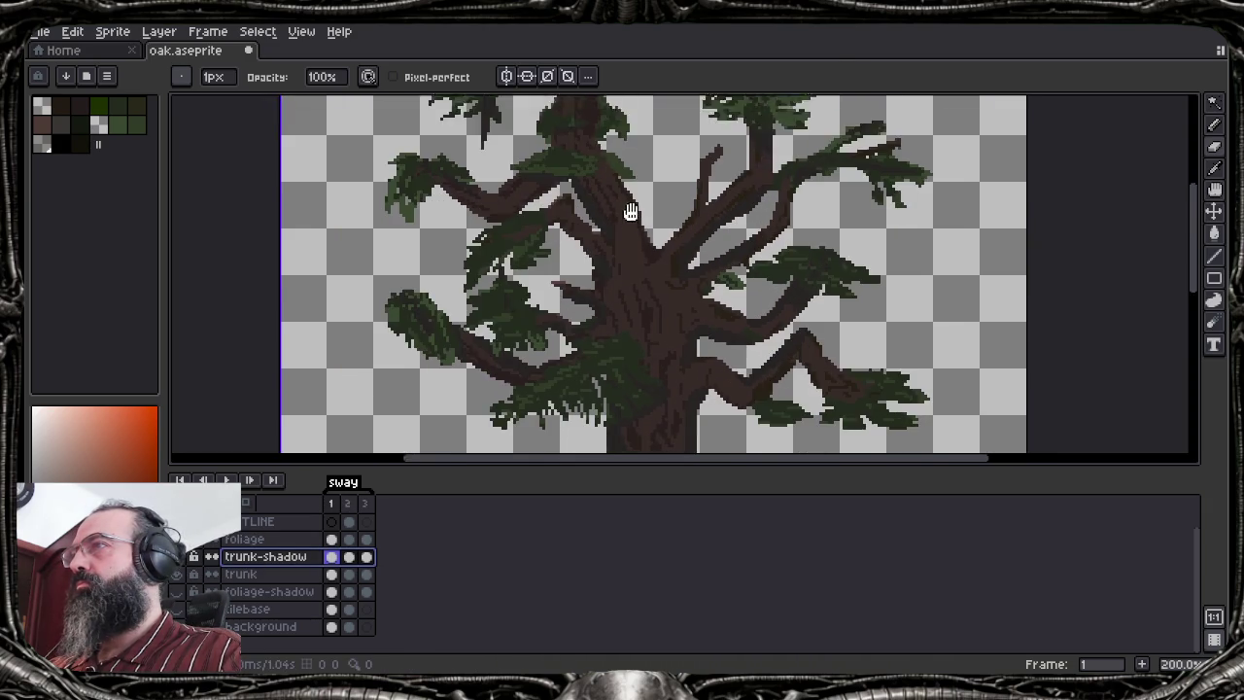
scroll(661, 267, "down", 1)
left_click_drag(661, 268, 630, 266)
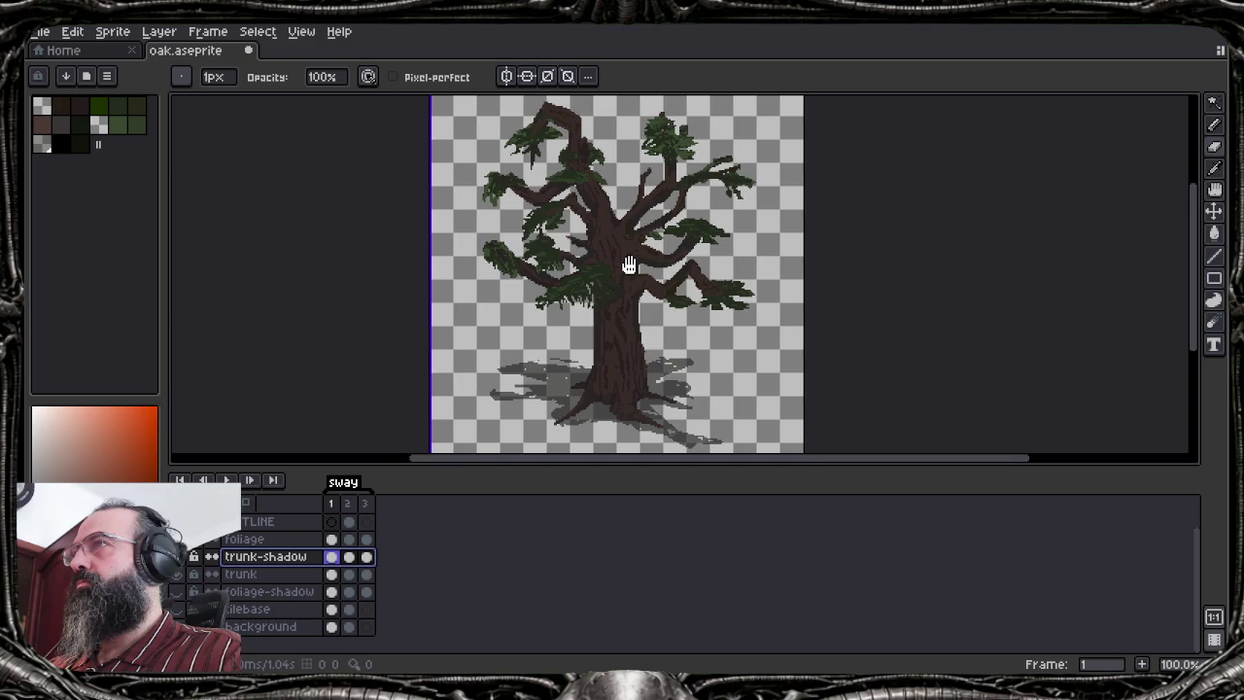
key("ctrl+s")
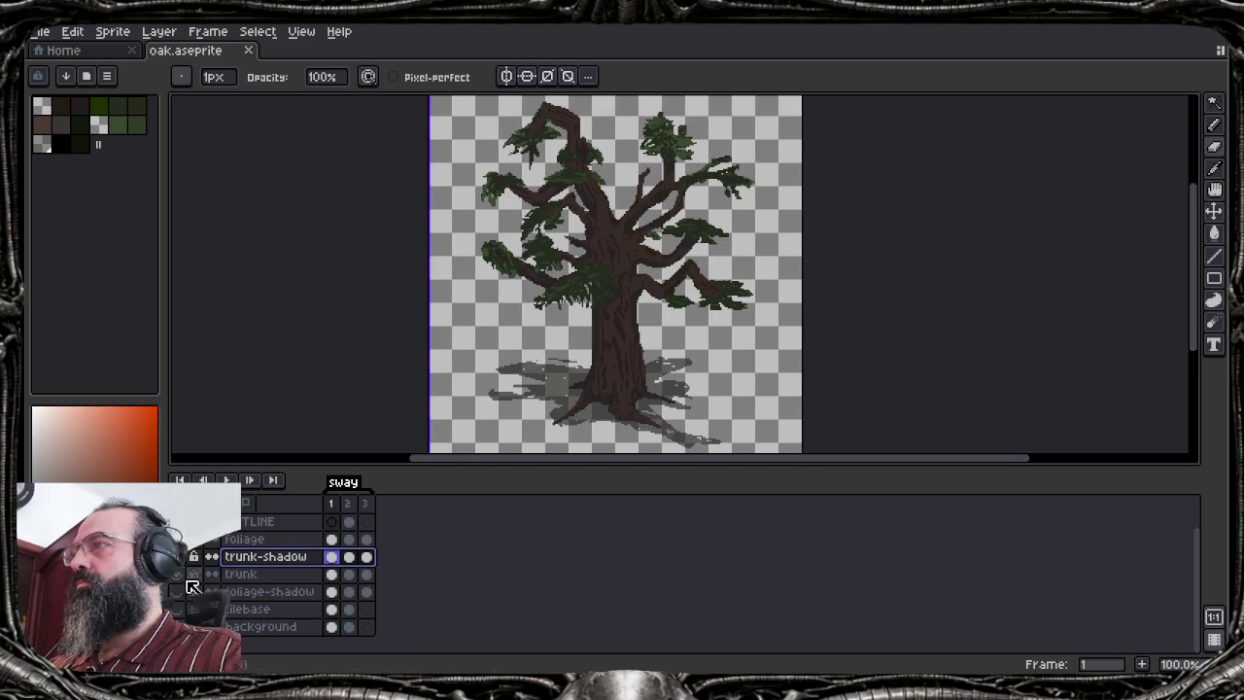
Make the foliage-shadow layer visible and active, then select all and delete its pixels
left_click(286, 595)
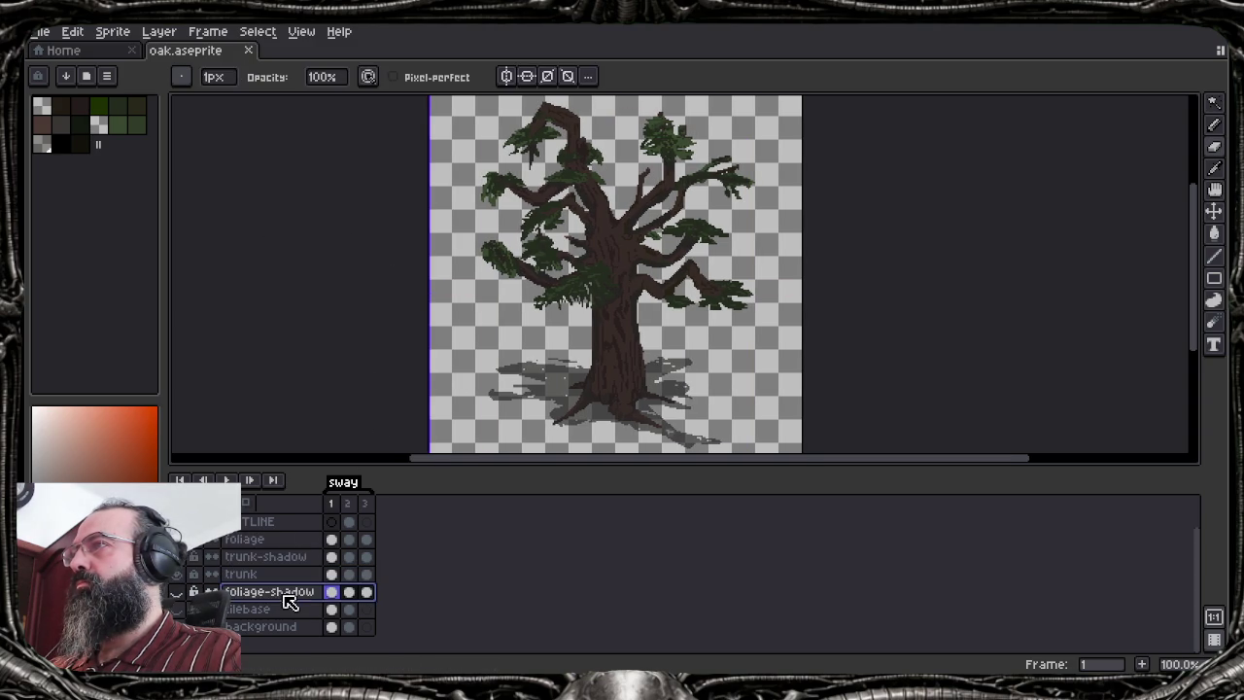
left_click(177, 593)
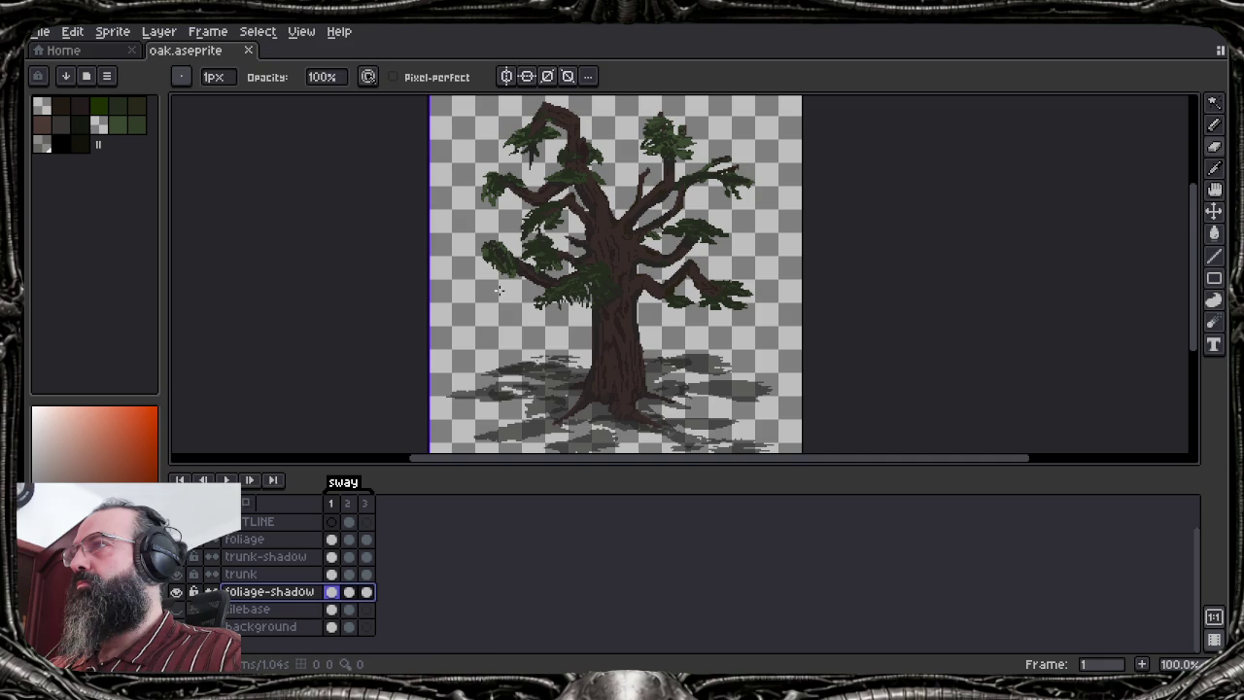
key("ctrl+a")
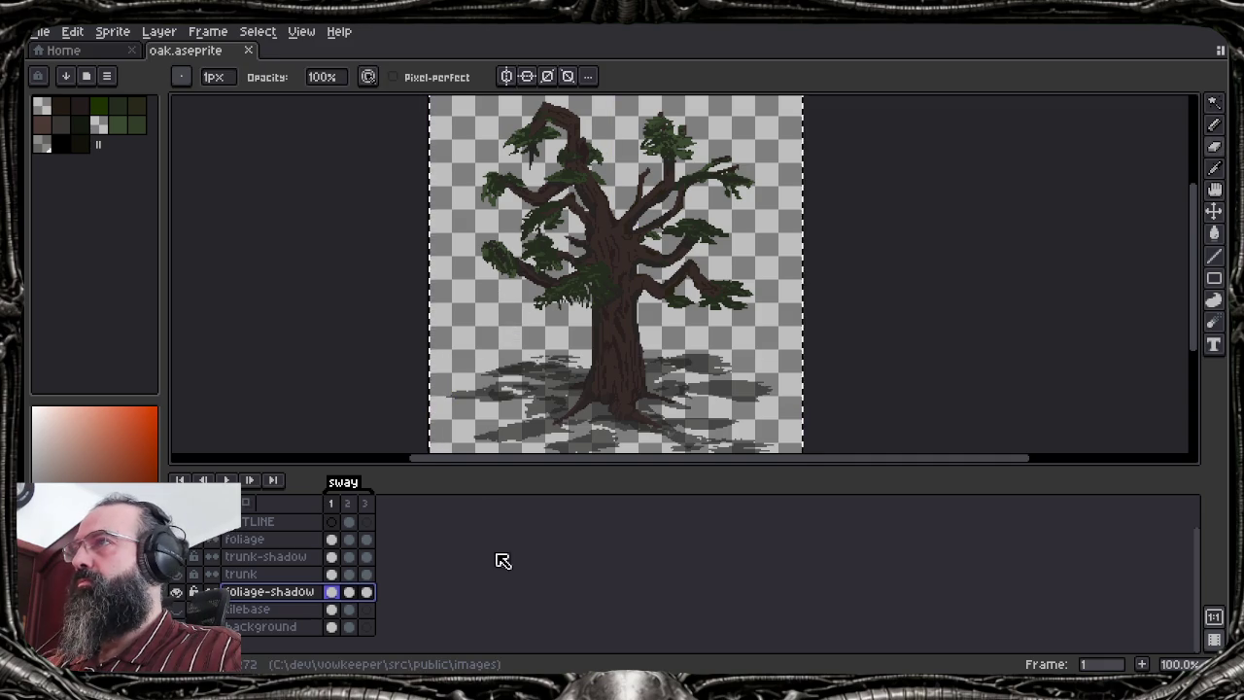
key("Delete")
left_click(277, 540)
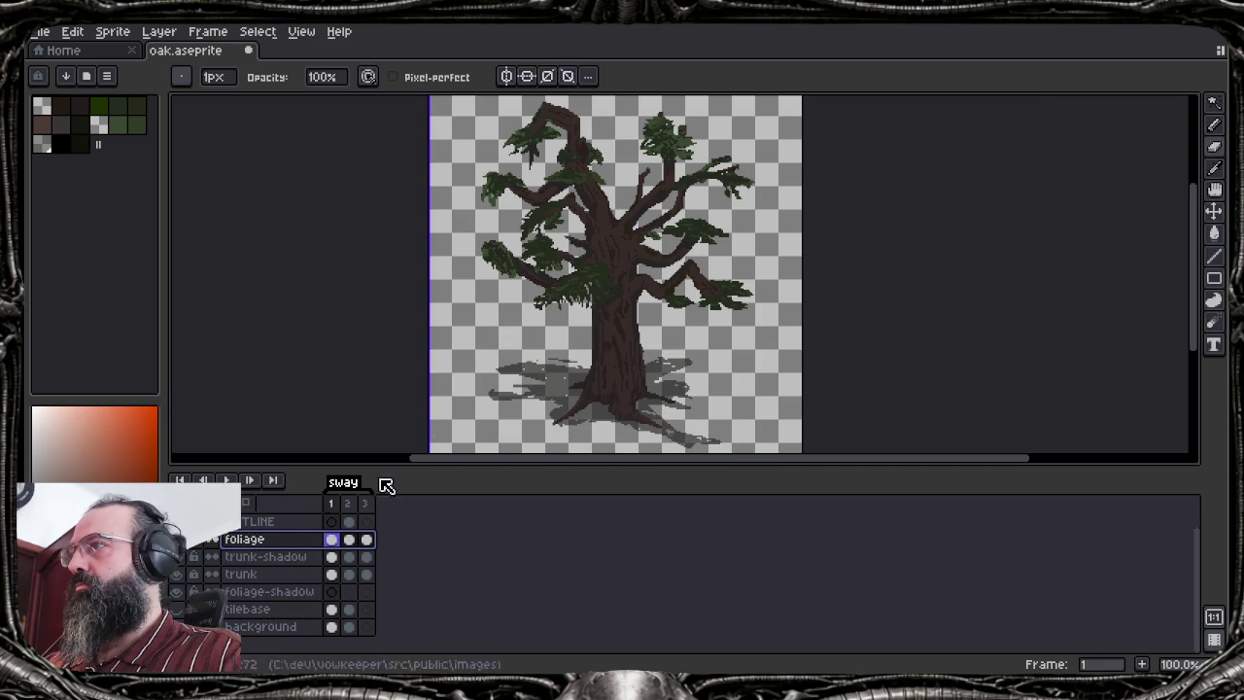
Magic-wand select the foliage, paste it onto foliage-shadow, then drag it down and squash it
key("w")
left_click(495, 335)
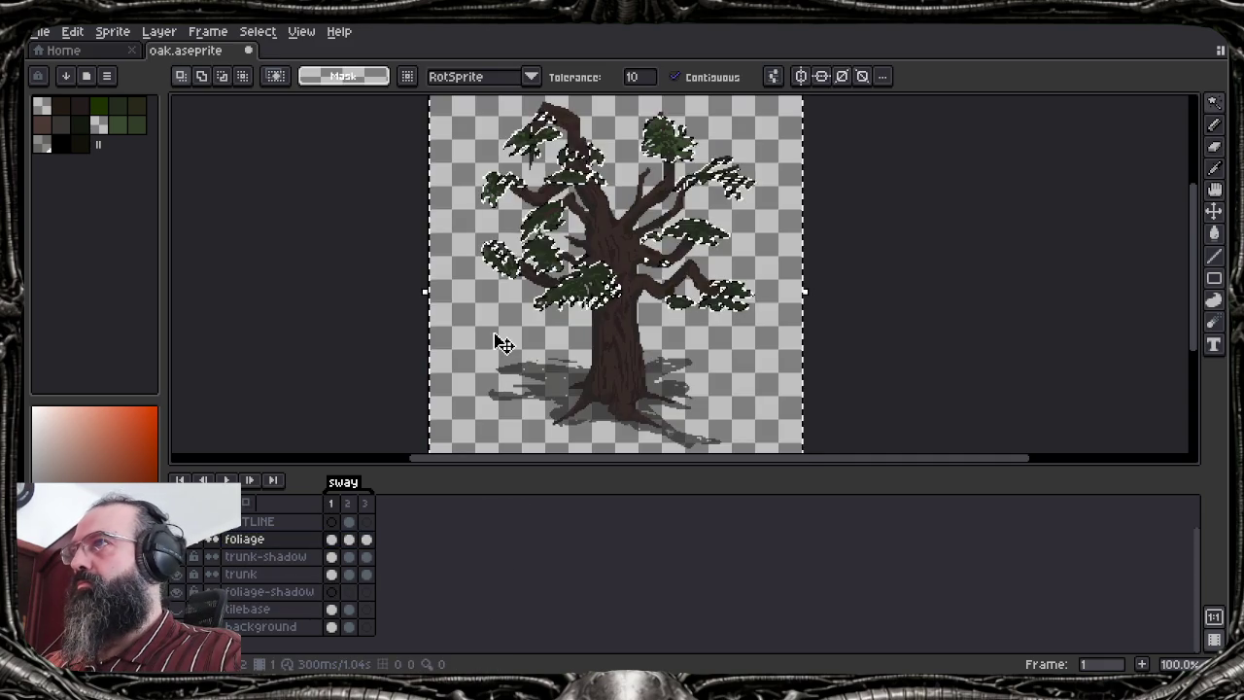
key("ctrl+shift+i")
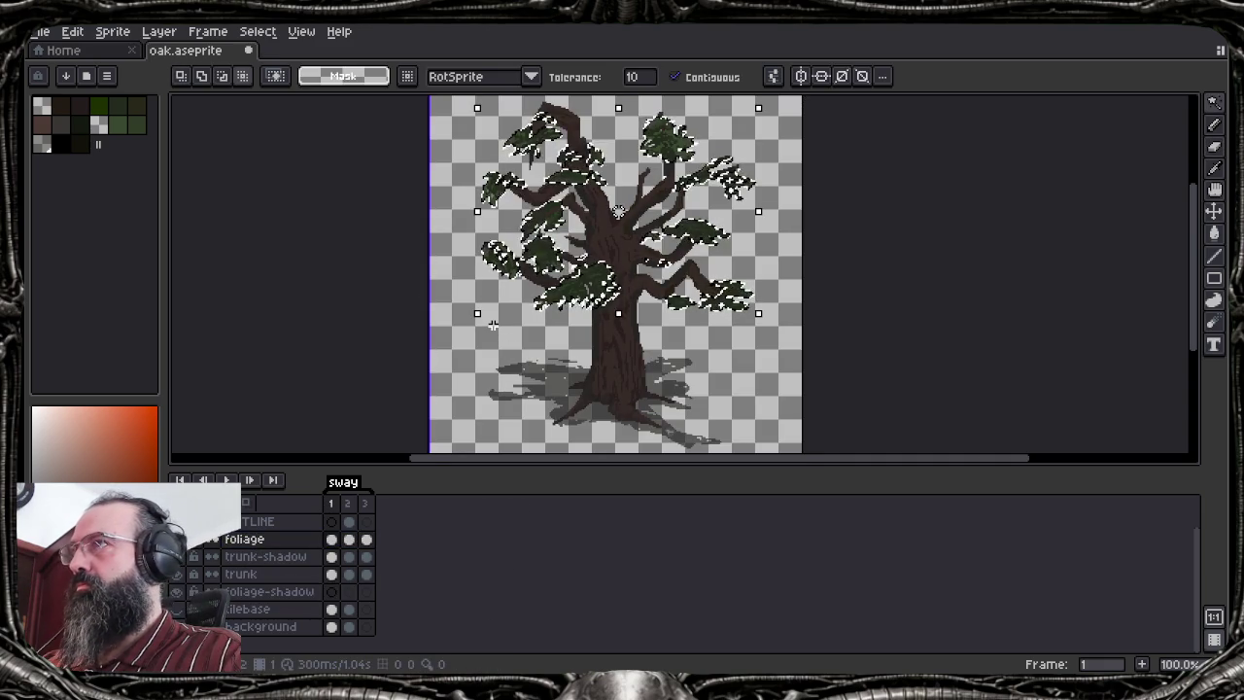
left_click(274, 591)
key("ctrl+x")
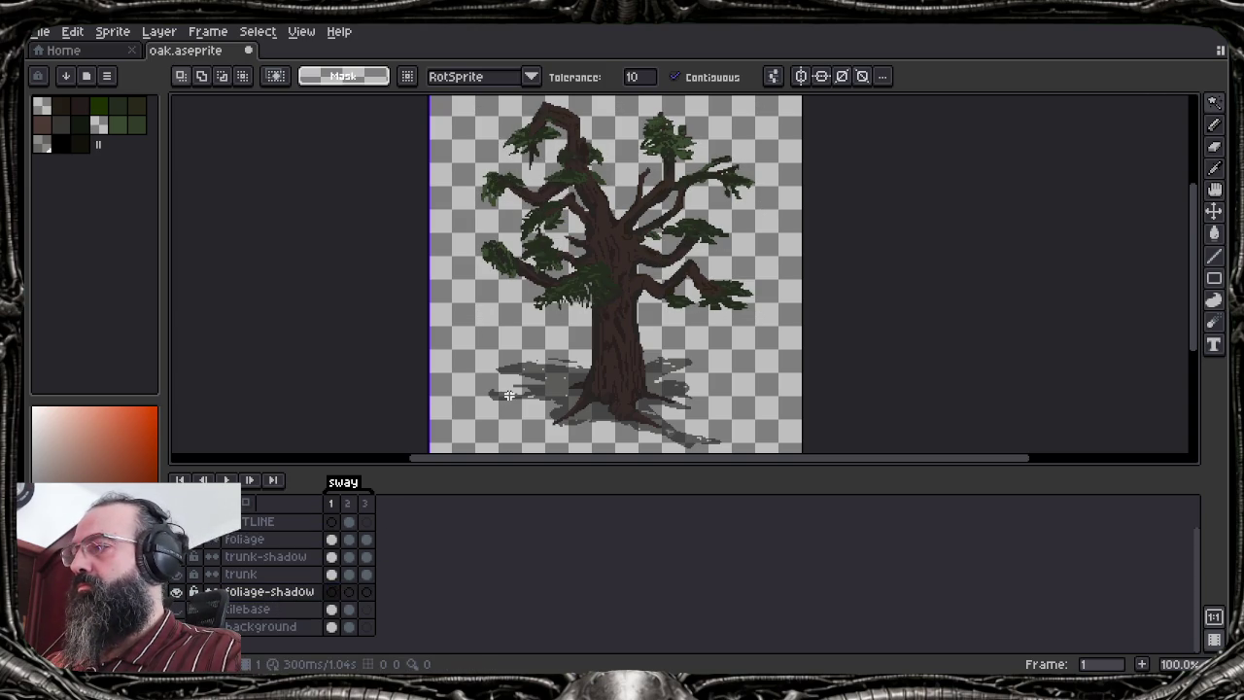
key("ctrl+v")
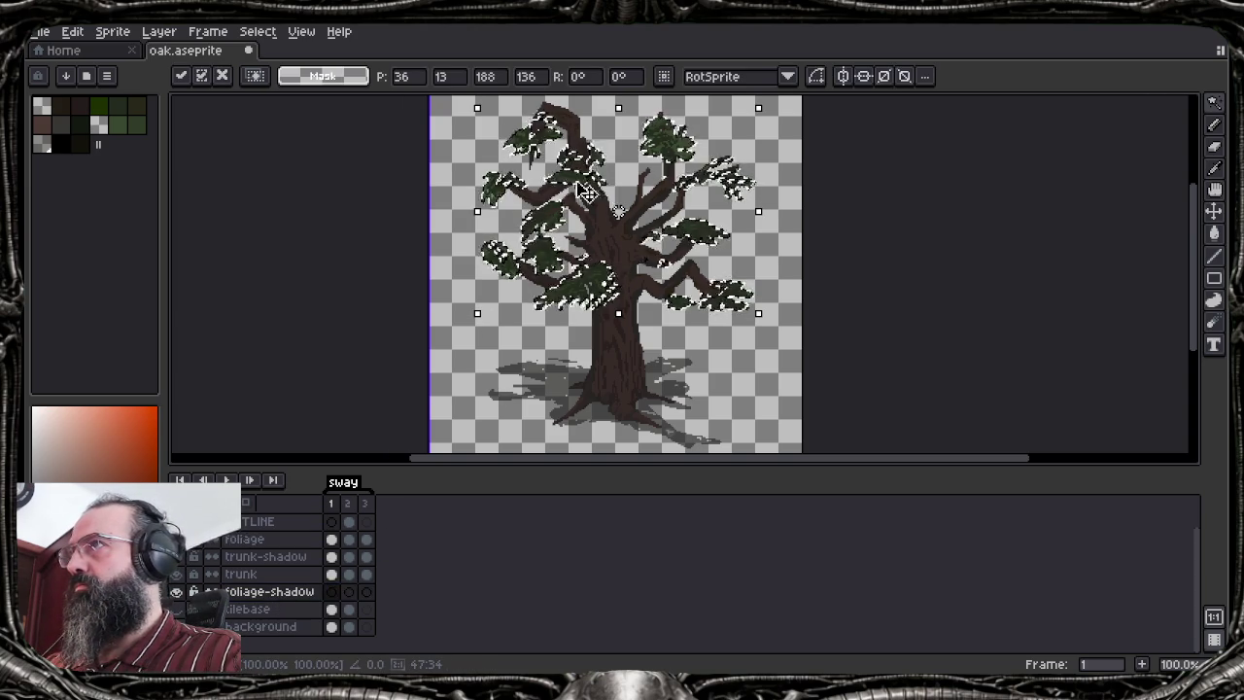
mouse_move(587, 191)
left_mouse_down()
mouse_move(570, 318)
mouse_move(606, 361)
left_mouse_up()
scroll(606, 285, "down", 2)
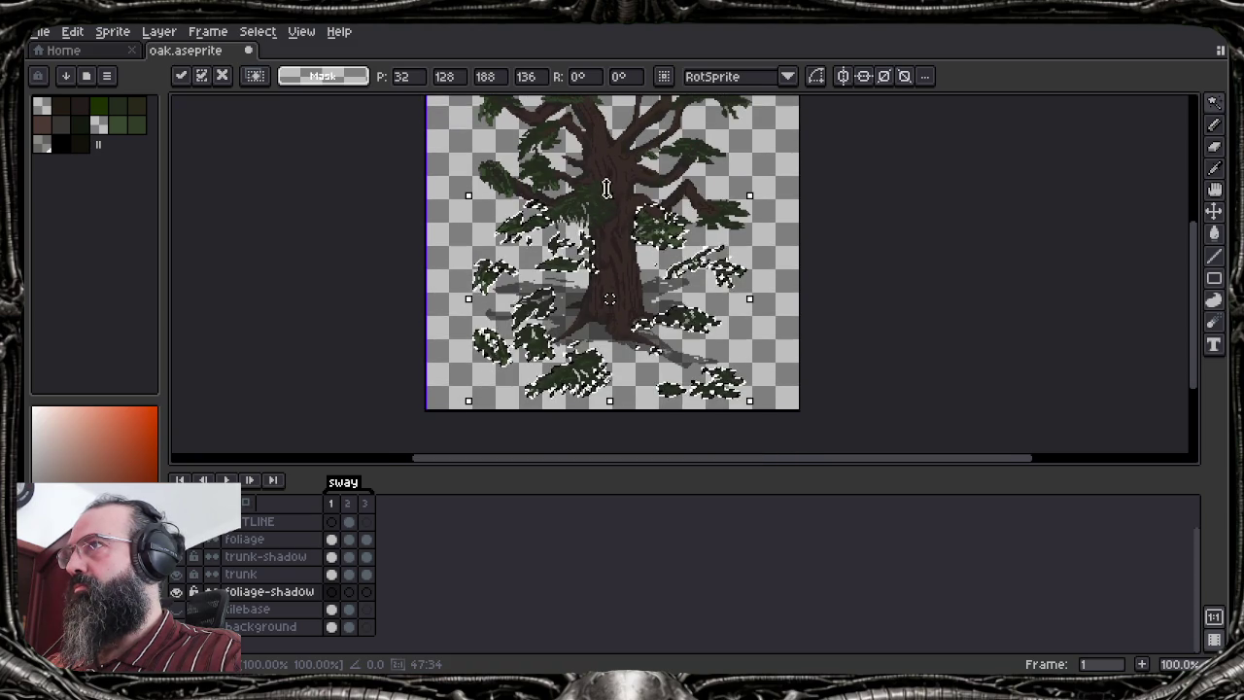
left_click_drag(606, 190, 609, 279)
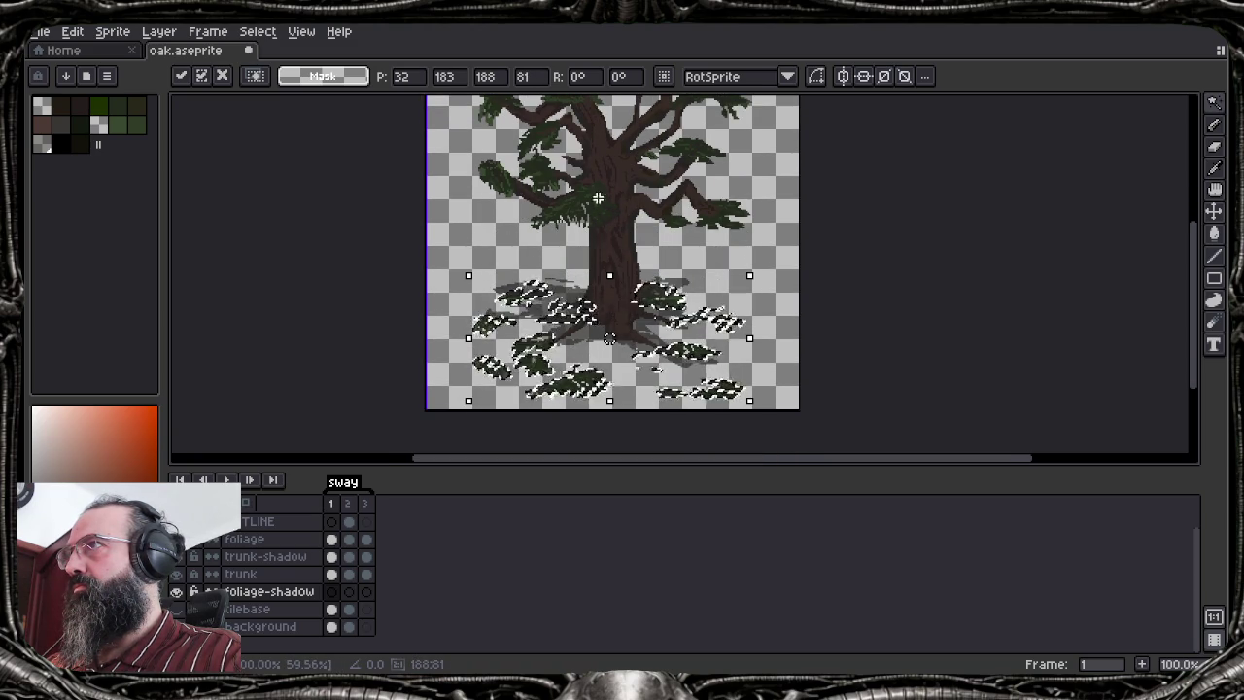
key("w")
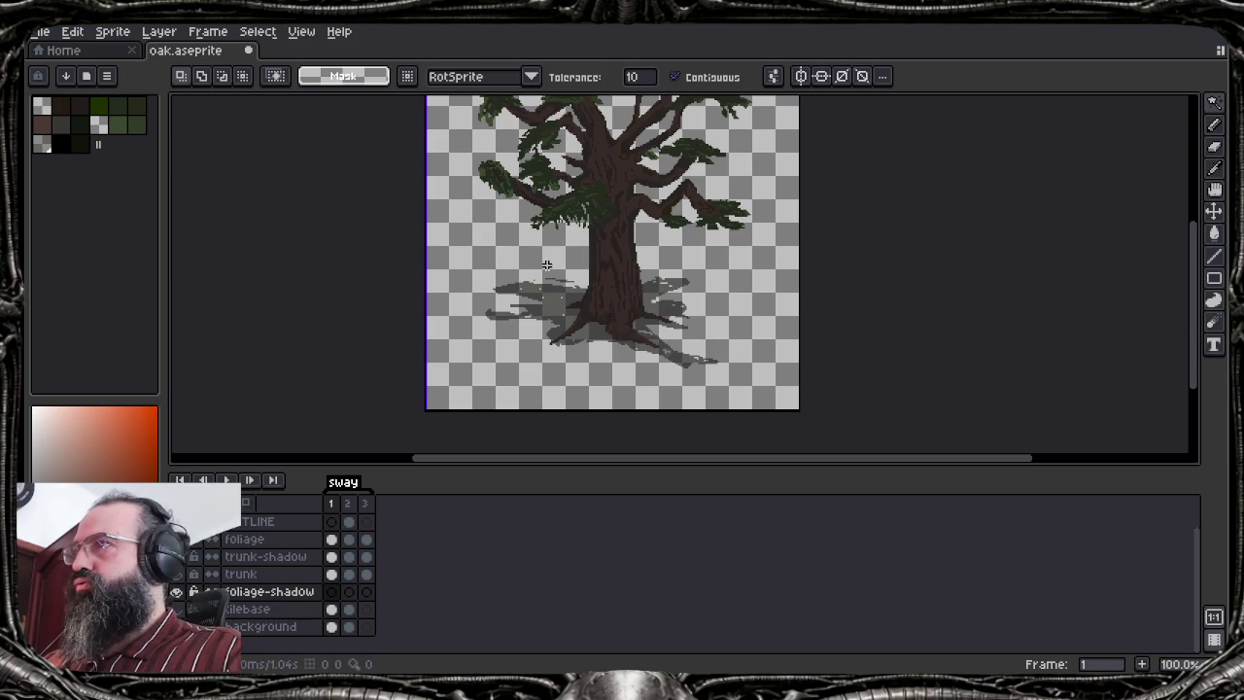
Copy the foliage again onto foliage-shadow, move it to the trunk base, and flatten it to 188×67
left_click(292, 539)
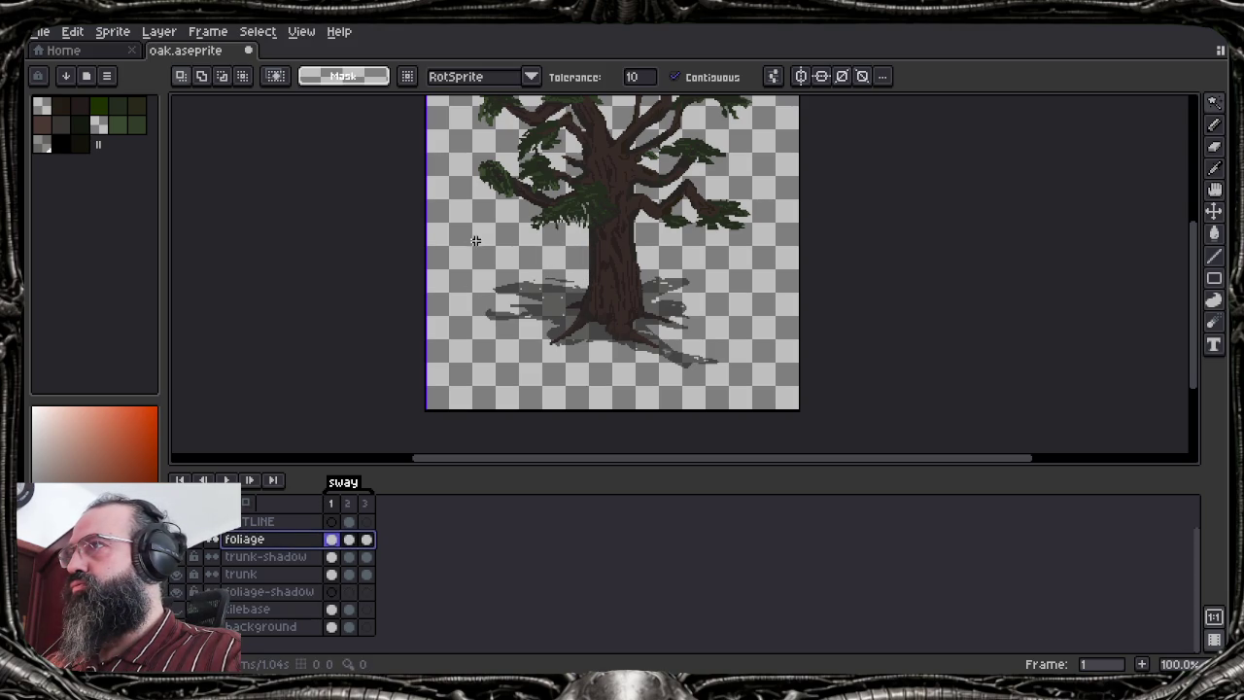
left_click(494, 206)
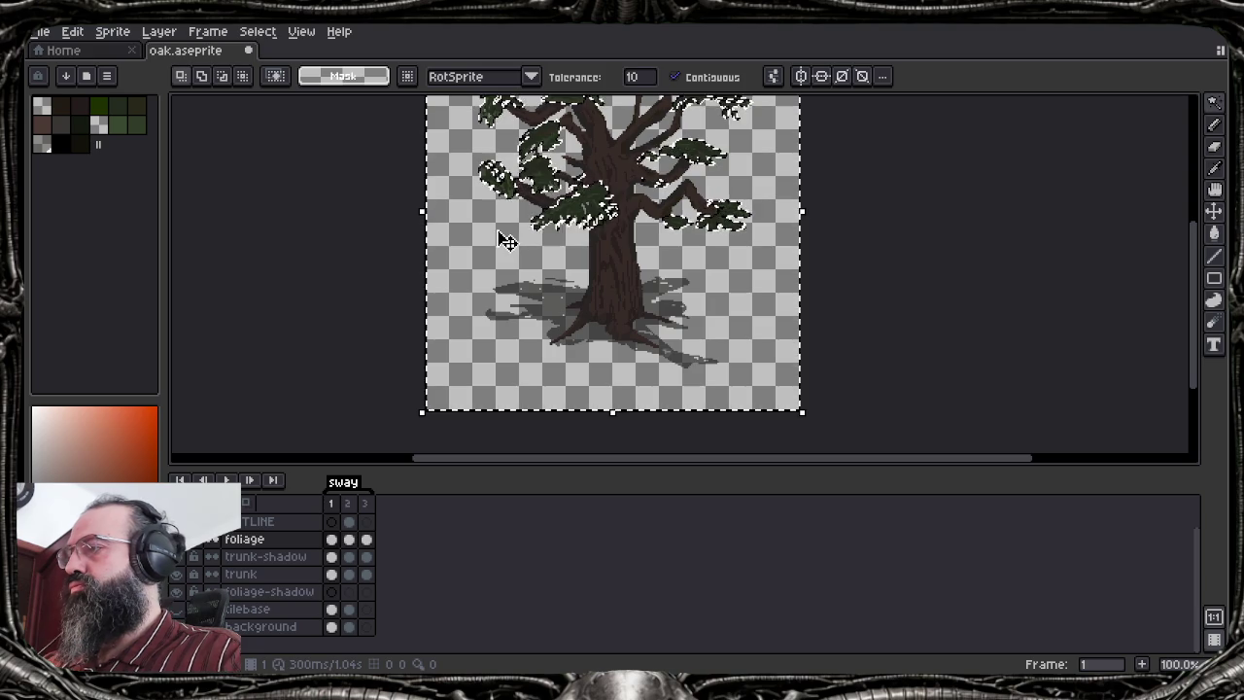
key("ctrl+shift+i")
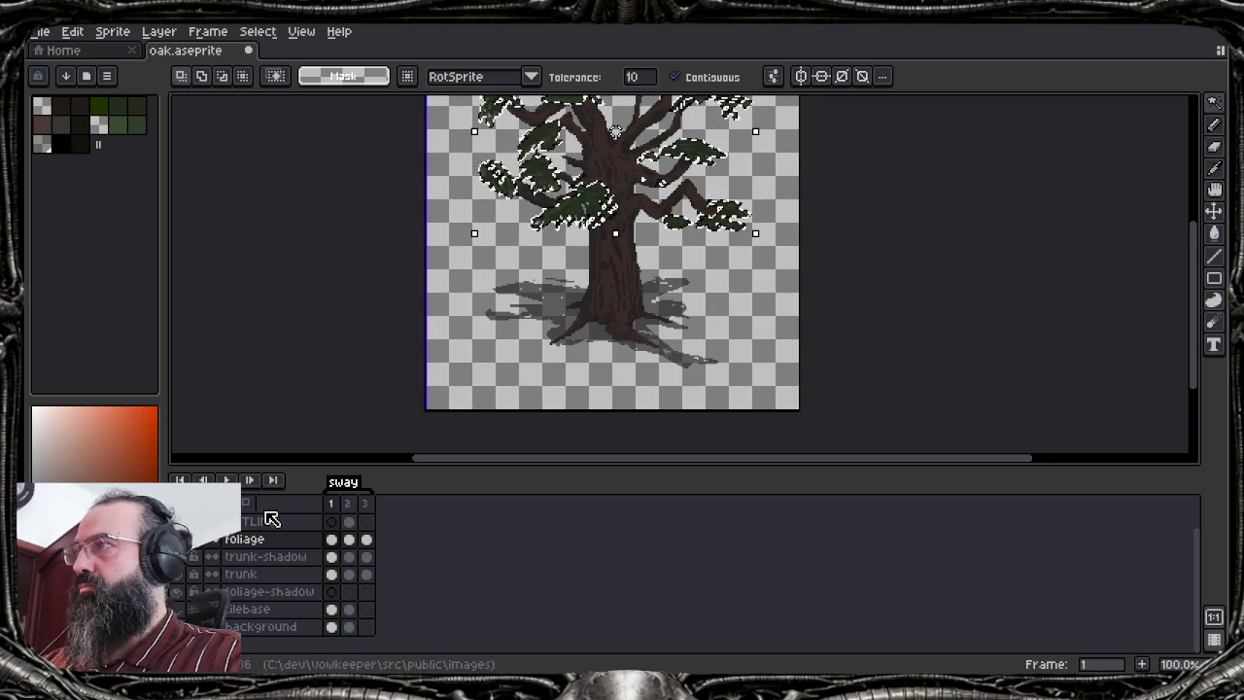
left_click(262, 593)
key("ctrl+t")
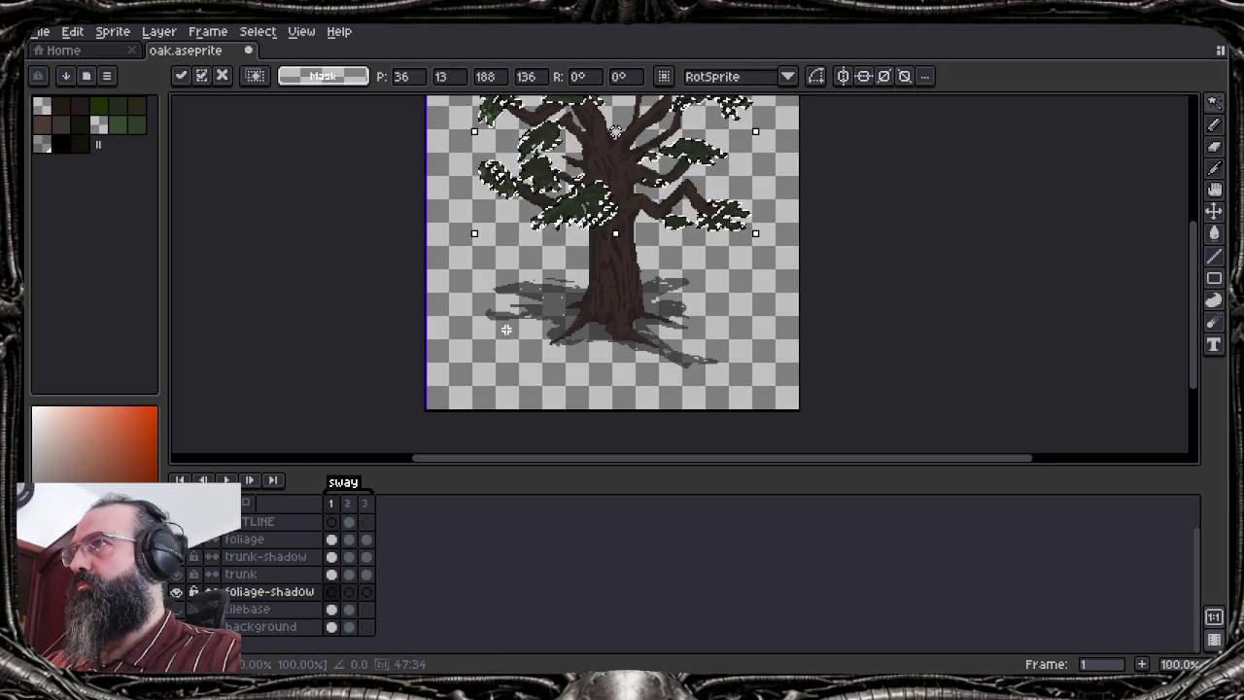
left_click_drag(584, 206, 593, 379)
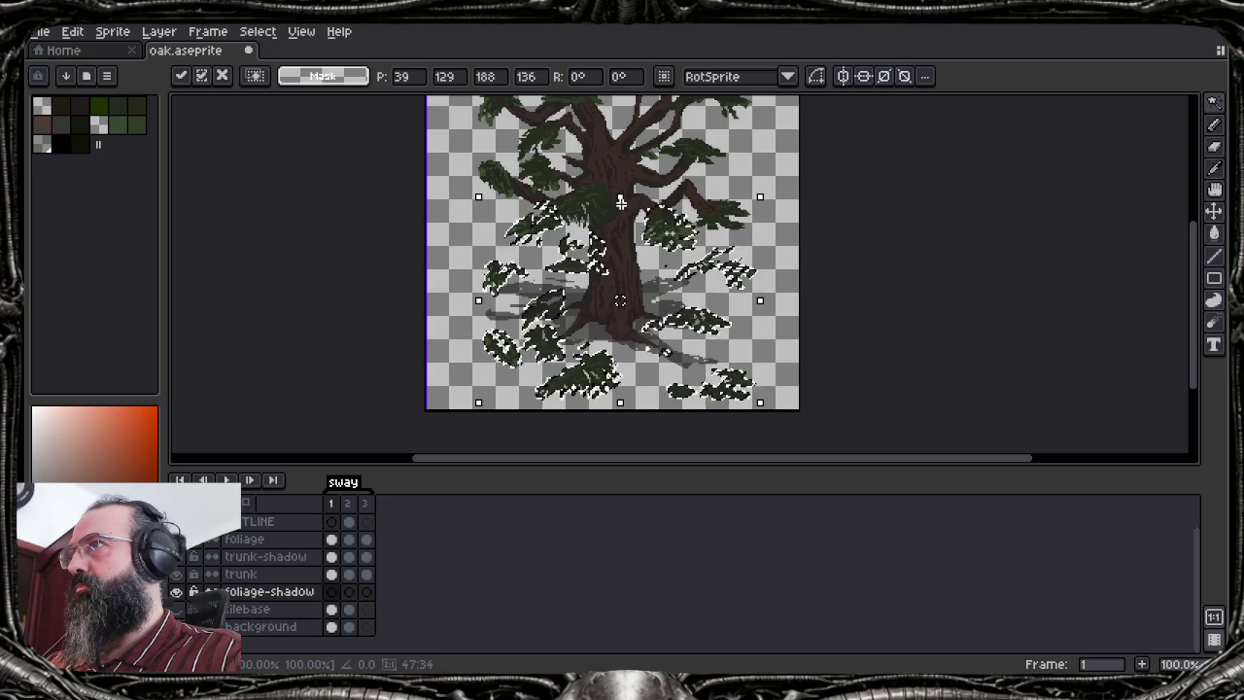
left_click_drag(620, 198, 620, 284)
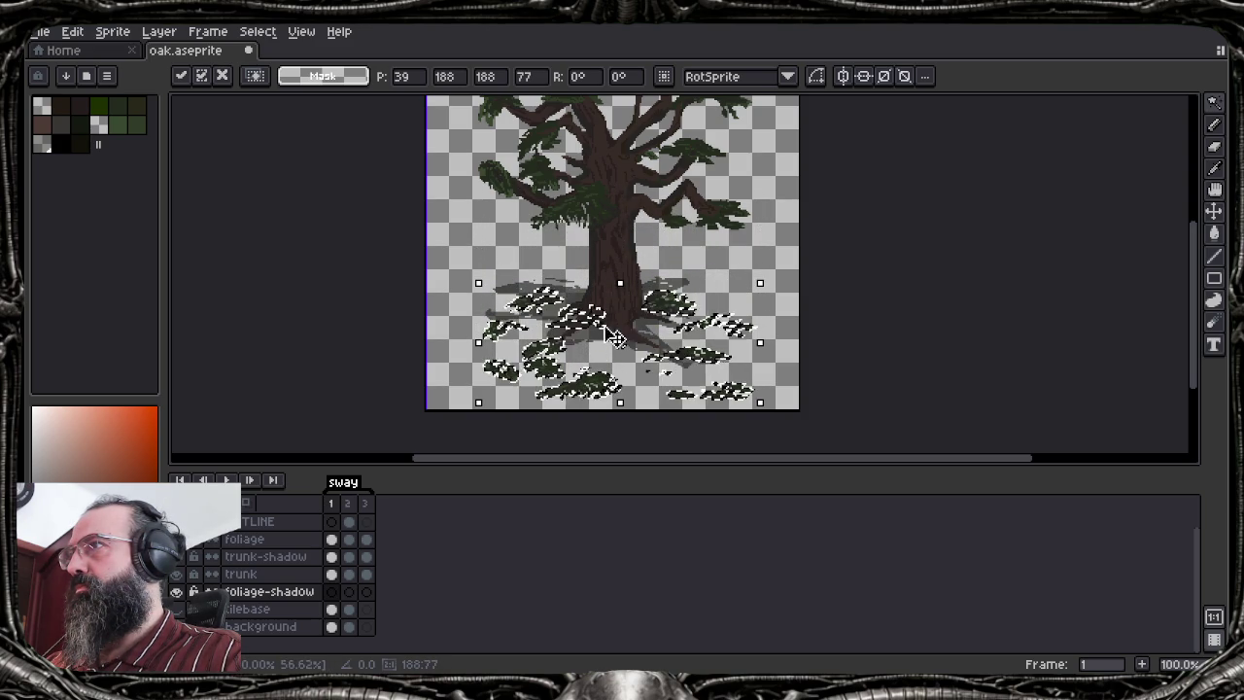
left_click_drag(584, 327, 570, 297)
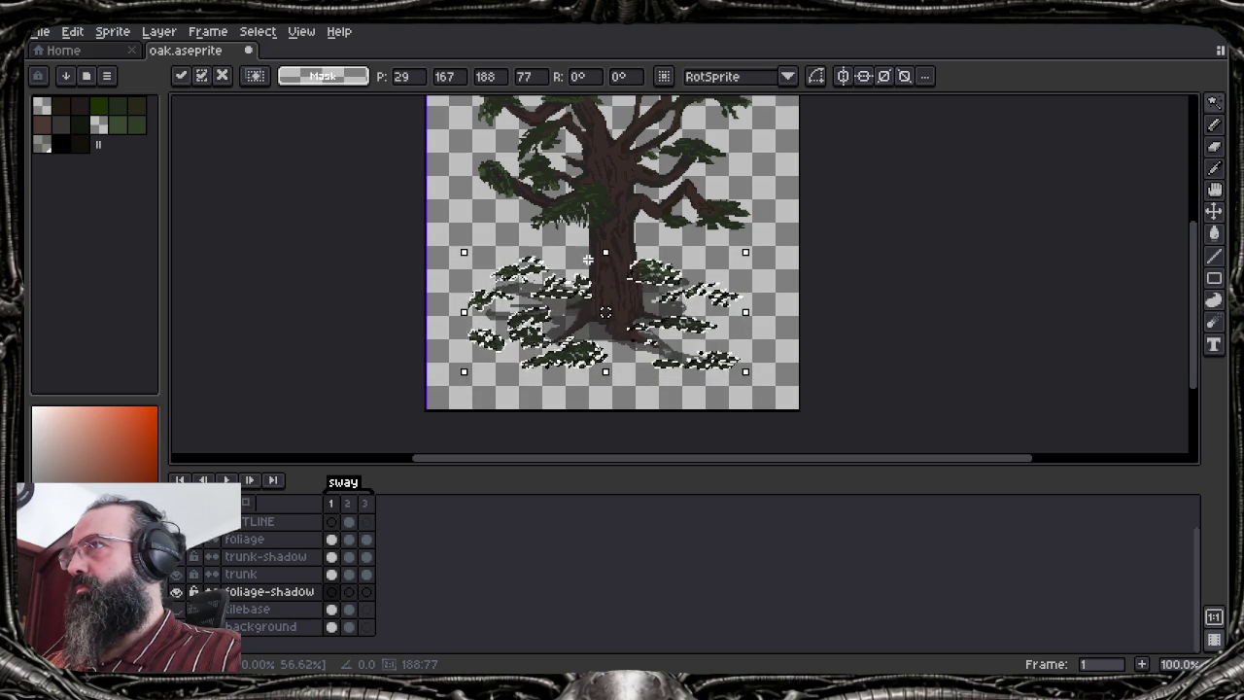
left_click_drag(603, 253, 605, 264)
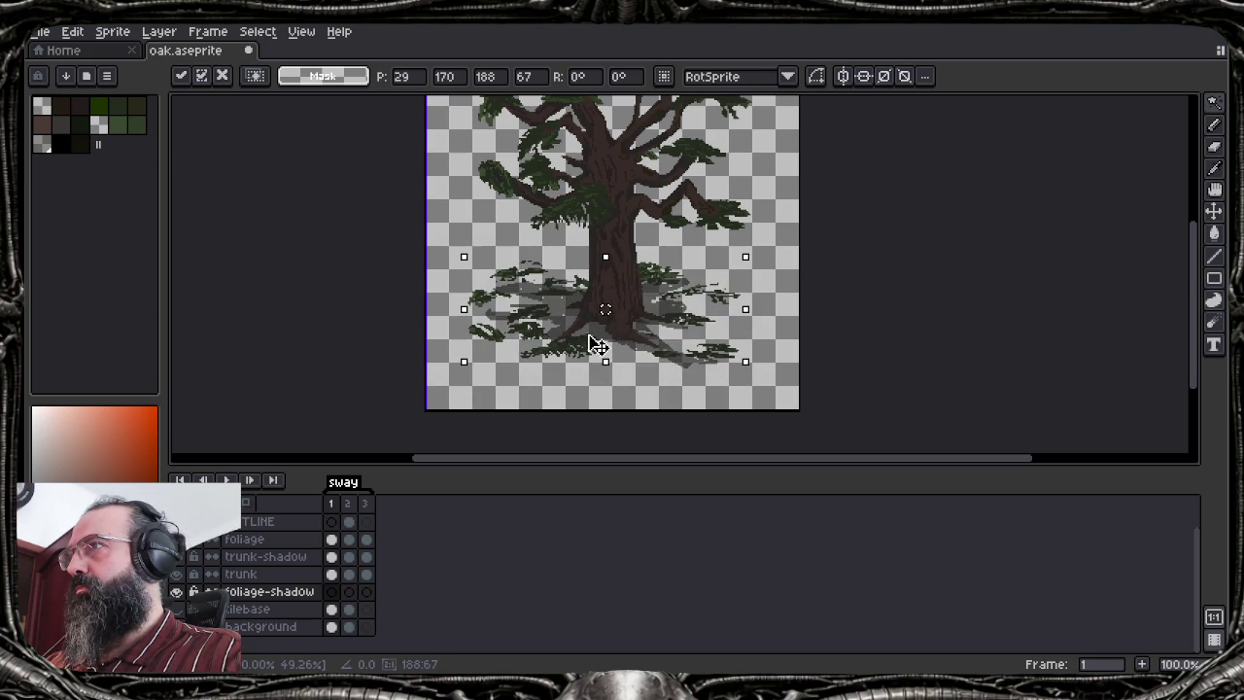
left_click_drag(601, 347, 596, 350)
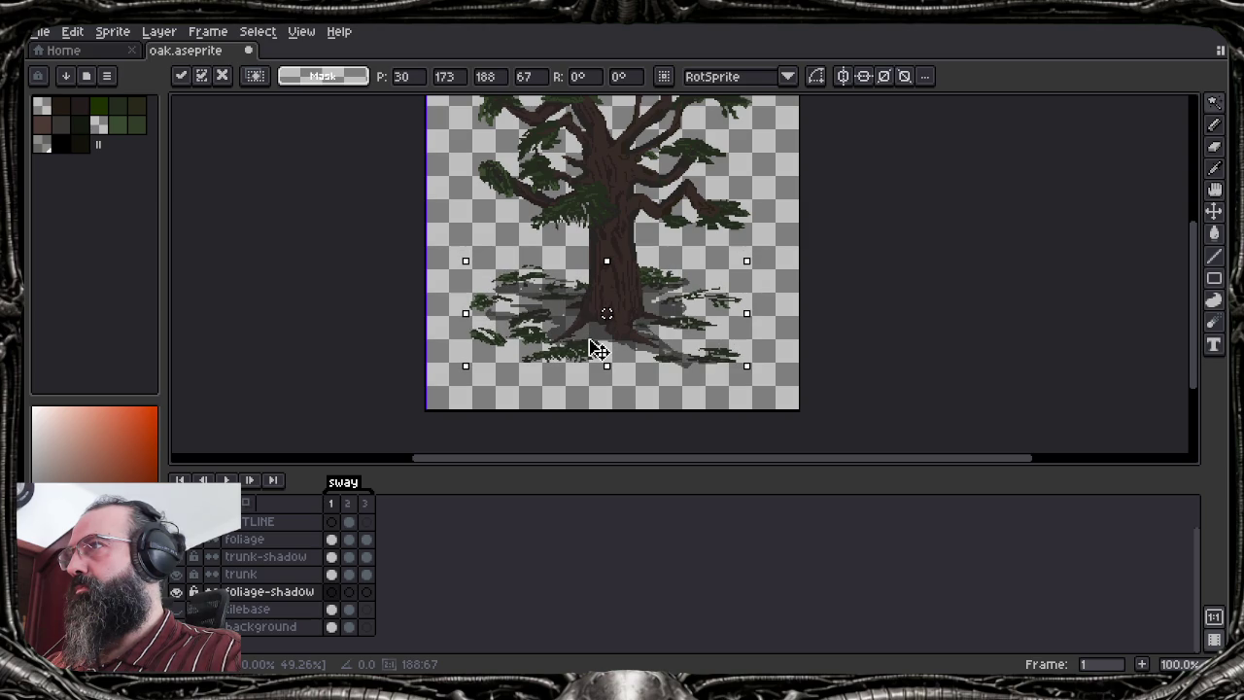
left_click_drag(600, 350, 601, 356)
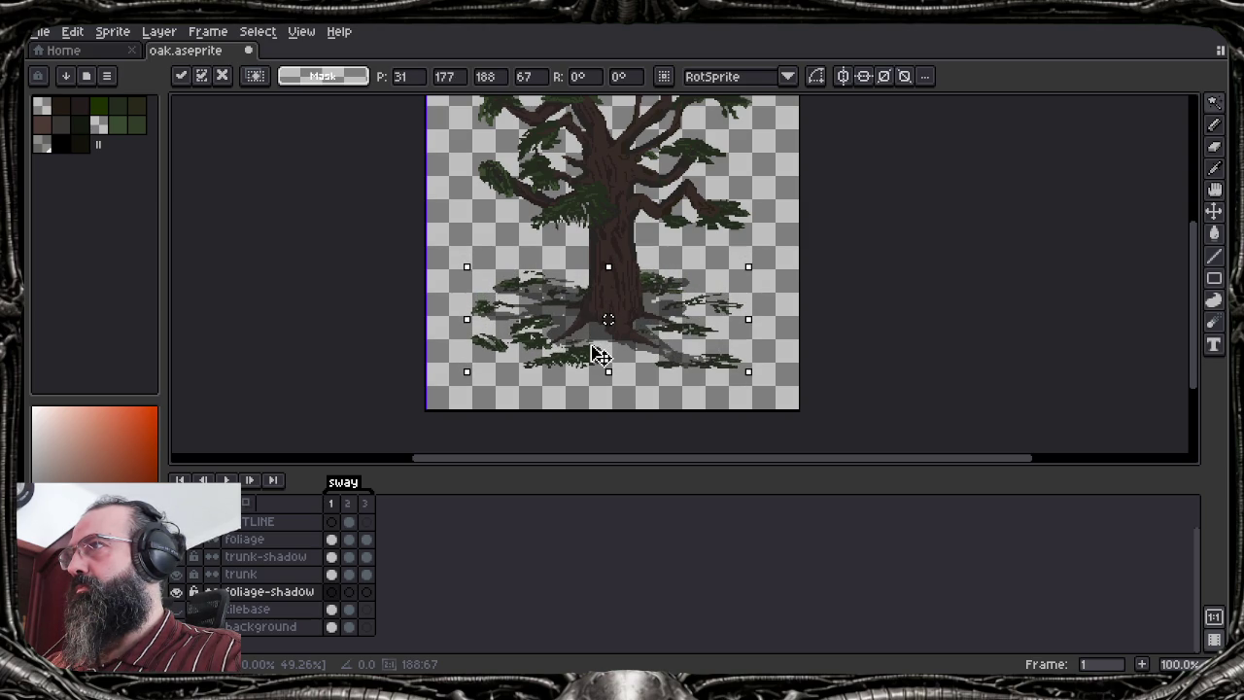
Set the Paint Bucket to tolerance 255 and non-contiguous, trying dark grey then light grey
scroll(582, 372, "up", 2)
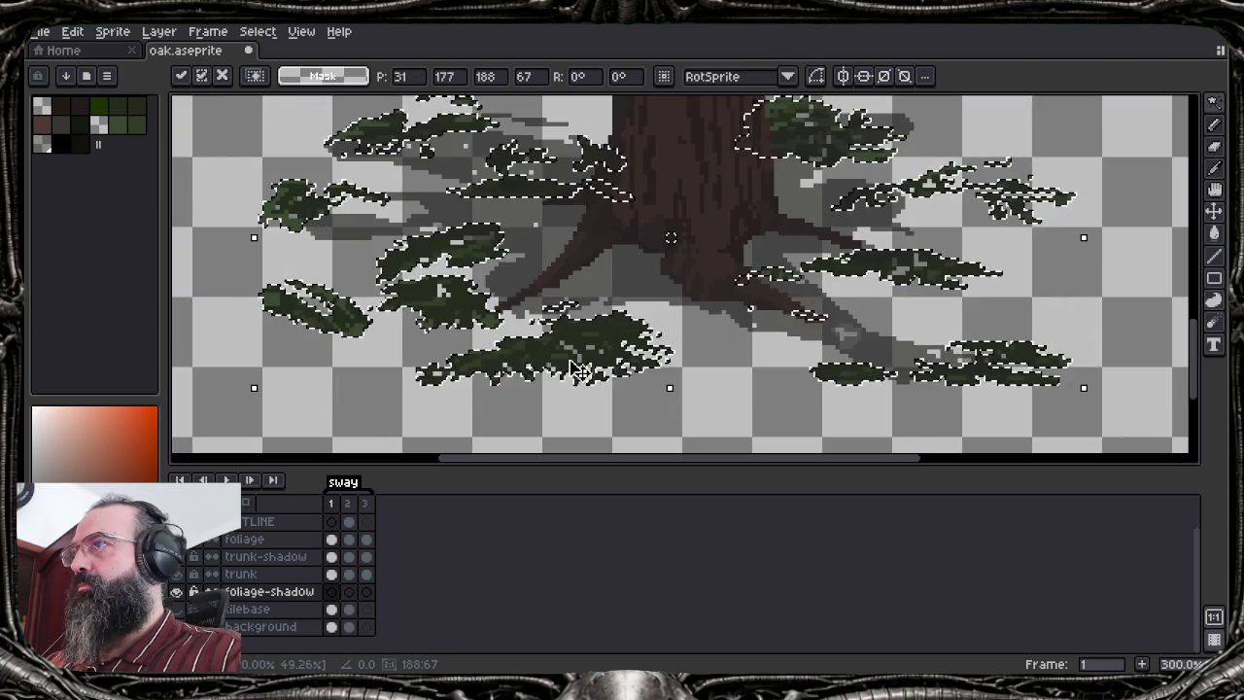
key("w")
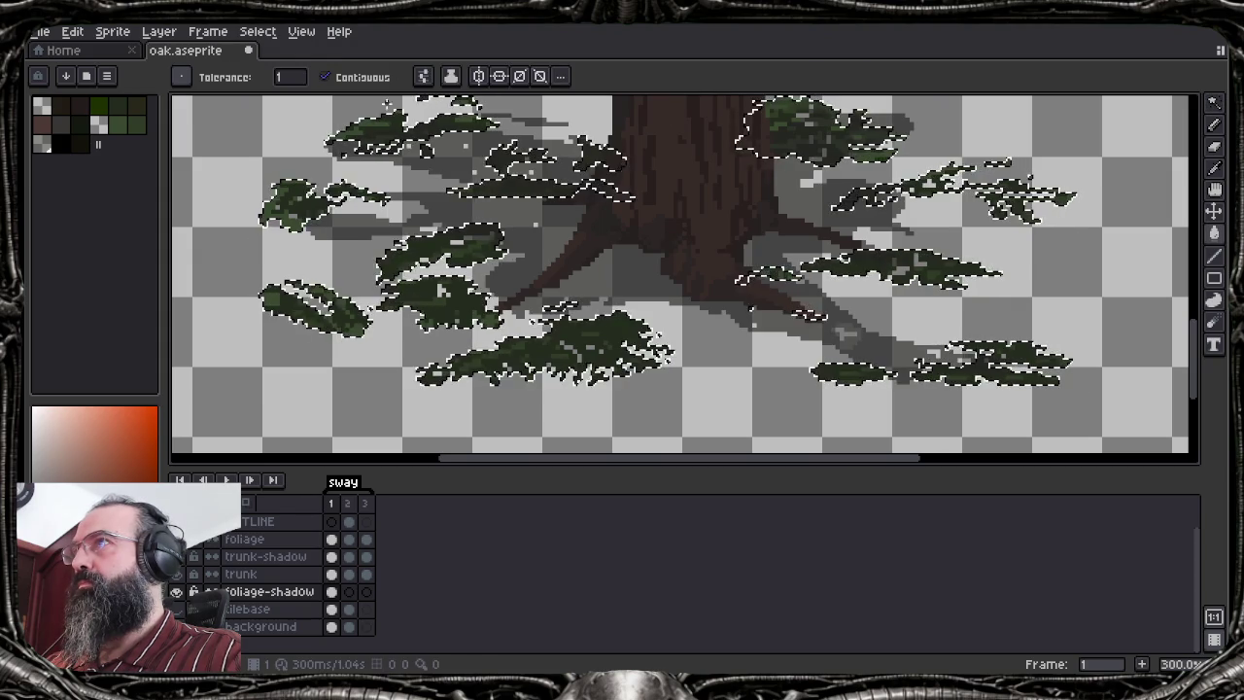
left_click_drag(292, 78, 545, 117)
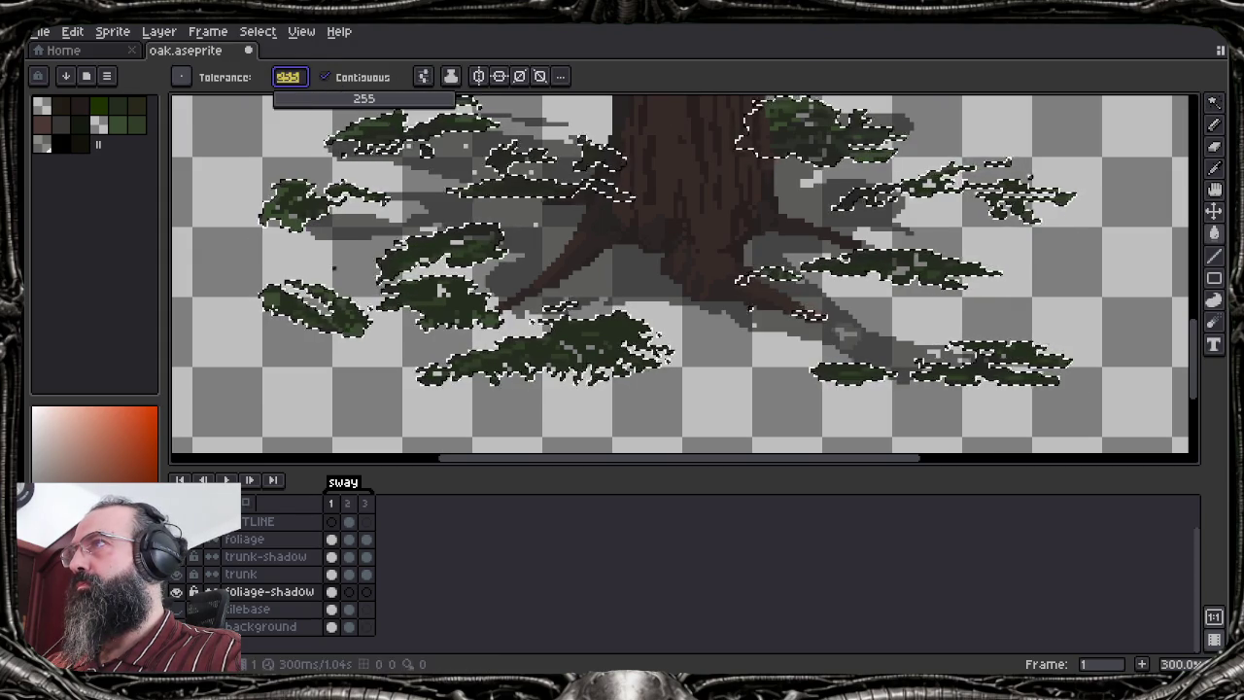
left_click(60, 122)
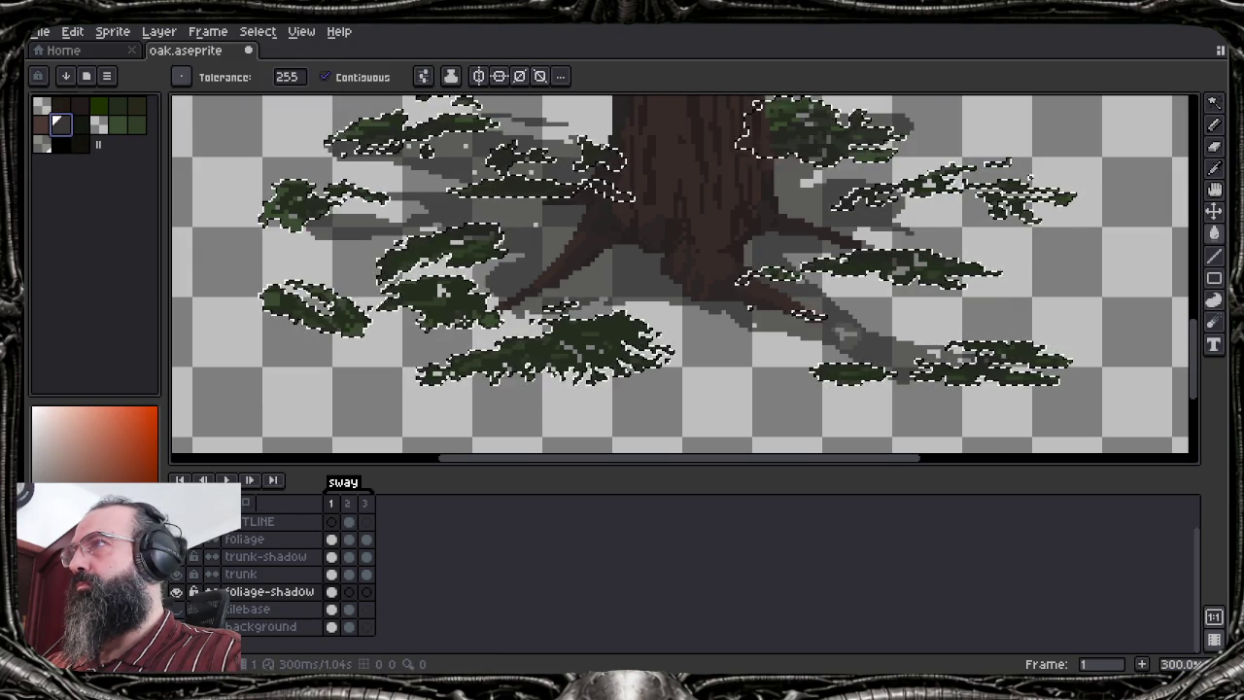
left_click(443, 296)
key("ctrl+z")
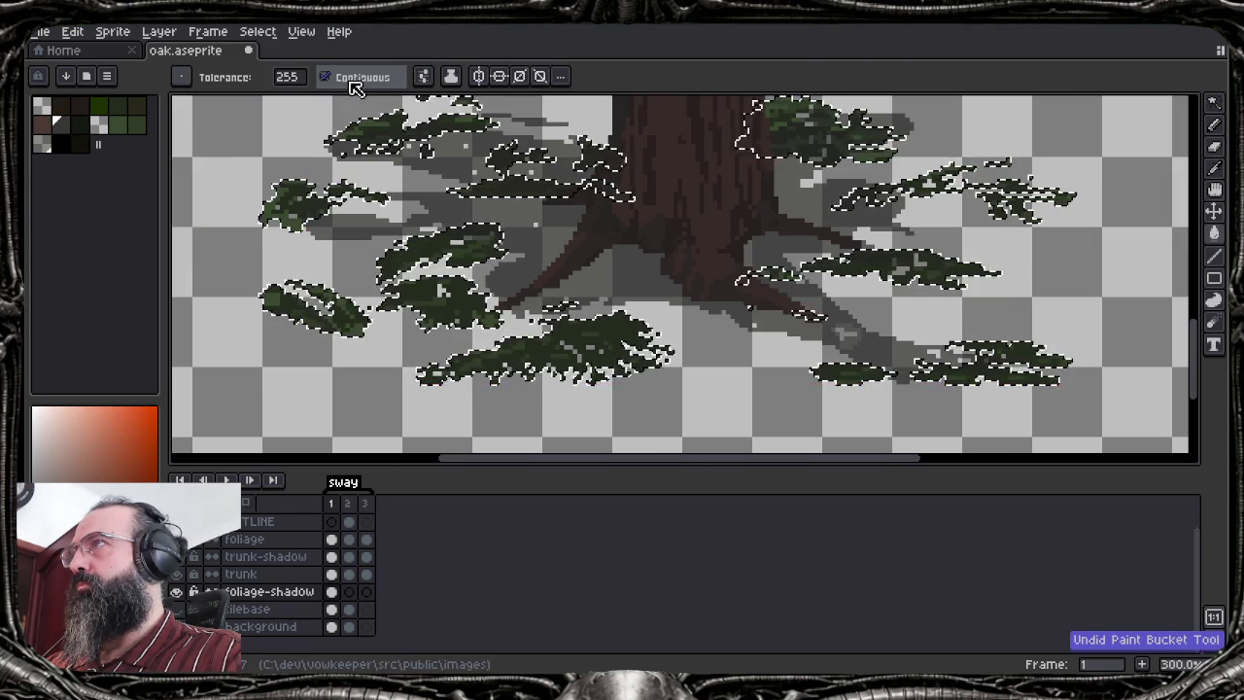
left_click(355, 85)
left_click(42, 144)
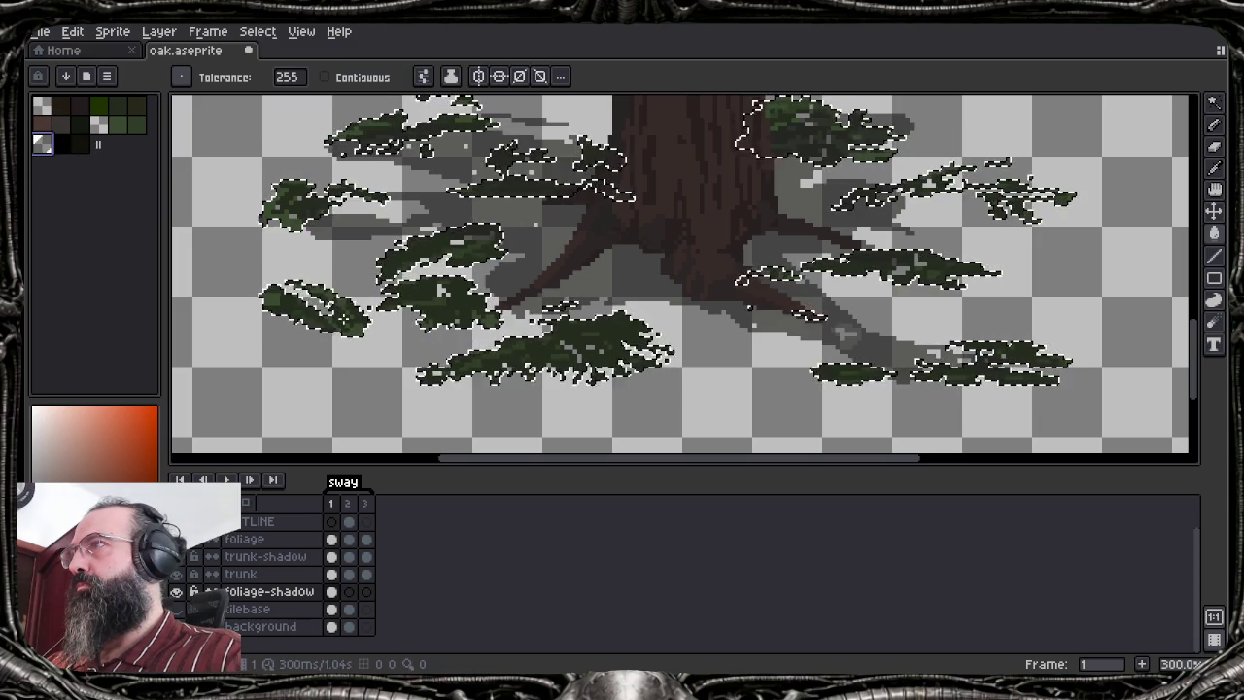
key("v")
key("g")
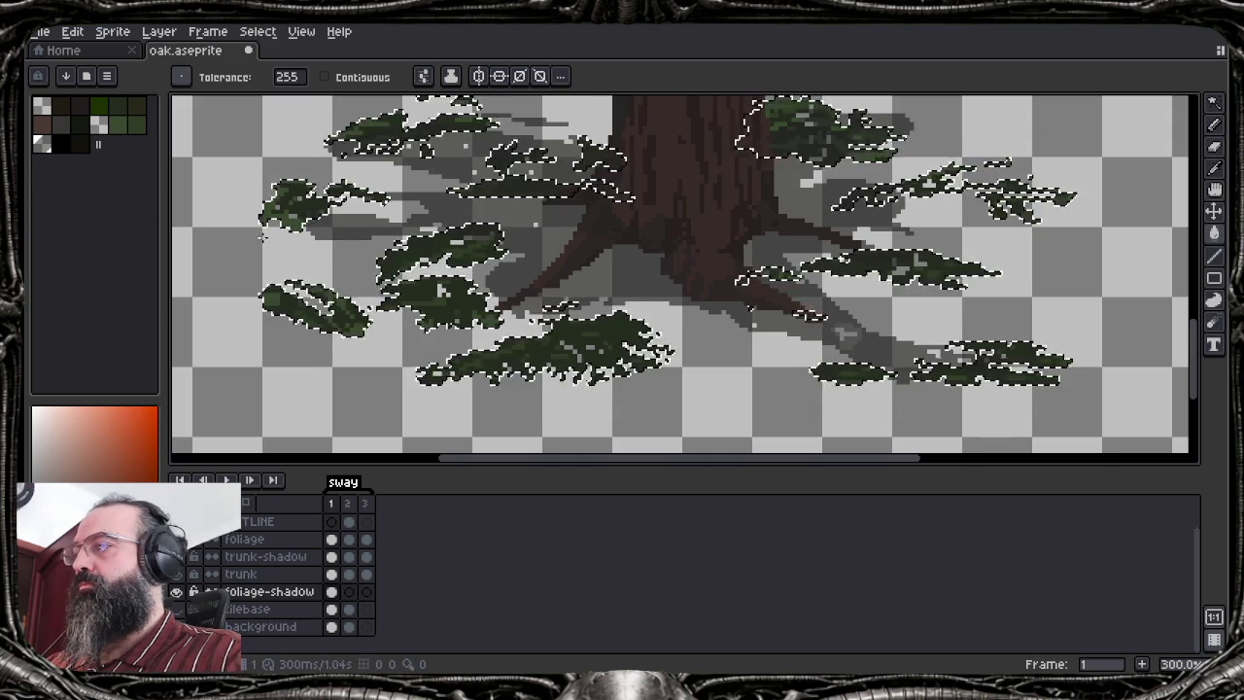
scroll(235, 226, "down", 1)
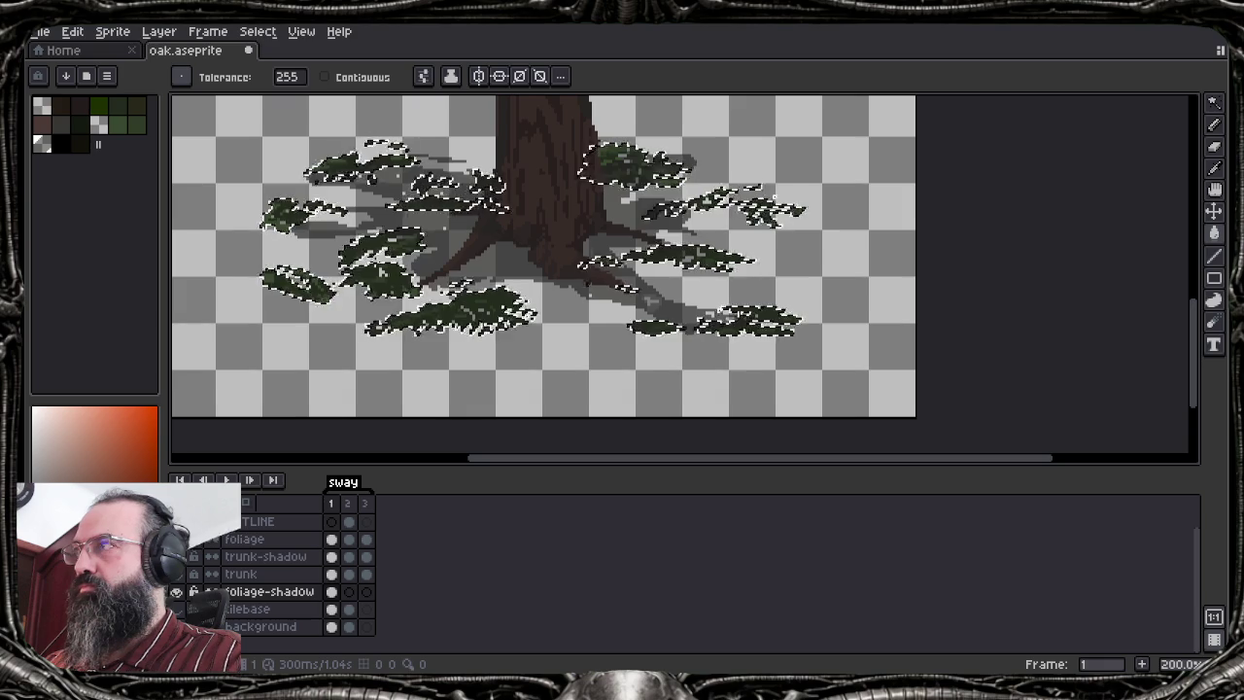
Erase the stray dark leaves across the shadow layer, then shrink the eraser to 21px
key("e")
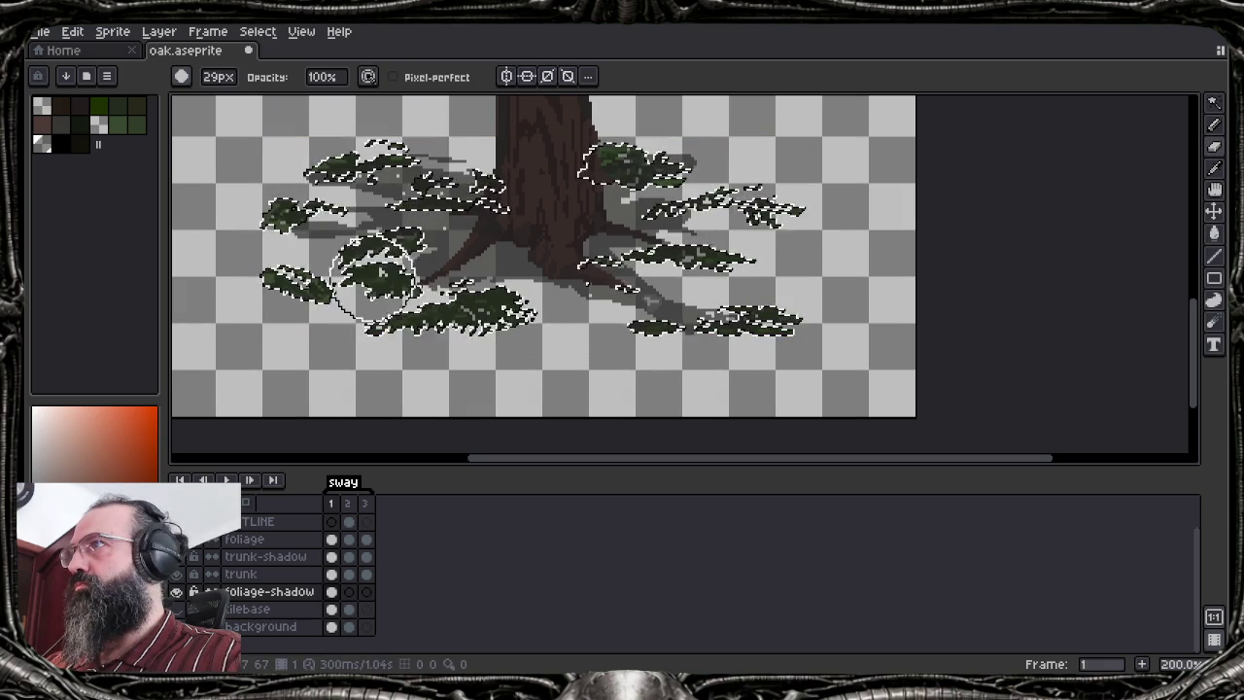
left_click_drag(380, 264, 284, 251)
left_click_drag(457, 277, 675, 287)
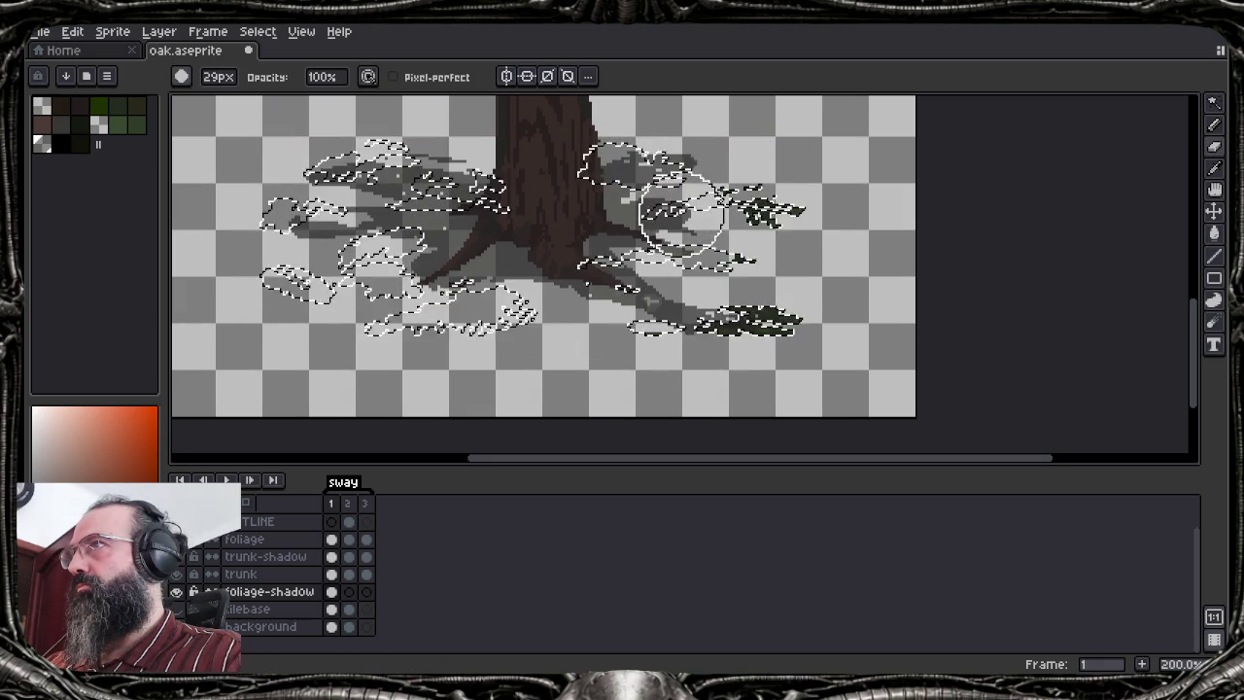
mouse_move(700, 321)
left_mouse_down()
mouse_move(749, 292)
mouse_move(778, 194)
left_mouse_up()
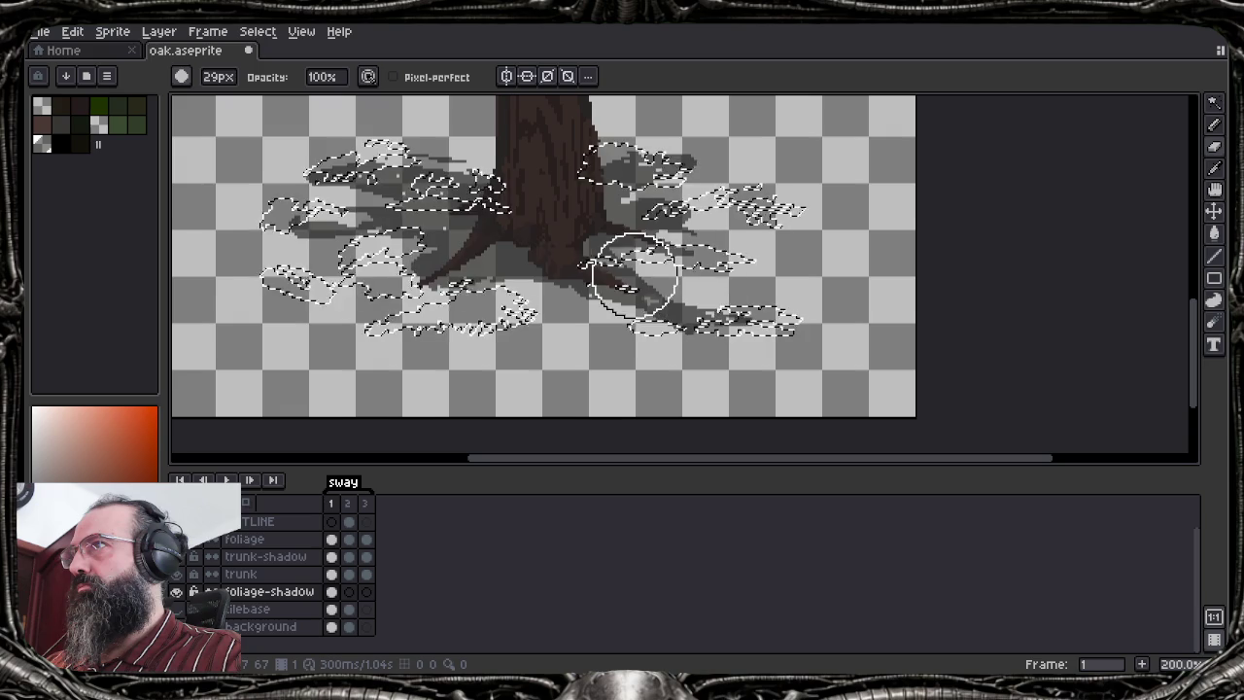
key("minus")
key("minus")
key("minus")
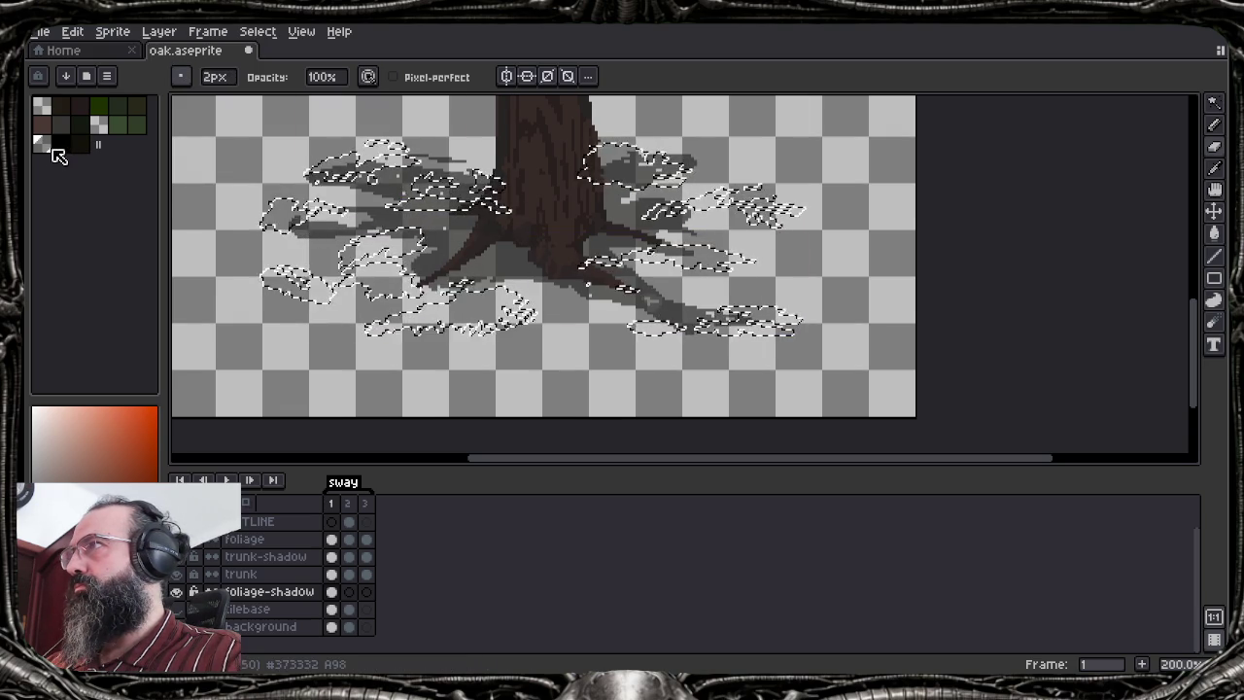
Clear the selection around the shadow shapes and recentre the view on the tree
key("g")
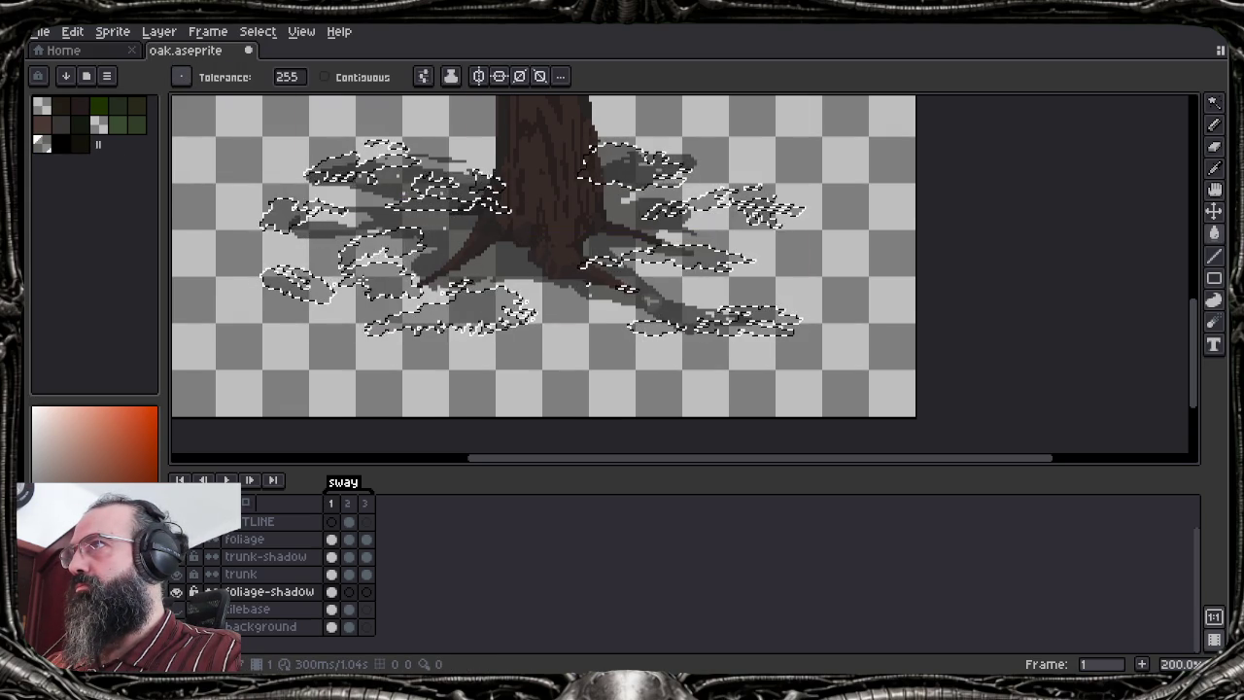
key("ctrl+d")
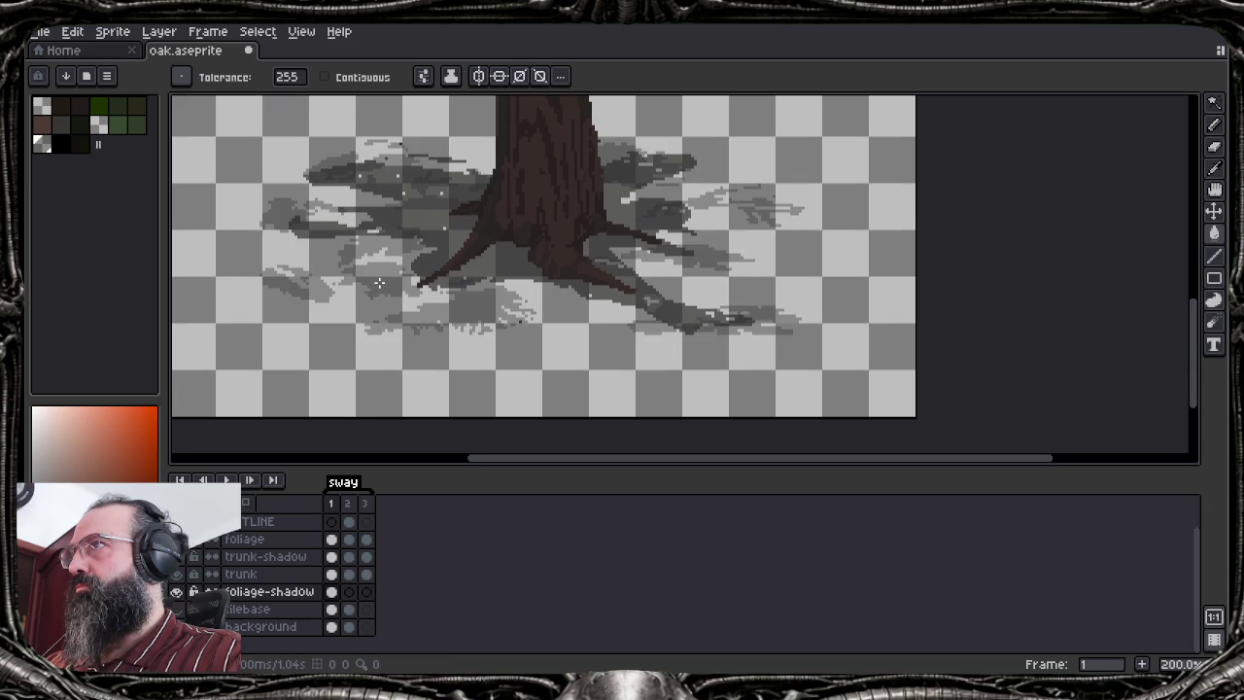
scroll(353, 282, "down", 2)
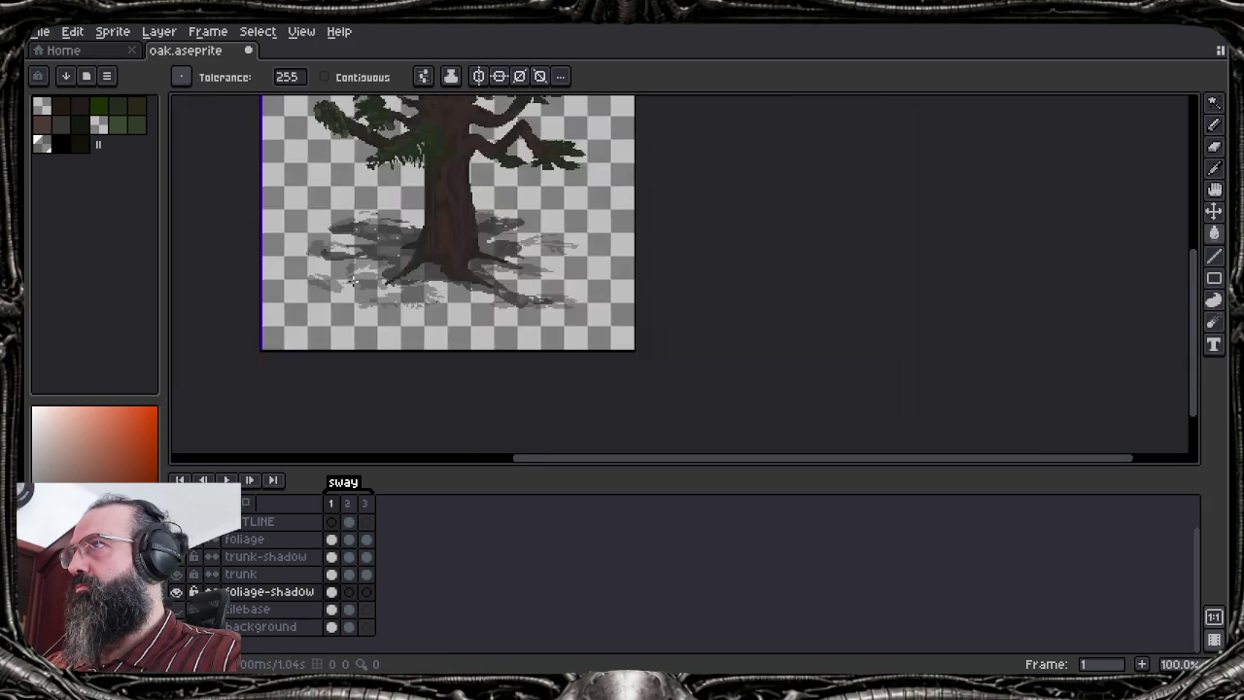
left_click_drag(353, 282, 385, 337)
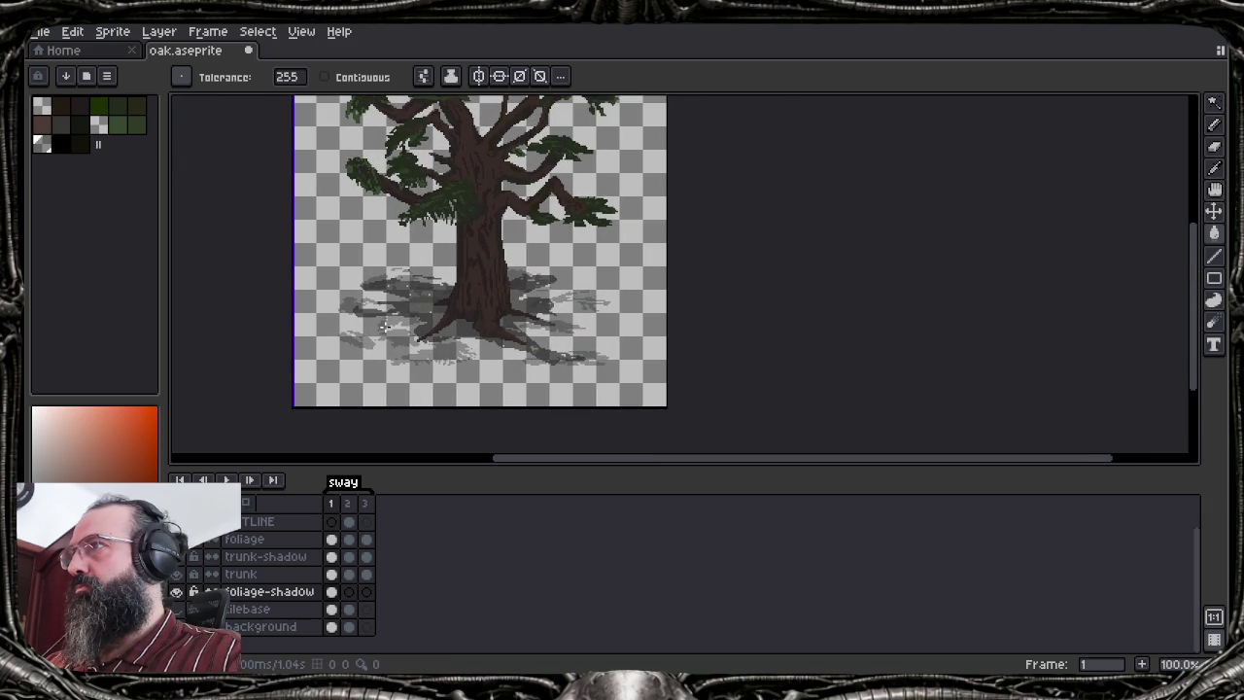
scroll(385, 329, "up", 1)
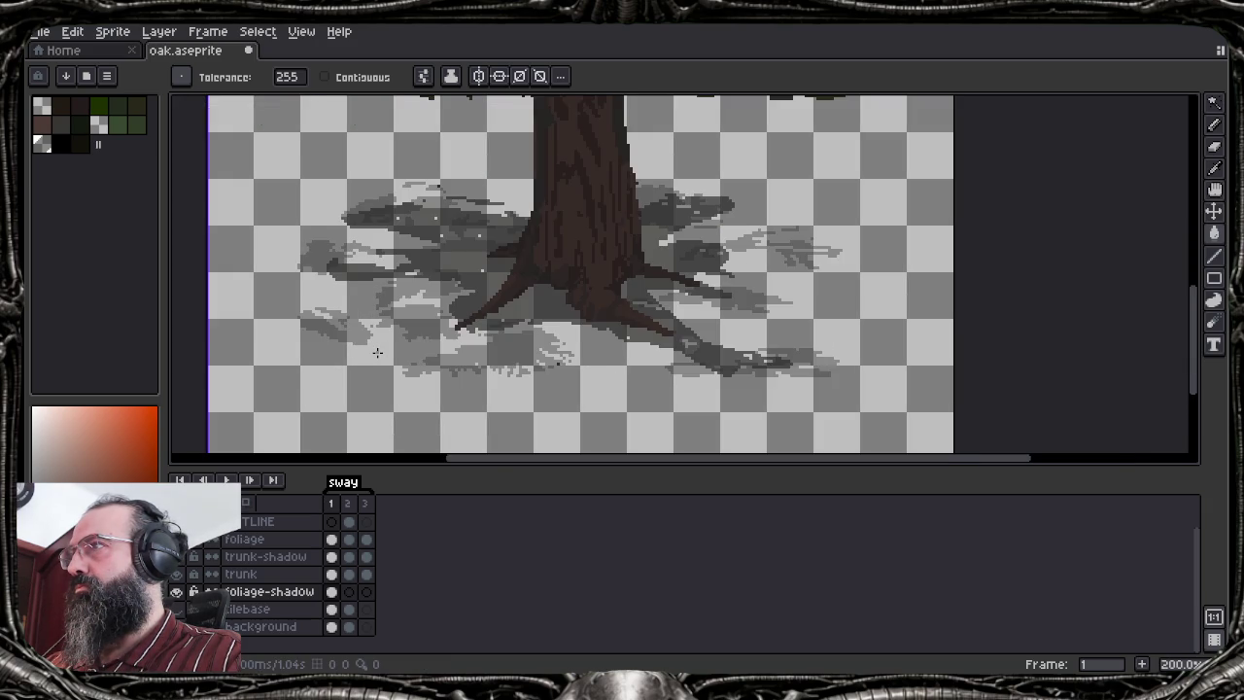
scroll(377, 352, "down", 1)
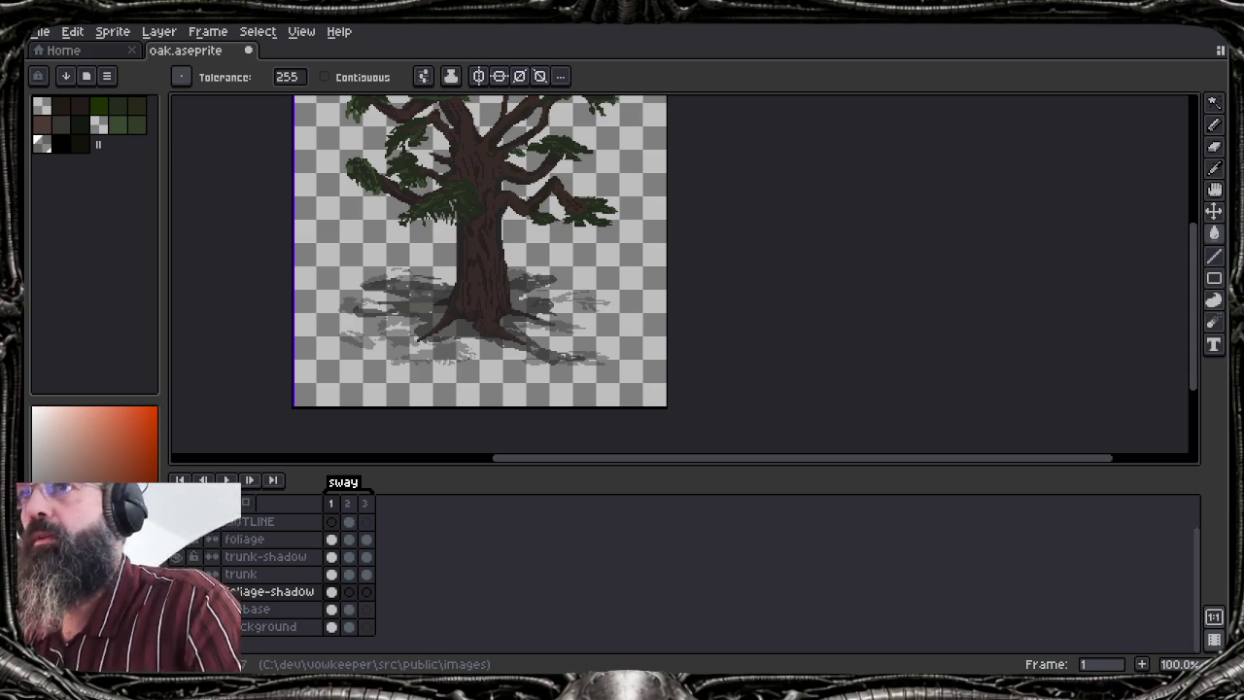
scroll(575, 286, "up", 3)
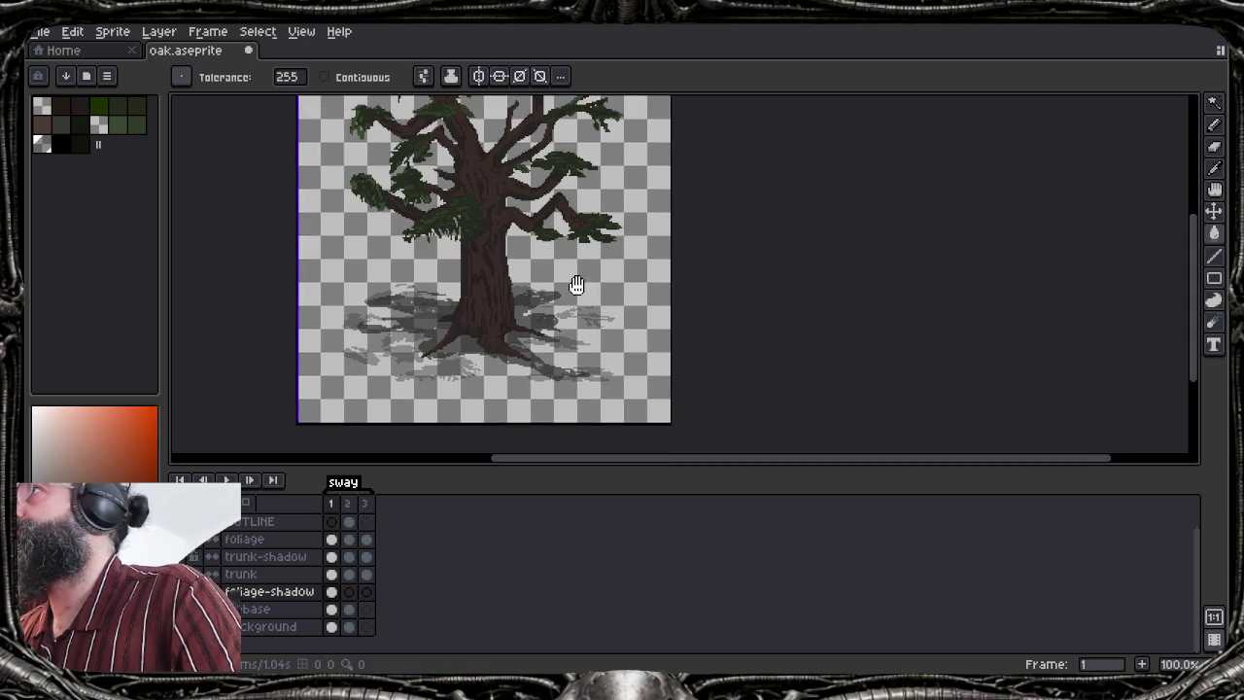
scroll(575, 286, "left", 3)
key("Tab")
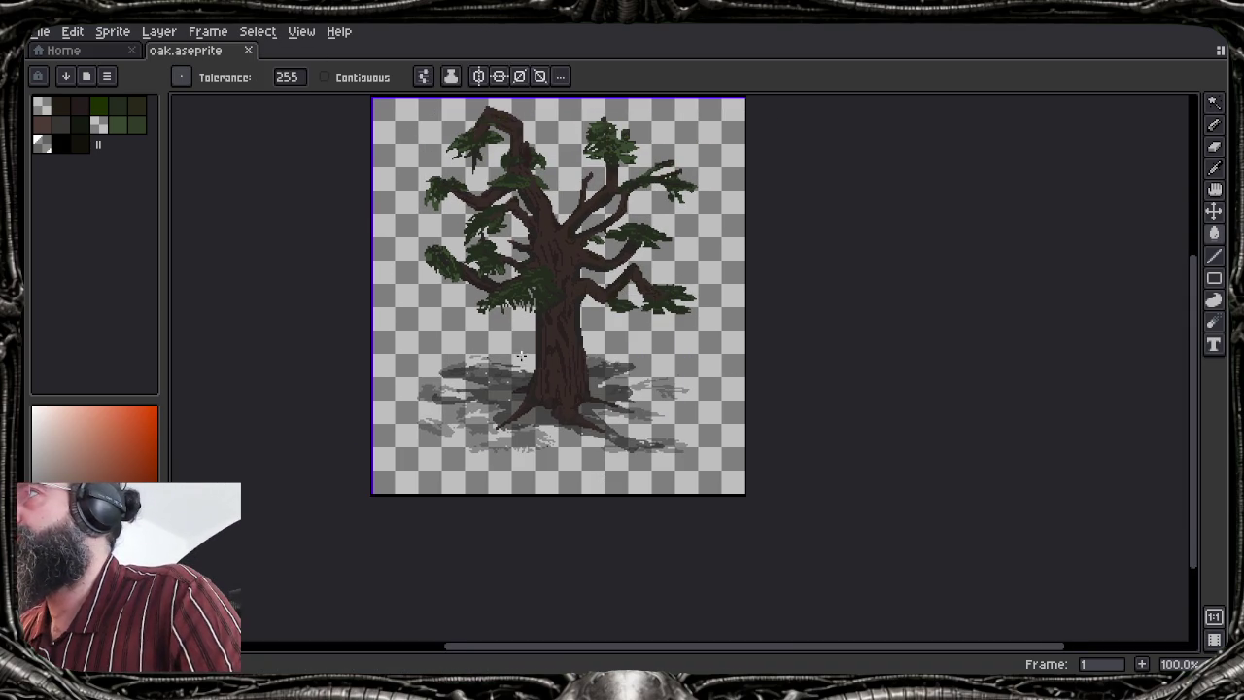
scroll(185, 196, "up", 2)
scroll(185, 196, "left", 2)
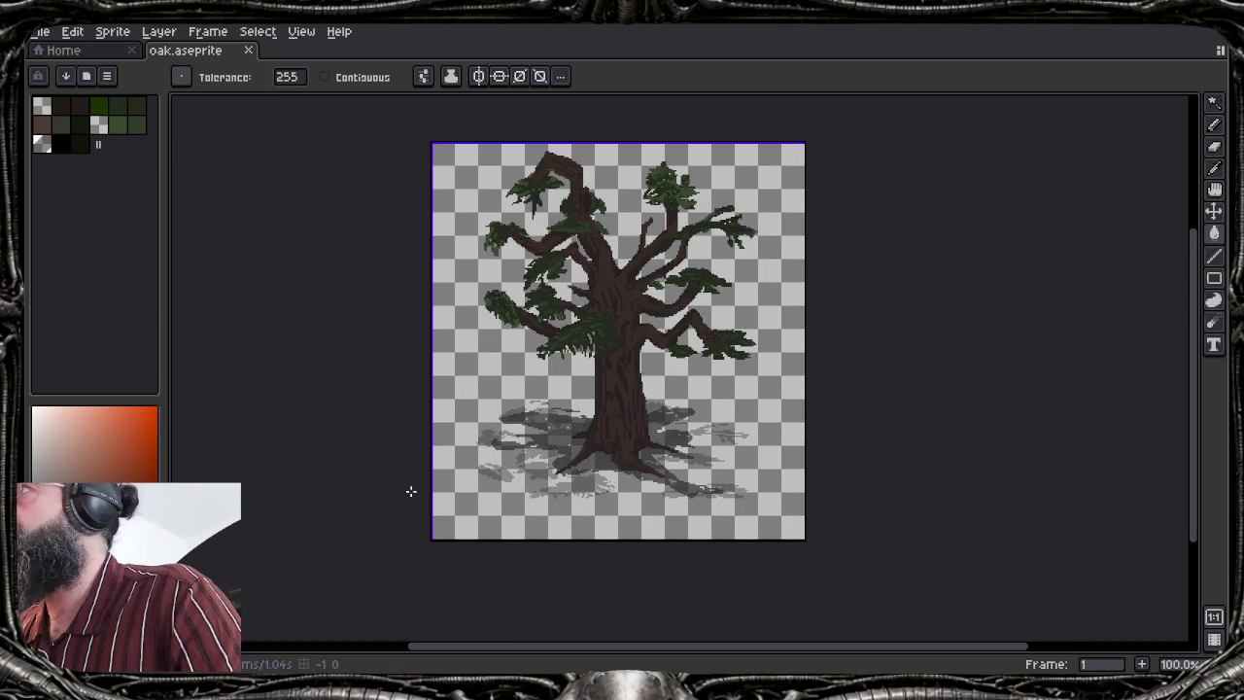
key("Tab")
scroll(368, 294, "down", 1)
scroll(368, 295, "right", 1)
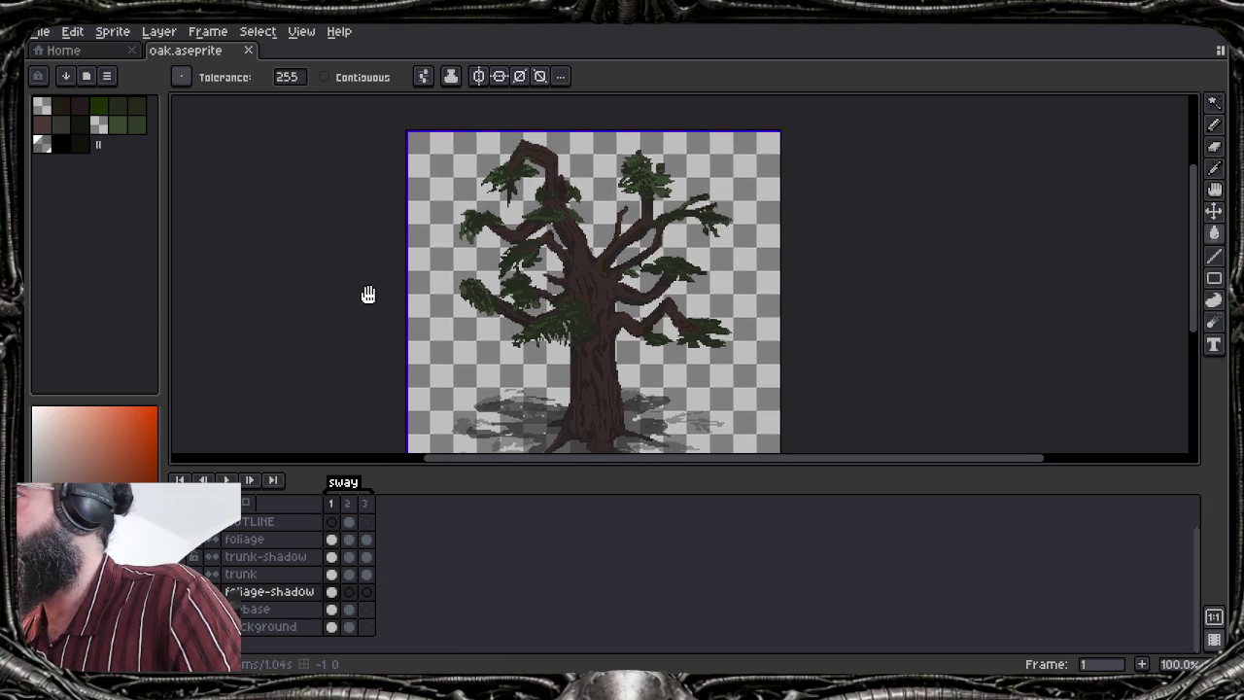
left_click_drag(368, 295, 375, 266)
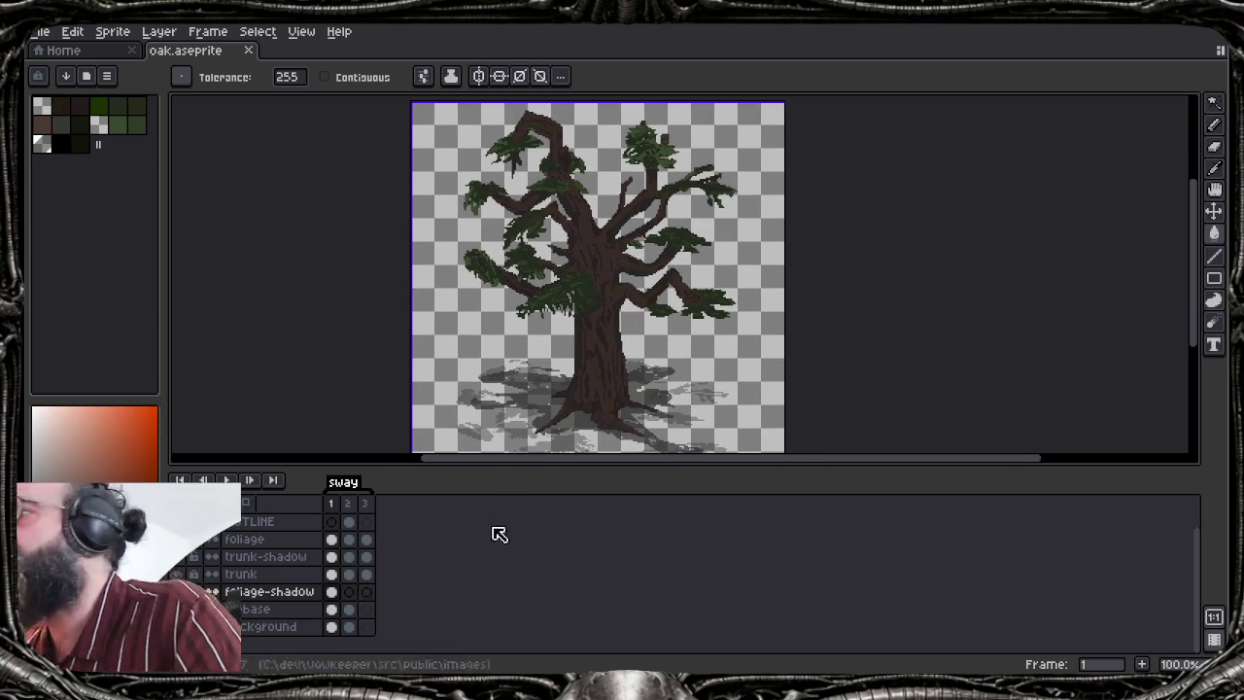
left_click_drag(494, 466, 500, 478)
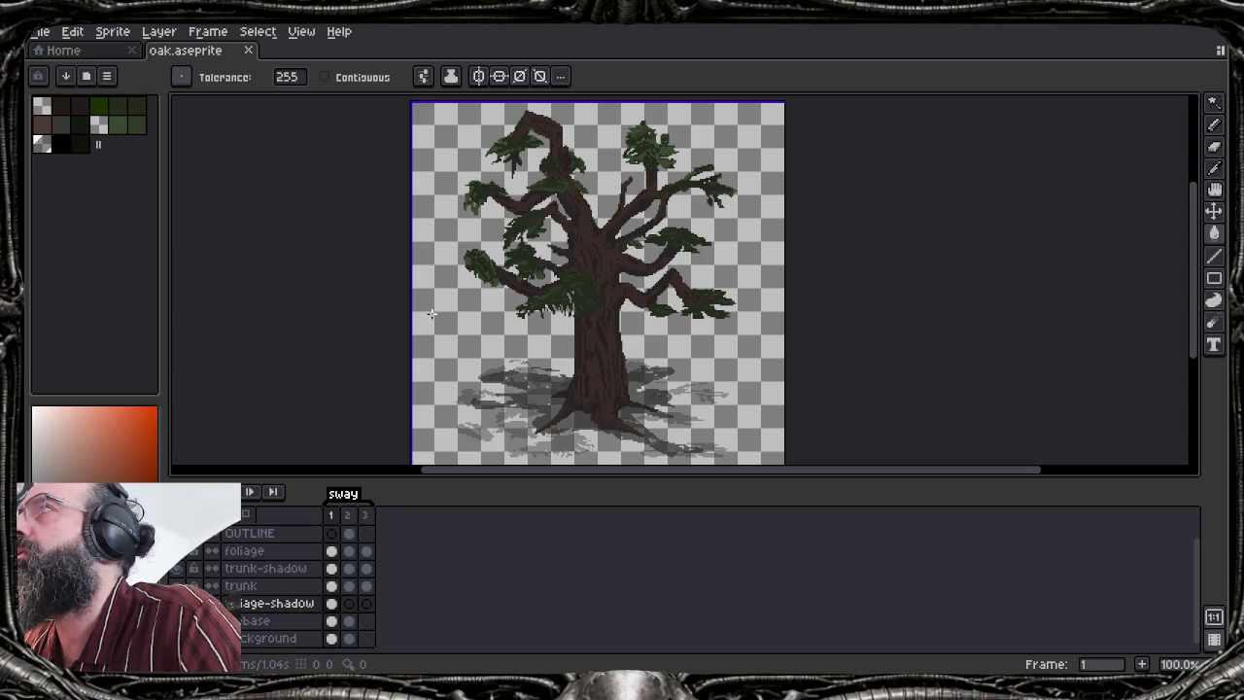
left_click(272, 586)
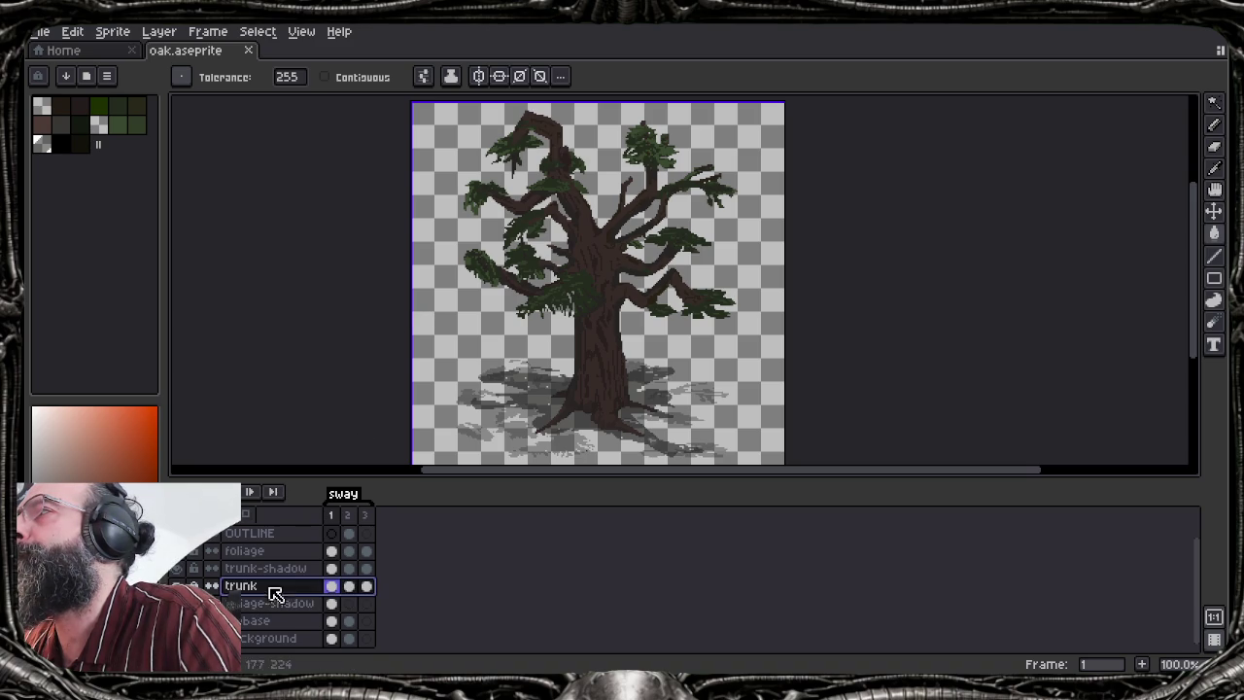
Outline the trunk layer in dark colour #1f1513
left_click(82, 105)
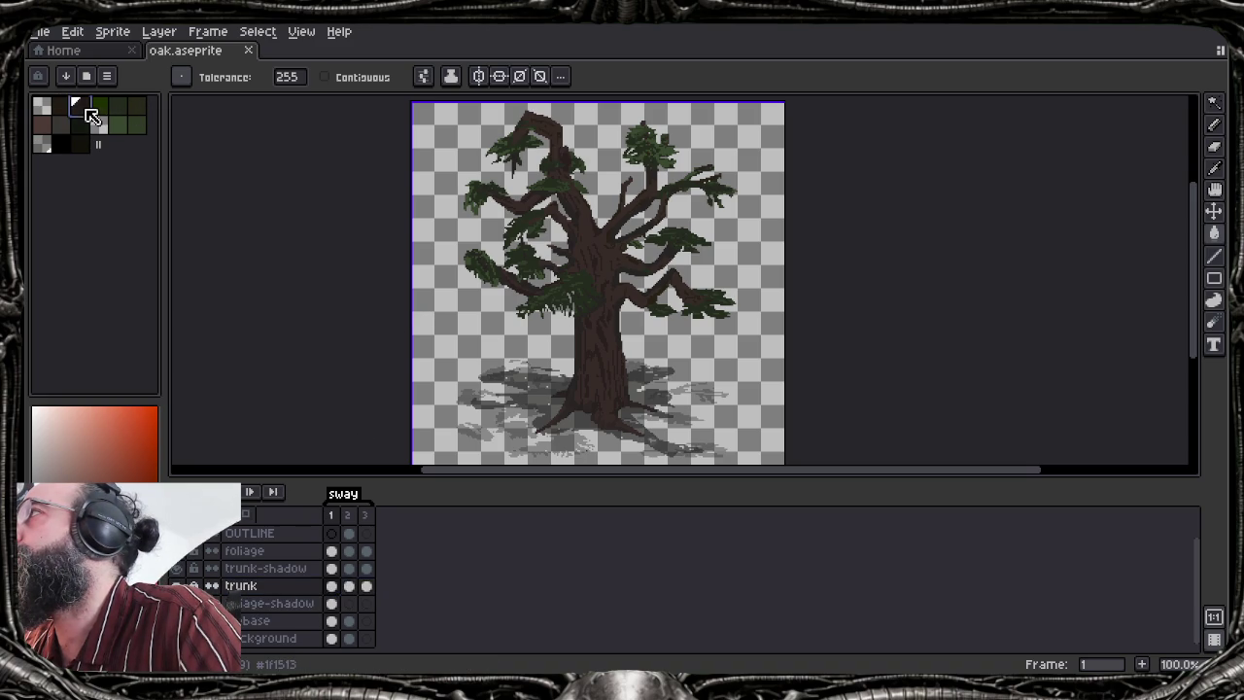
left_click(328, 587)
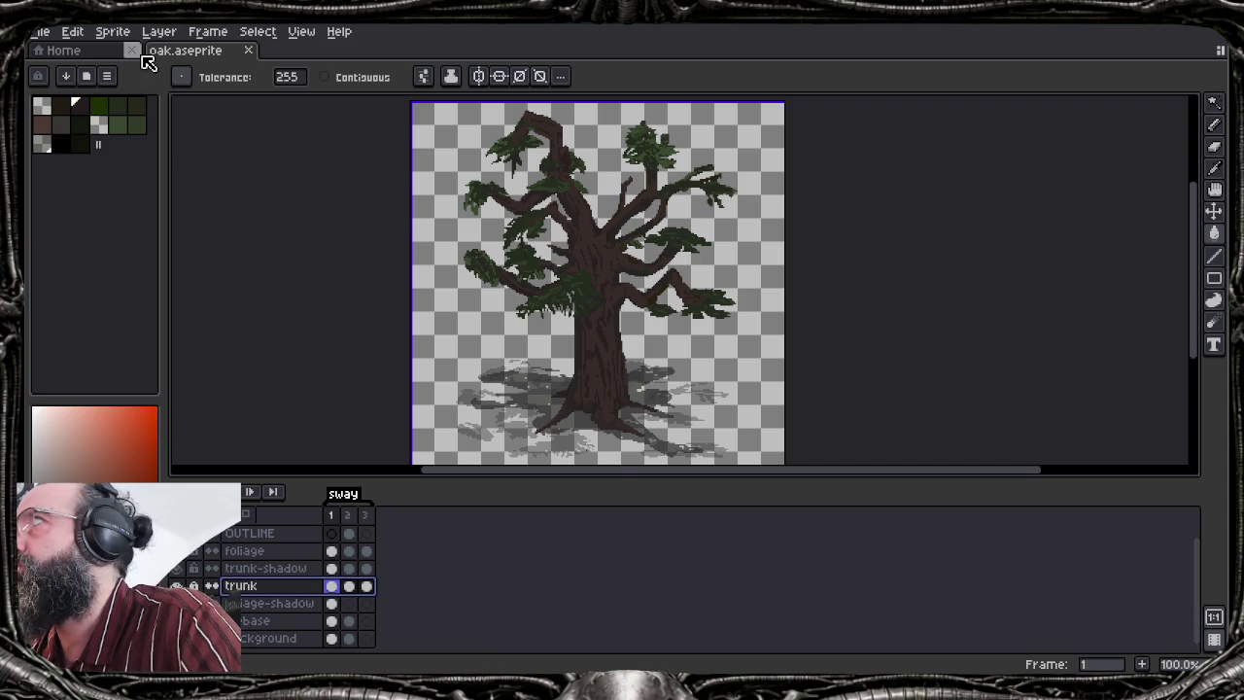
key("shift+o")
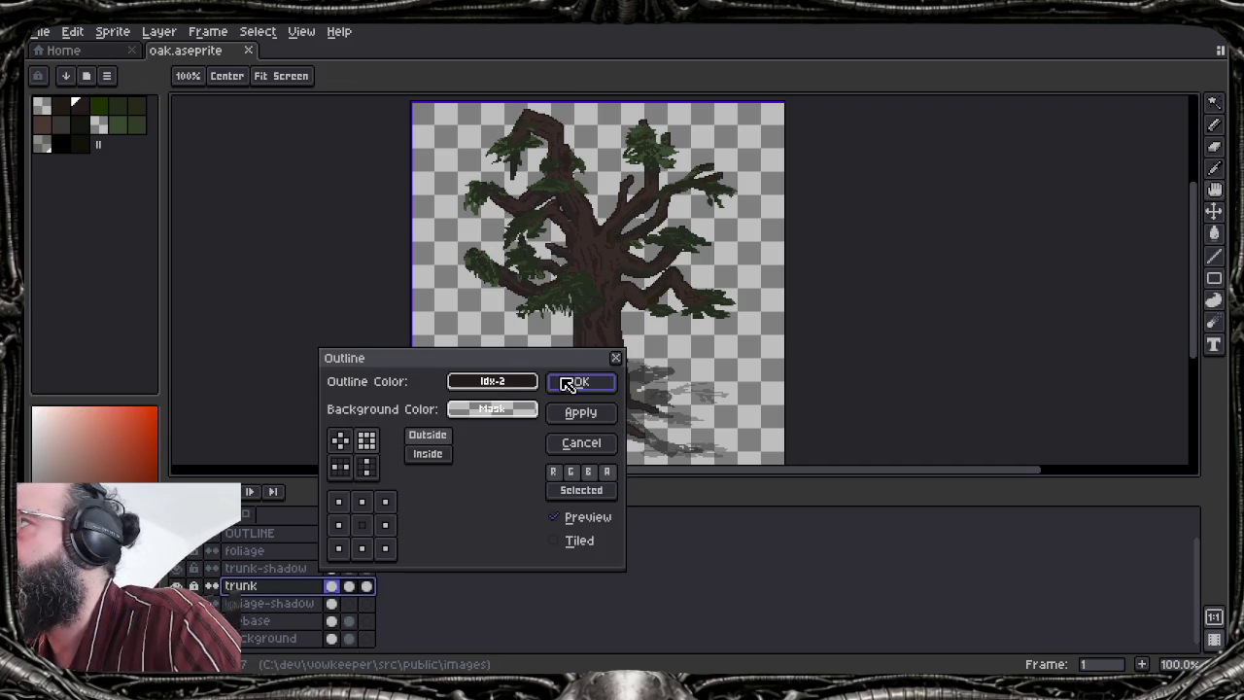
left_click(572, 382)
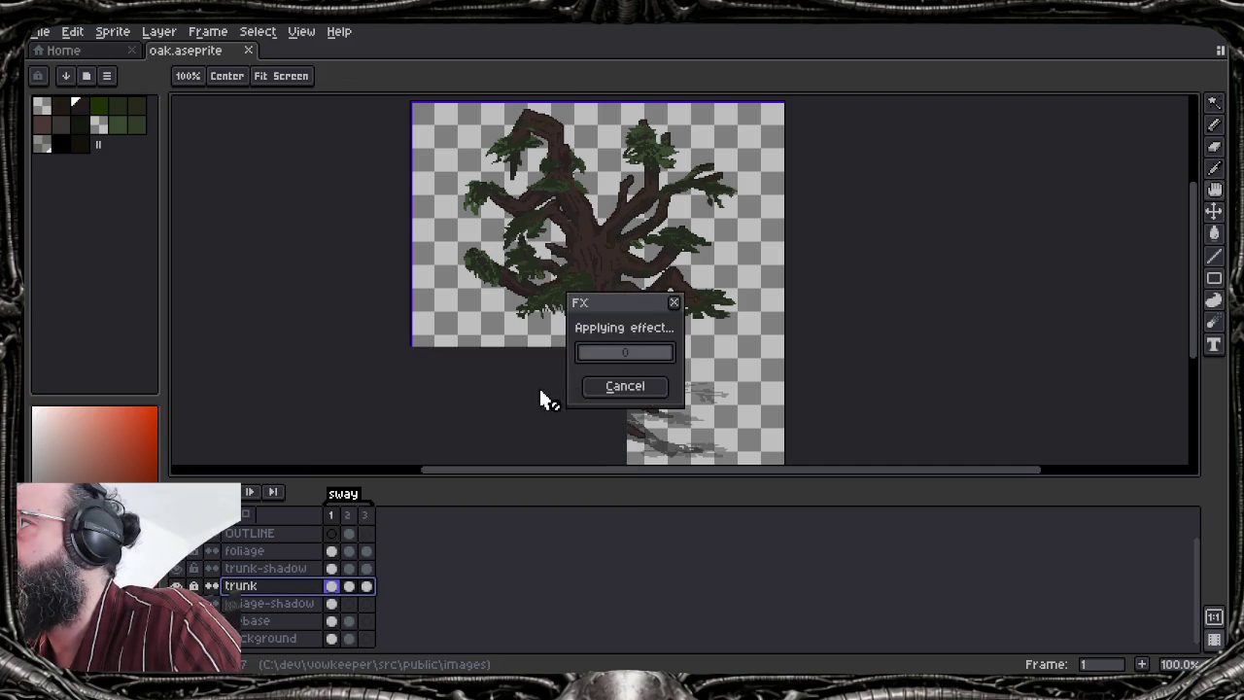
Outline the foliage layer in dark green #1d261a
left_click(276, 558)
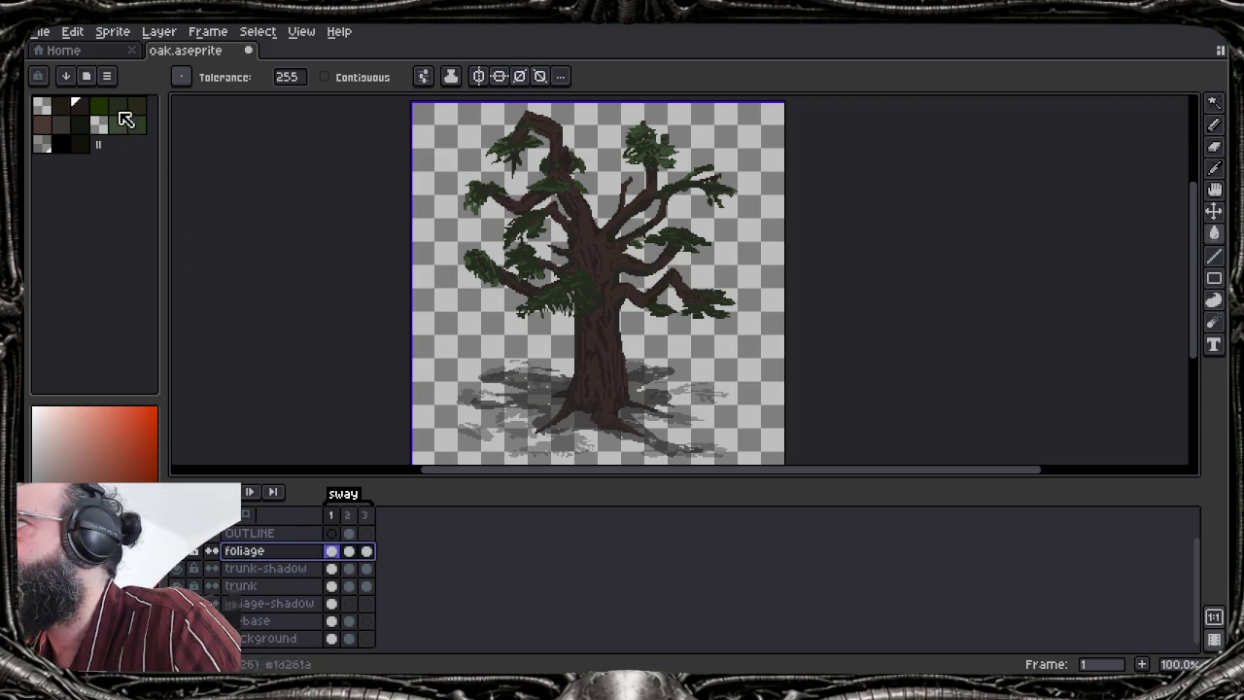
left_click(81, 125)
key("shift+o")
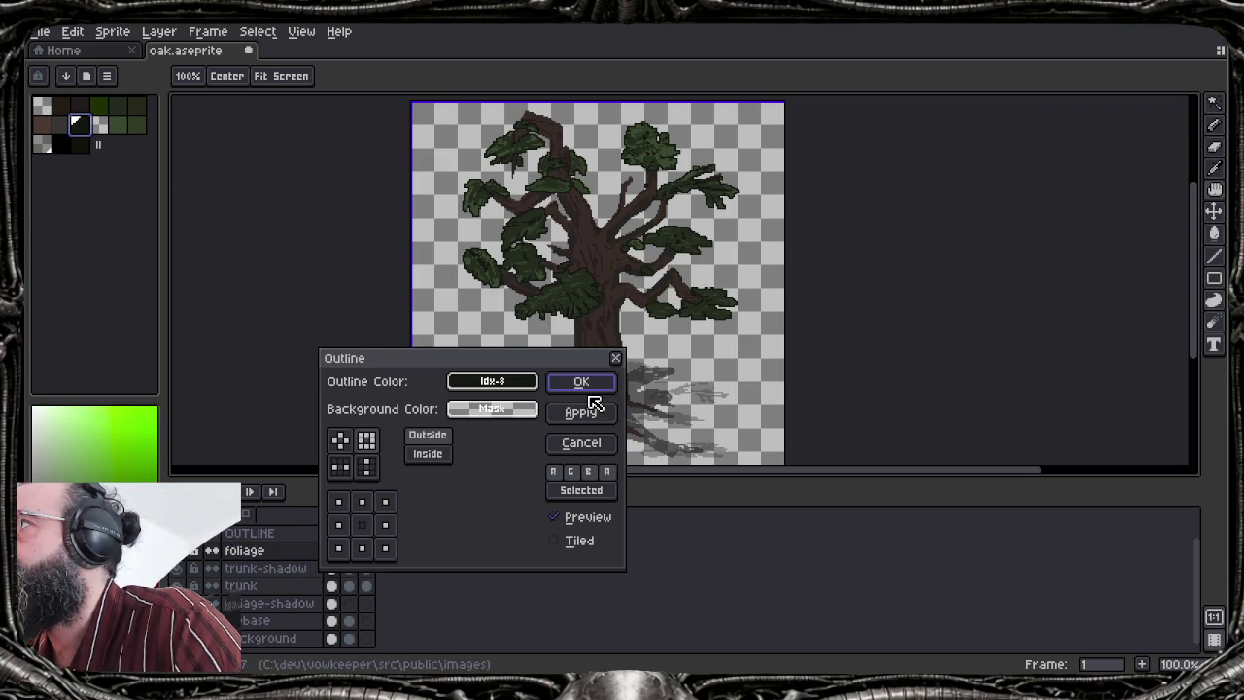
left_click(588, 387)
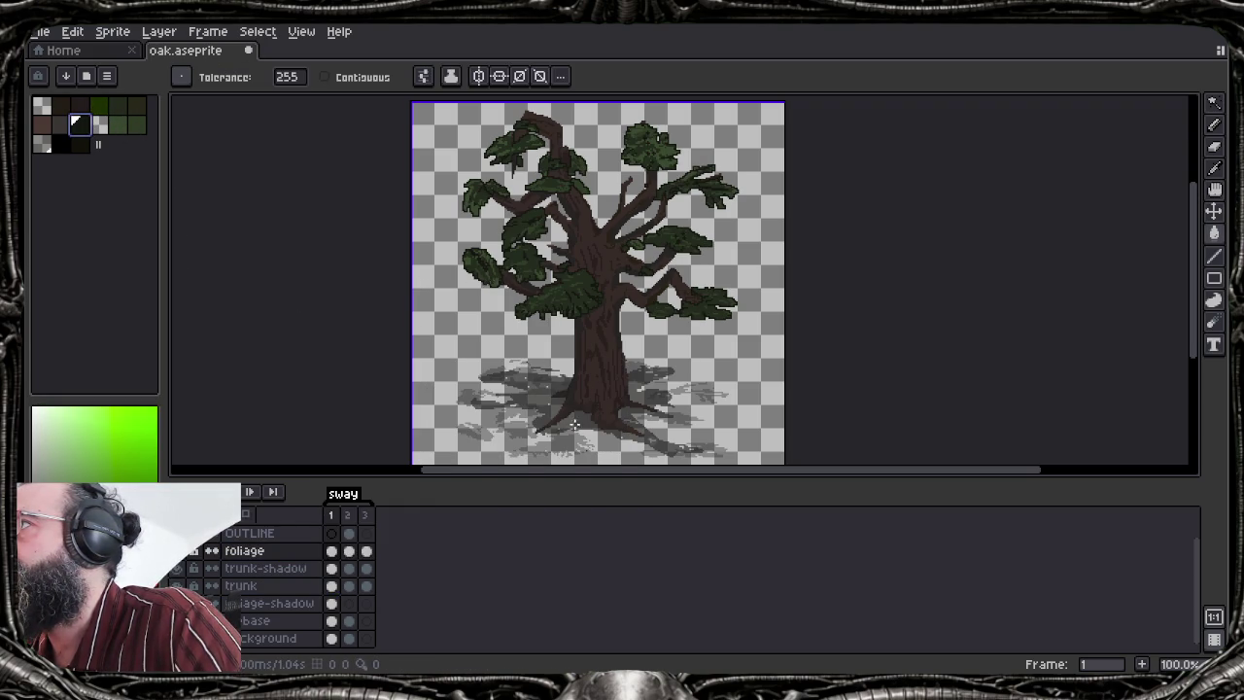
scroll(580, 417, "up", 3)
scroll(584, 398, "down", 1)
scroll(586, 375, "down", 2)
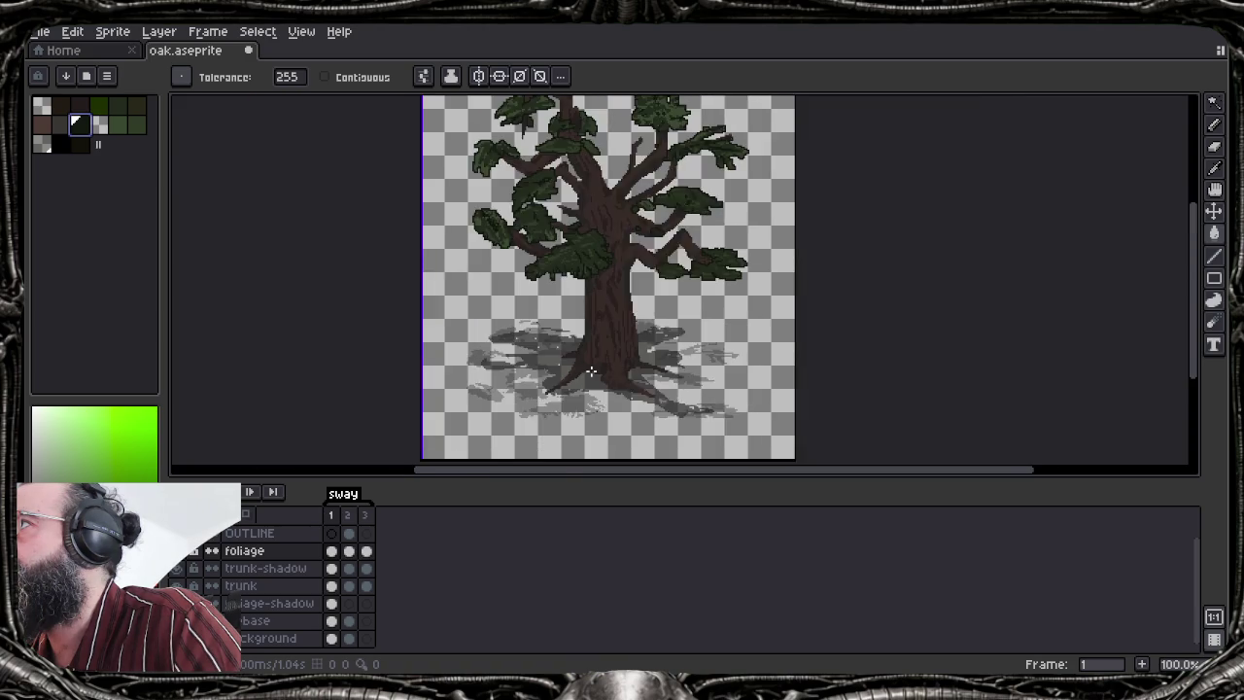
Undo to restore the shadow selection, then deselect it again
scroll(589, 369, "up", 1)
key("v")
key("ctrl+z")
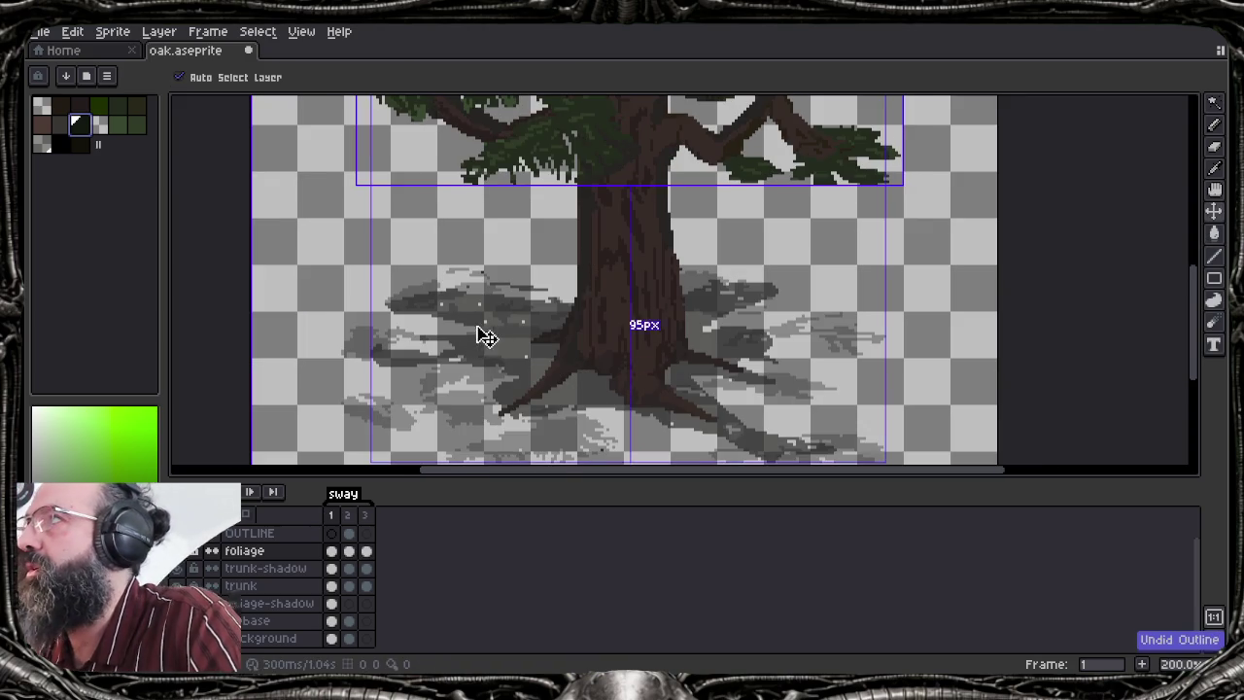
key("w")
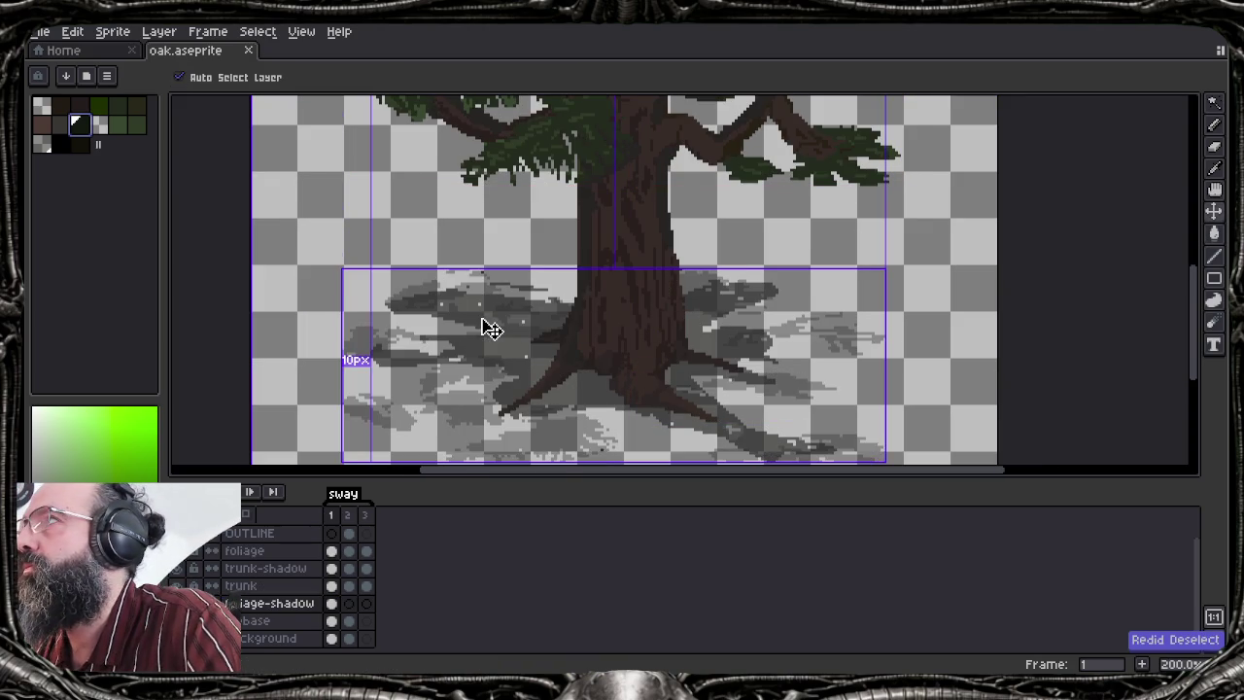
key("ctrl+d")
Outline the trunk layer in black
left_click(277, 586)
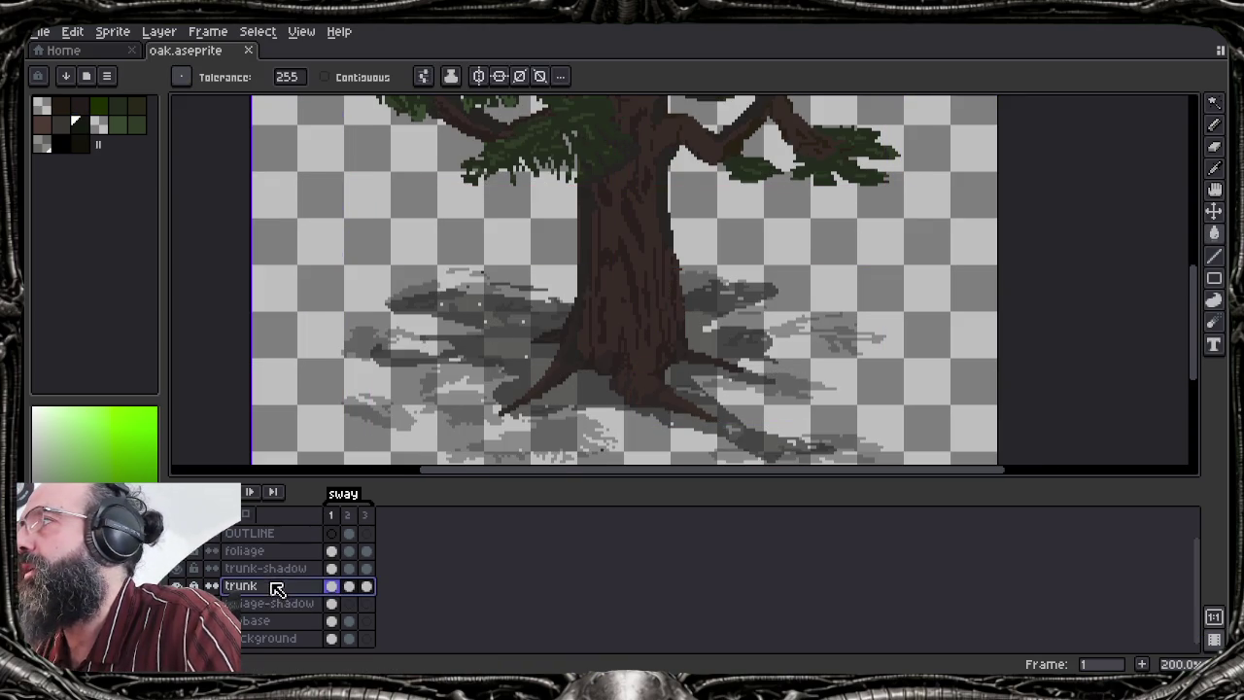
key("shift+o")
key("Escape")
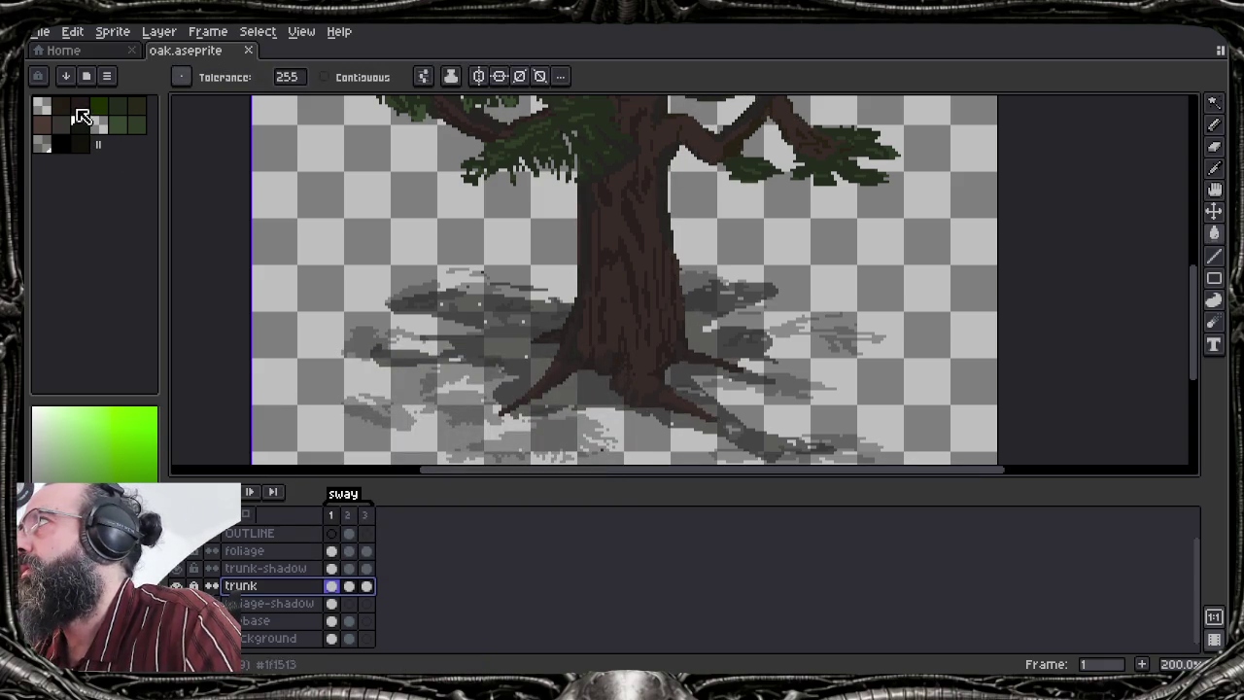
left_click(82, 145)
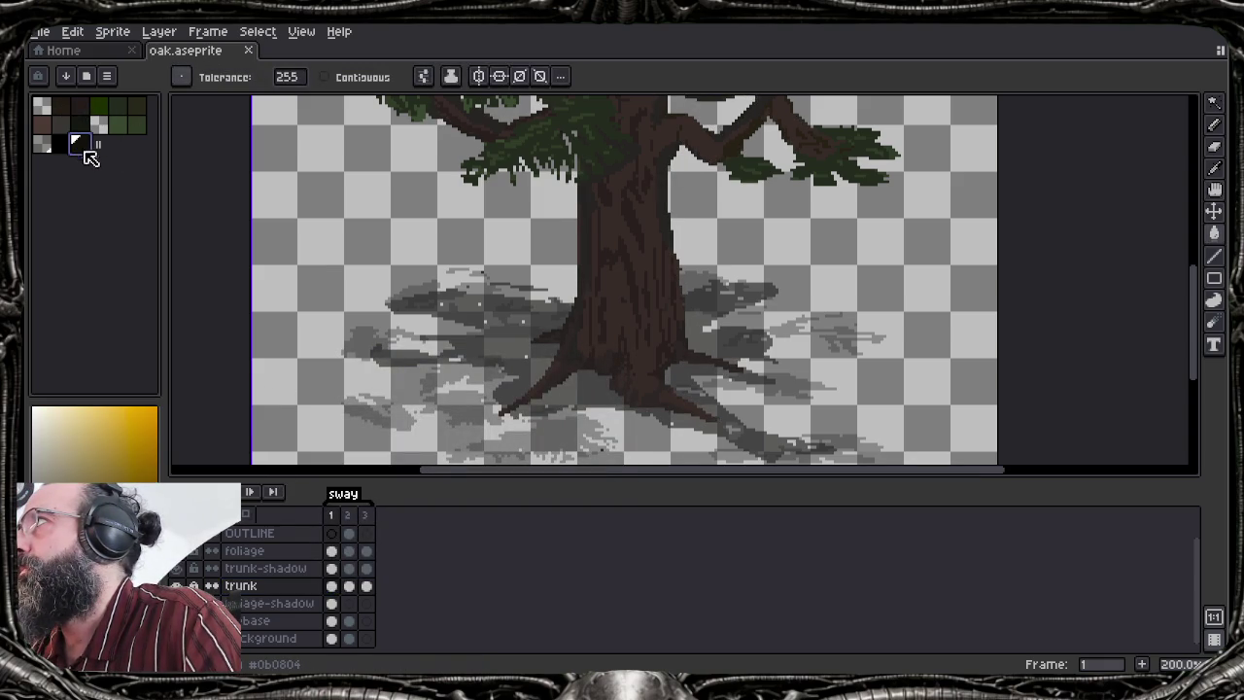
key("shift+o")
left_click(588, 384)
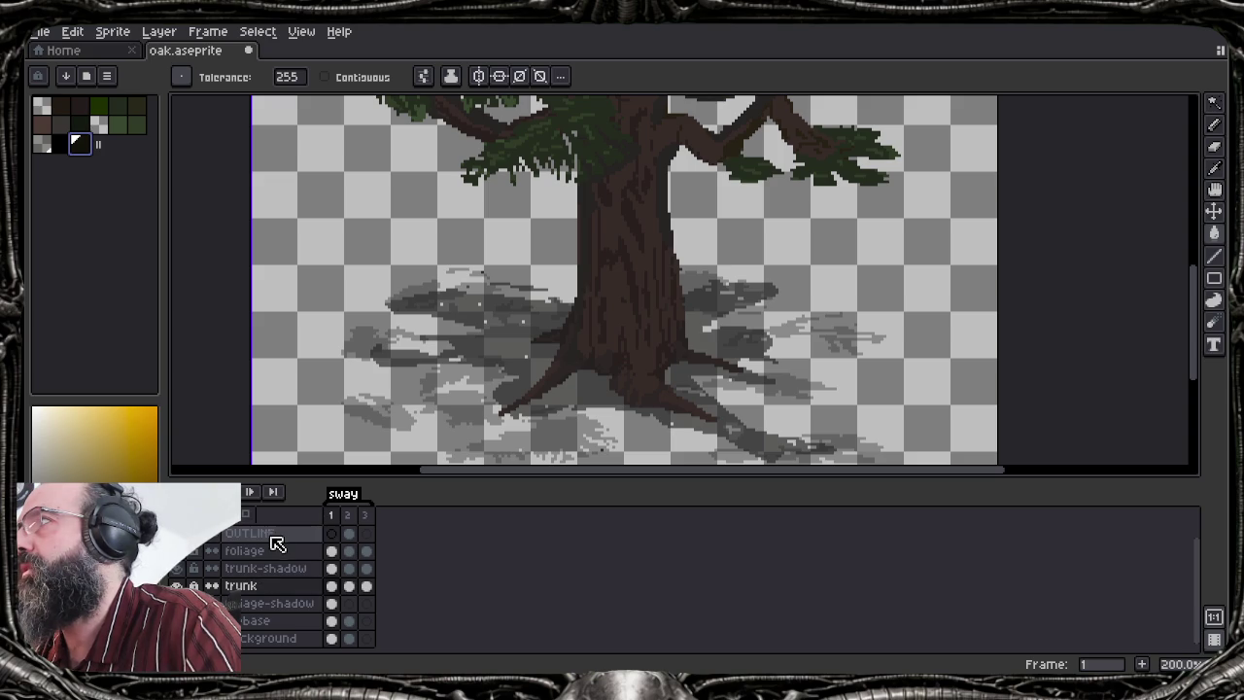
Undo the trunk's black outline and reapply the outline effect
key("ctrl+z")
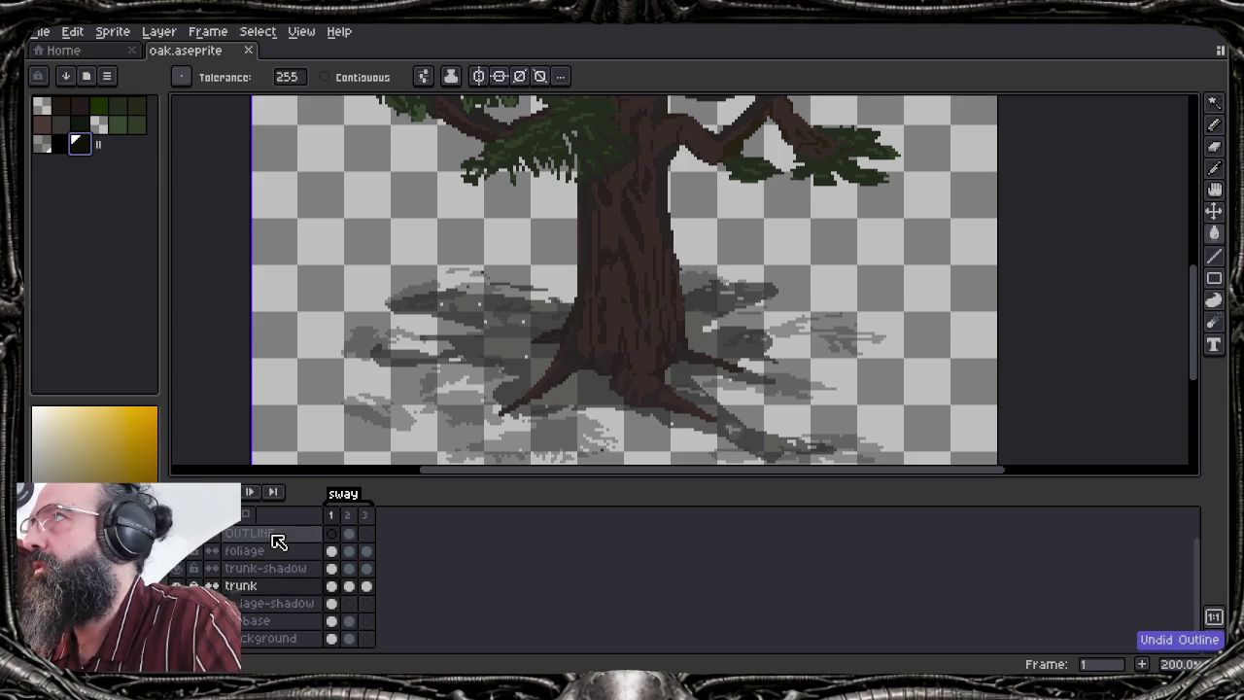
key("shift+o")
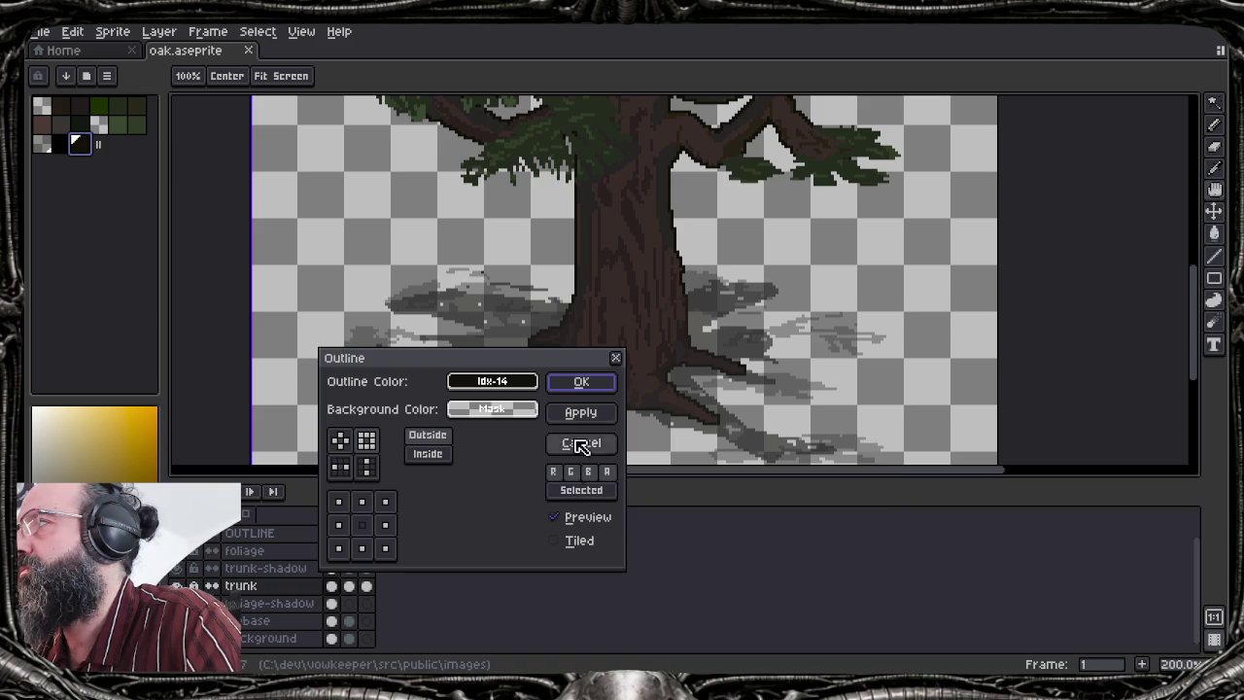
left_click(588, 384)
scroll(593, 381, "down", 1)
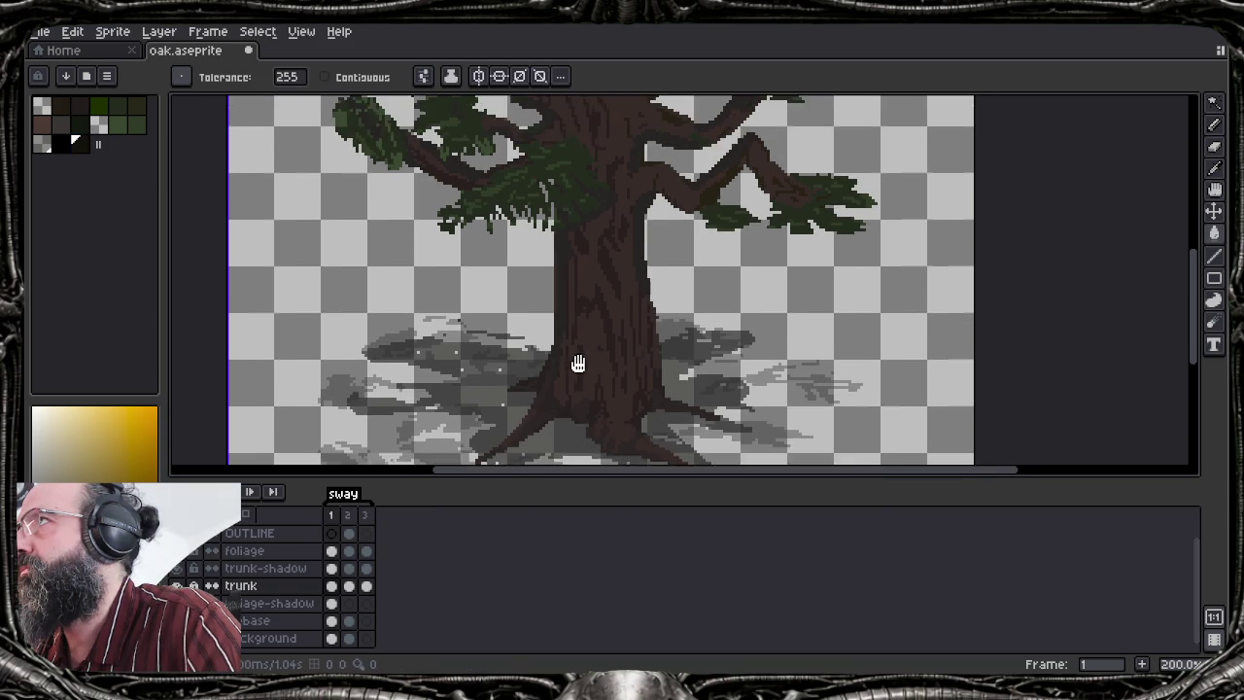
Zoom out and open the trunk's Outline settings, previewing palette colour Idx-14
scroll(528, 347, "down", 1)
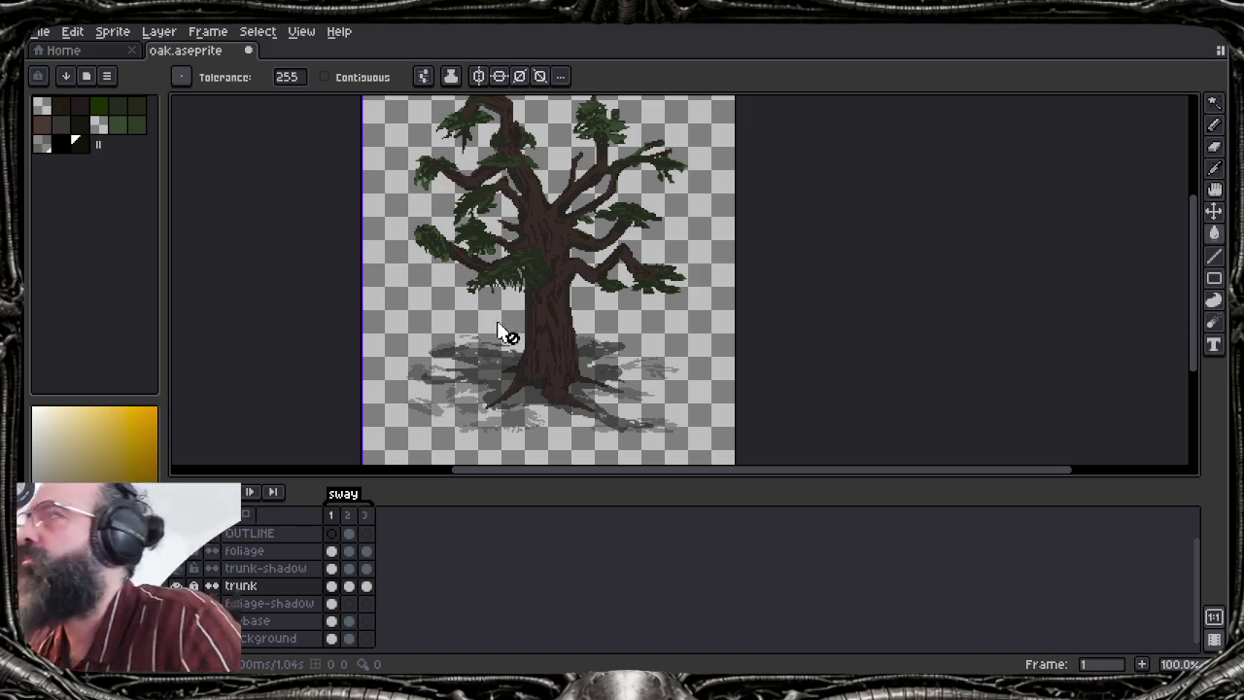
key("shift+o")
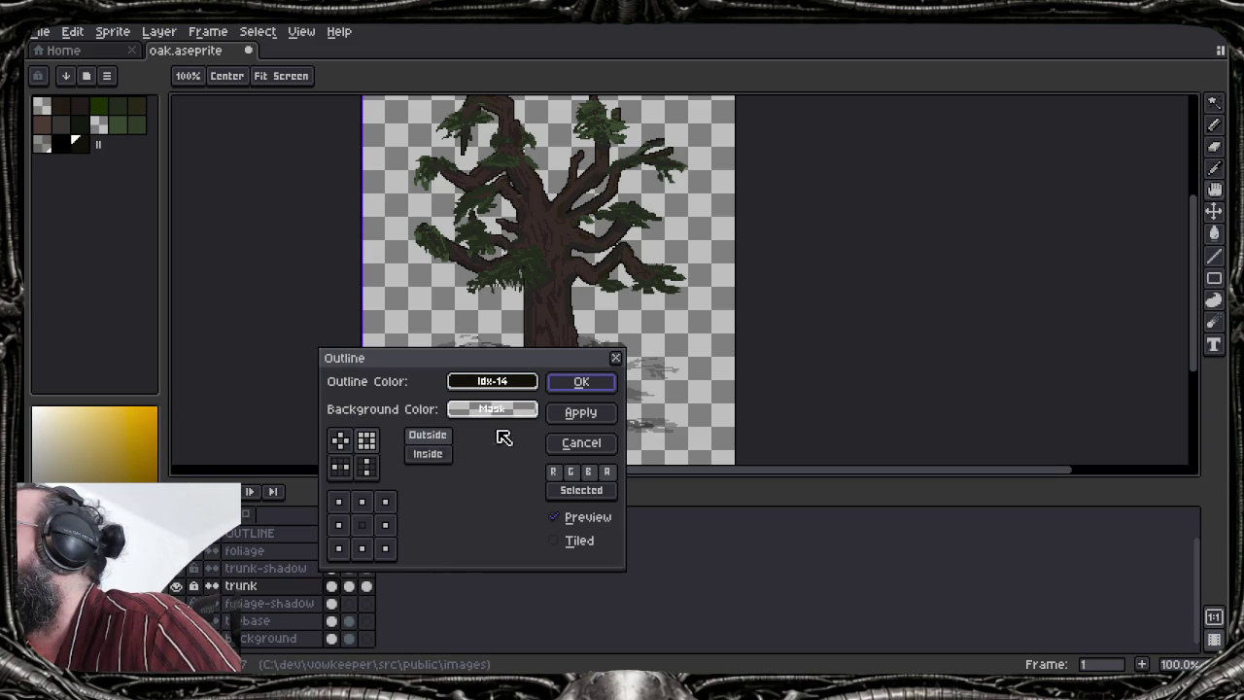
Apply the outline to the trunk, check the background colour choices, and apply it again
left_click(576, 381)
scroll(558, 357, "up", 1)
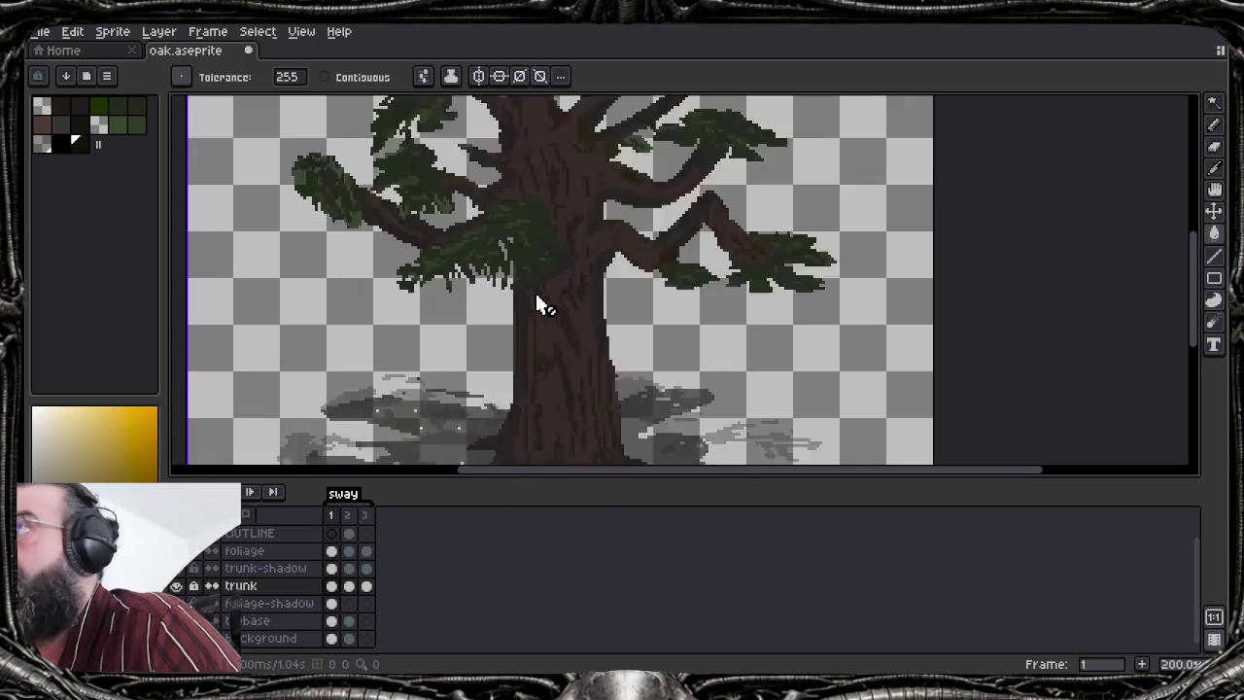
scroll(536, 297, "up", 1)
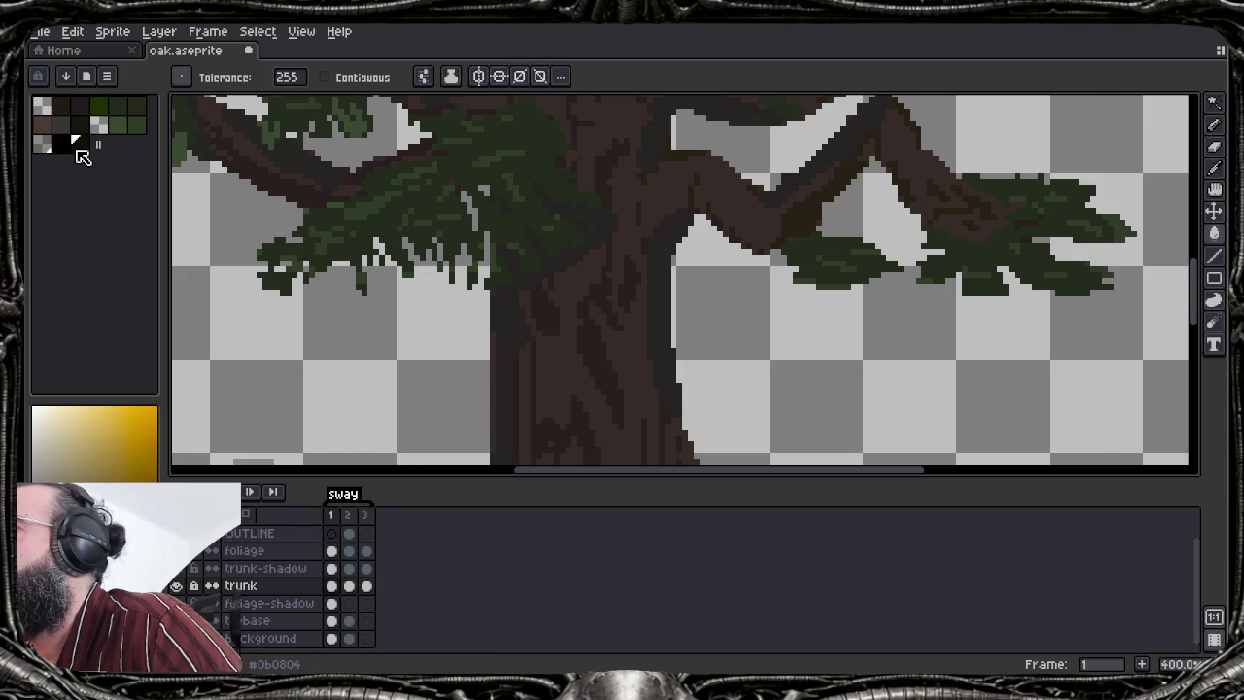
key("shift+o")
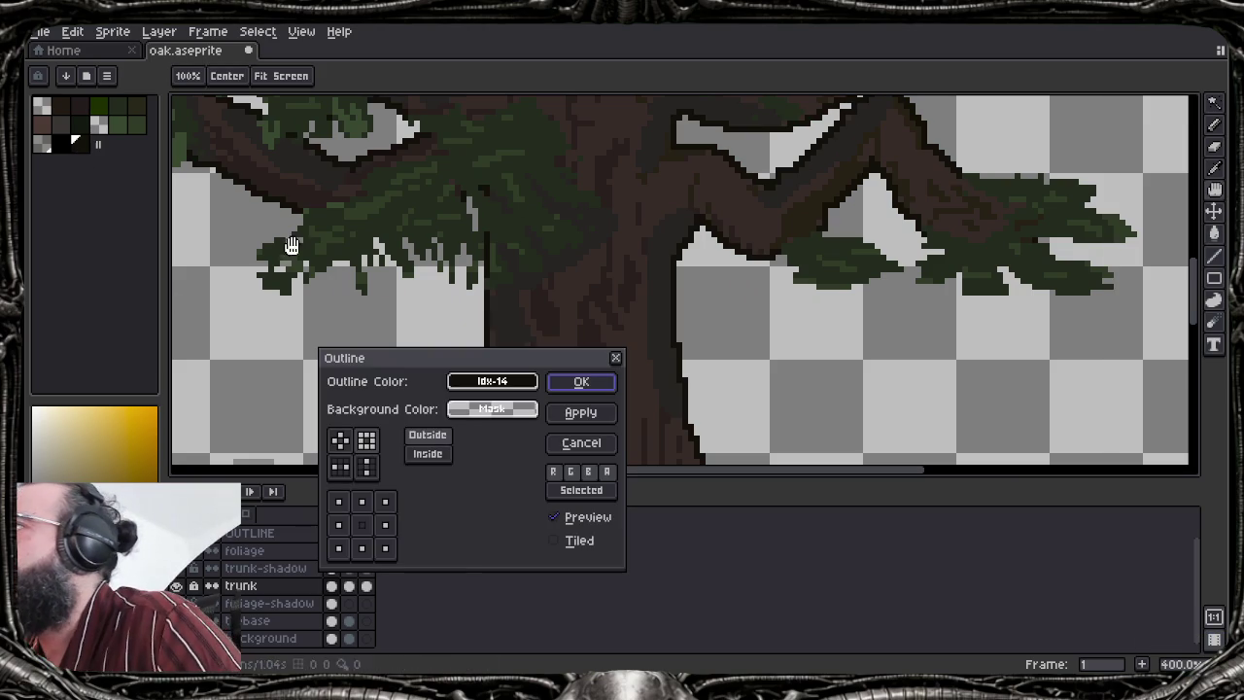
left_click(504, 411)
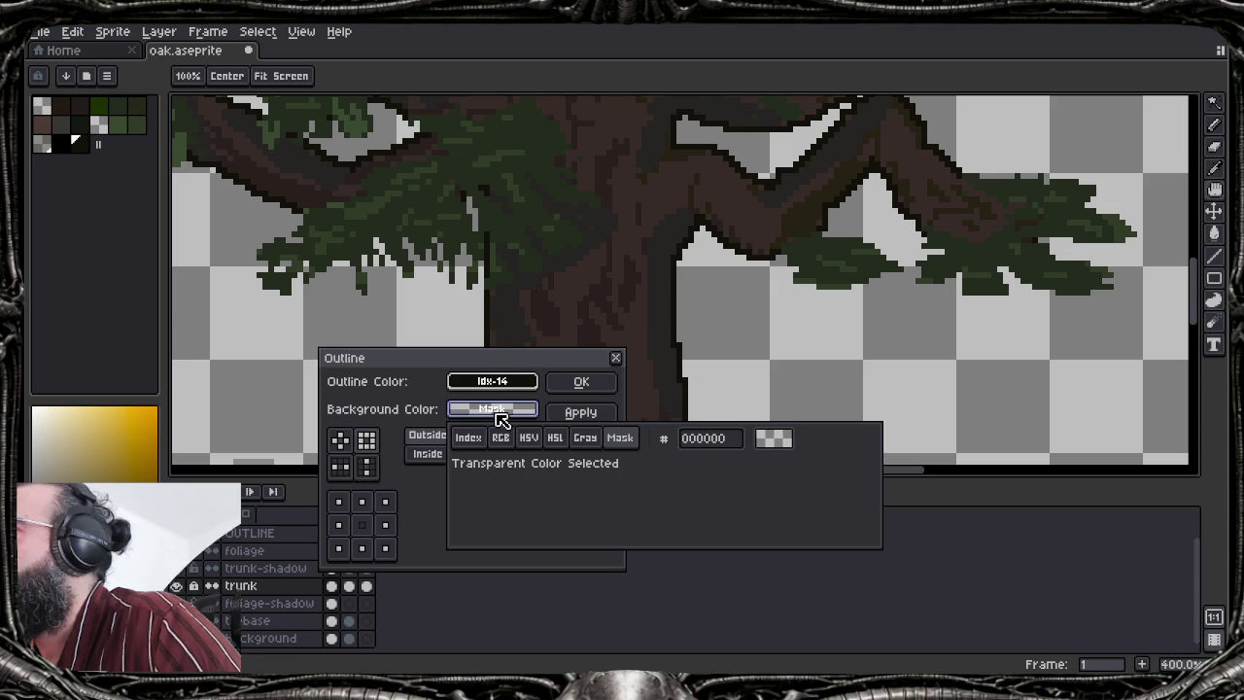
key("Escape")
key("Escape")
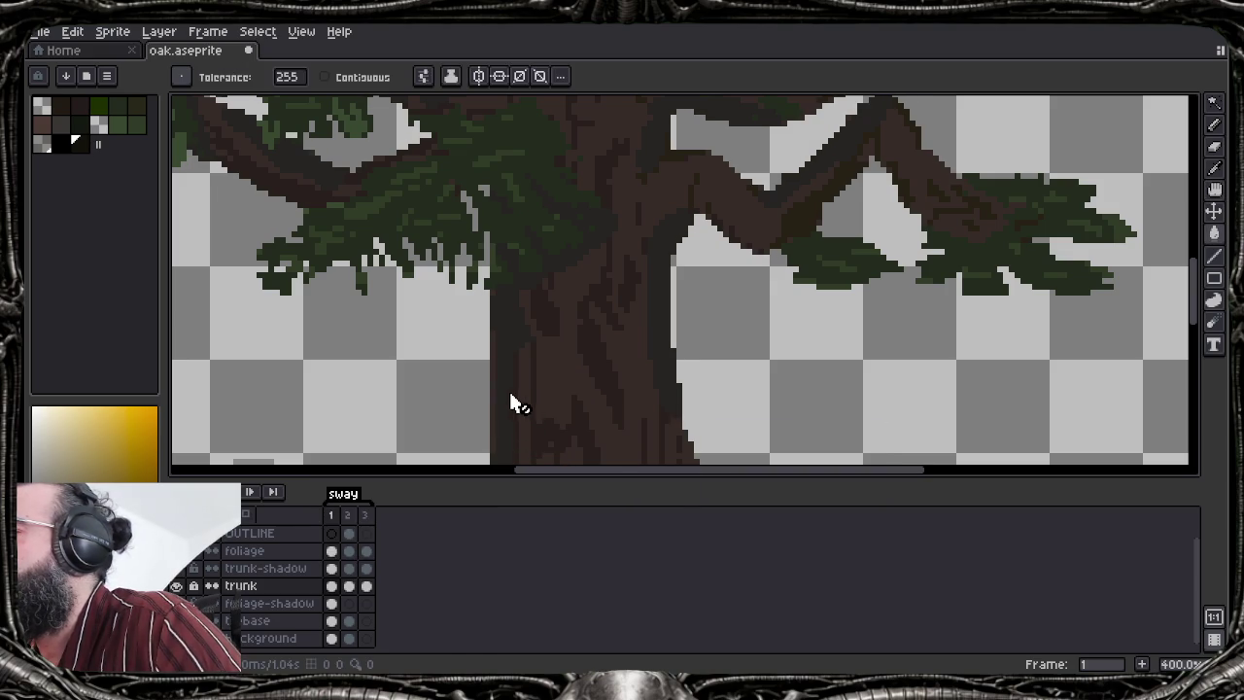
key("shift+o")
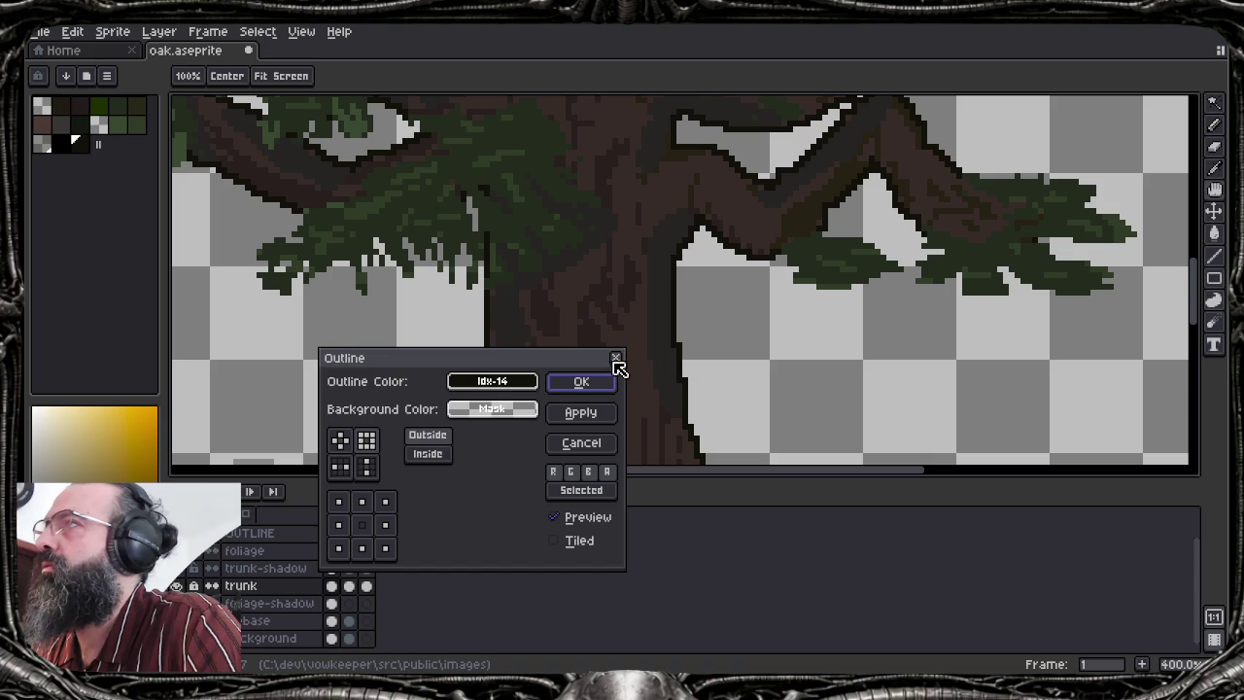
left_click(599, 381)
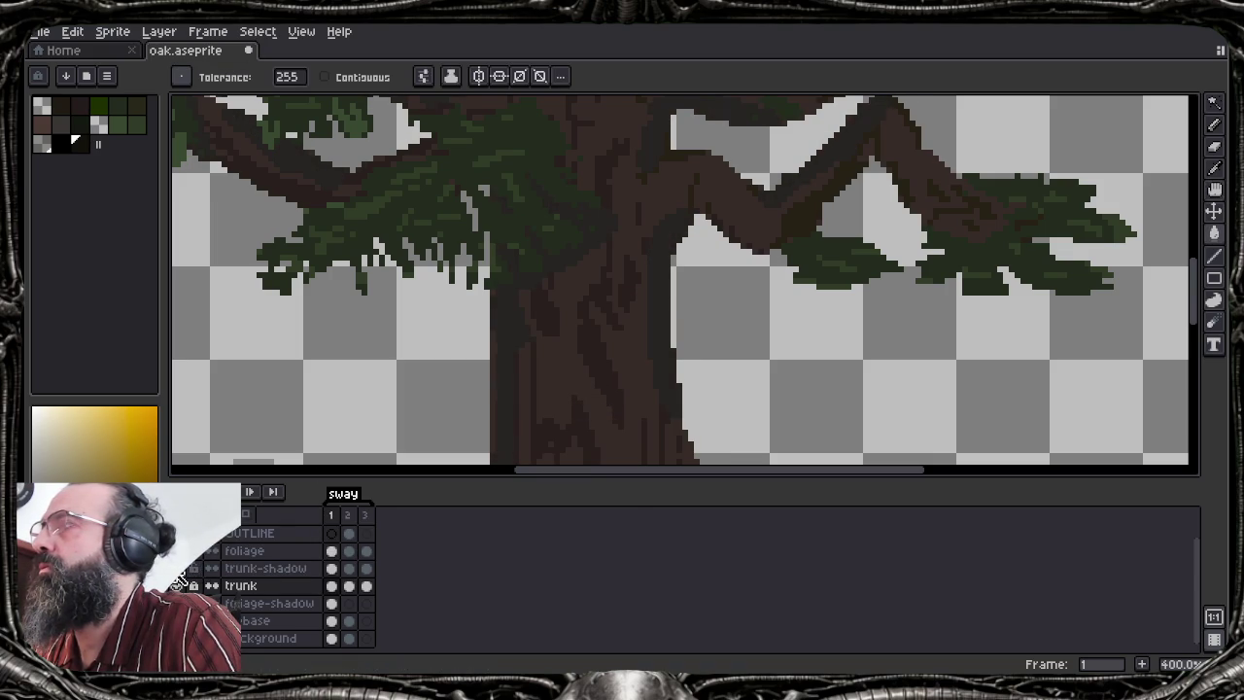
Apply an Outside-placed outline to the whole trunk layer, then select the frame 1 cel
left_click(307, 587)
key("shift+o")
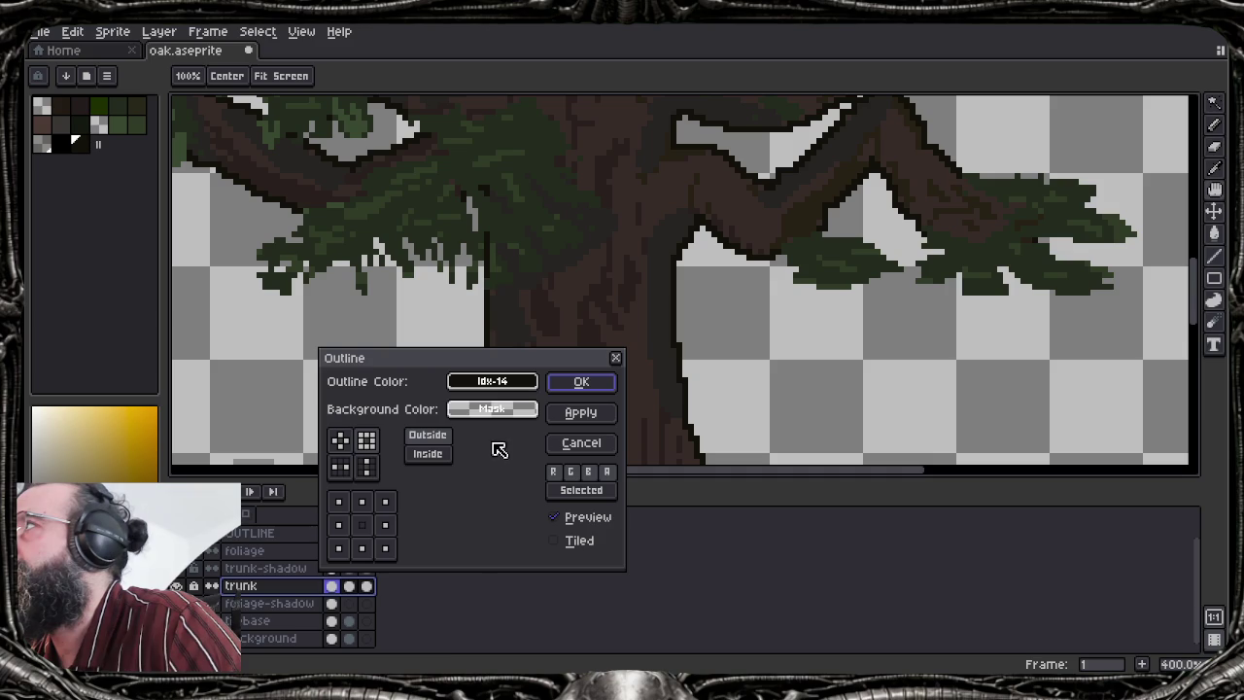
left_click(428, 453)
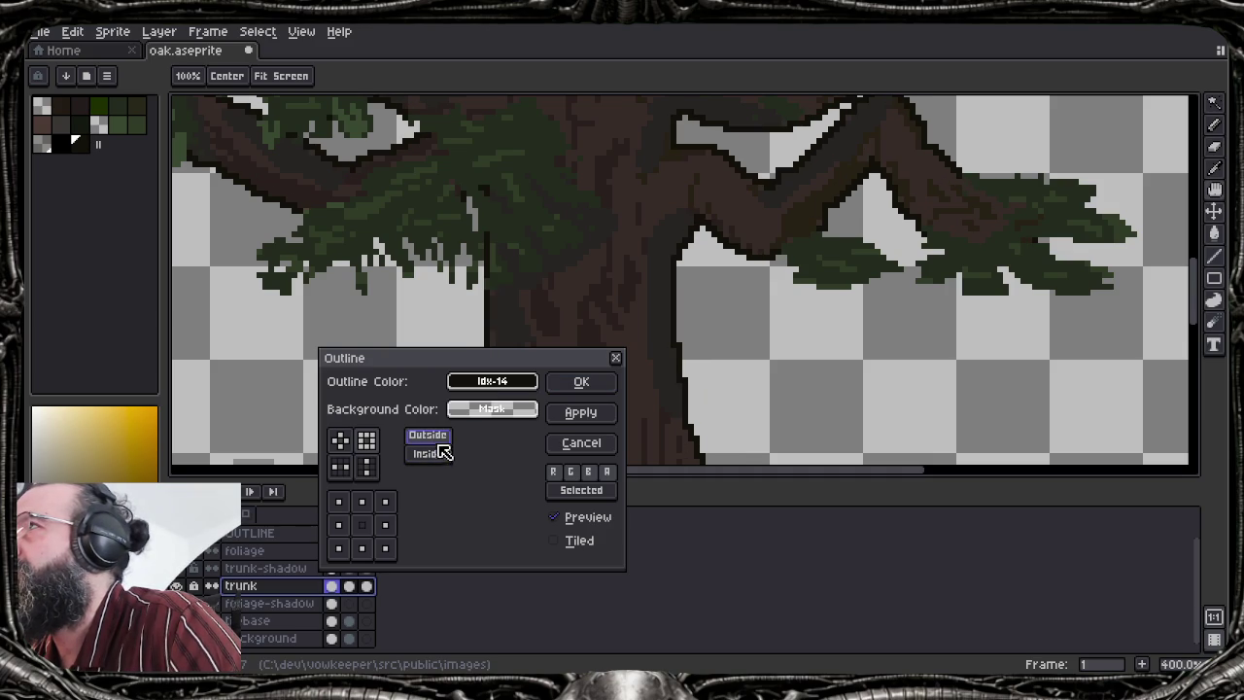
left_click(588, 381)
scroll(594, 370, "down", 1)
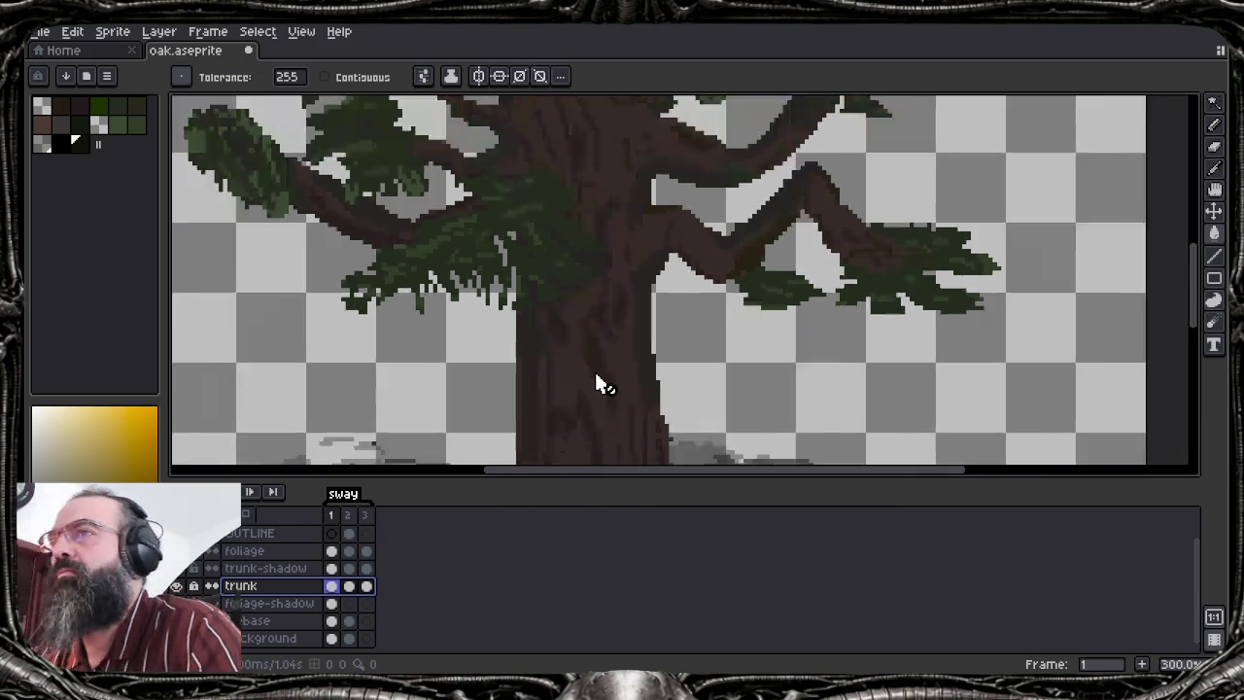
scroll(583, 375, "down", 1)
left_click(331, 586)
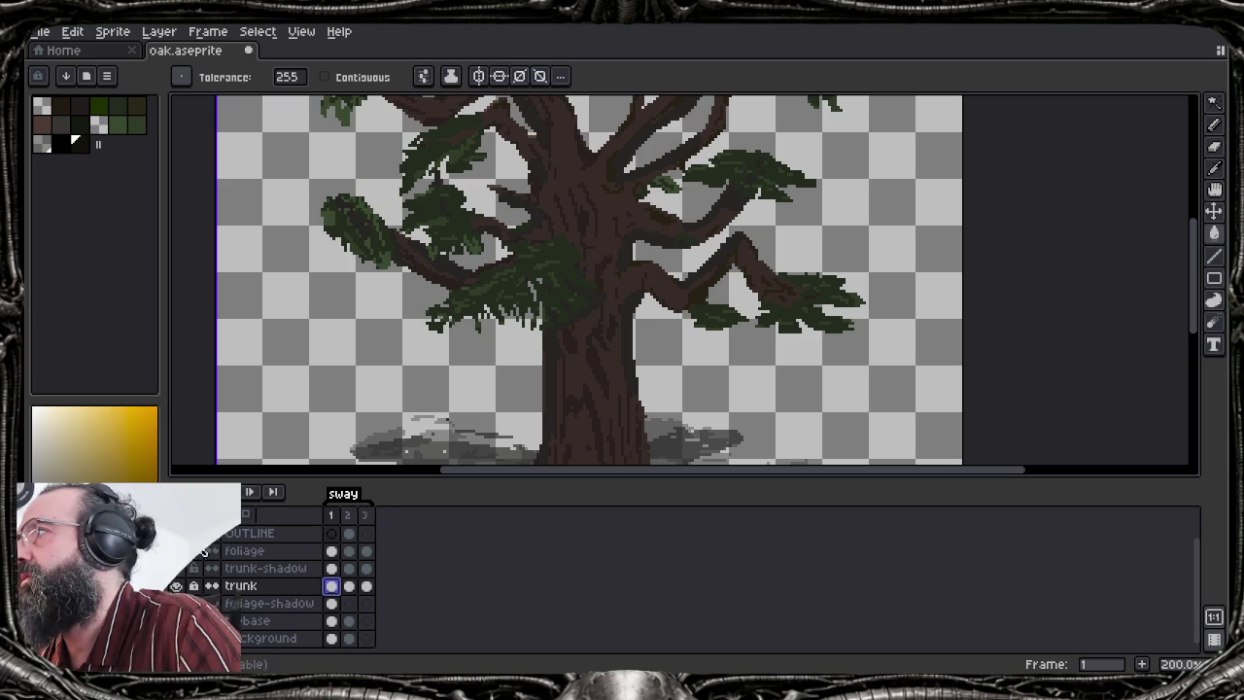
Outline the whole trunk layer at actual size, then undo it
scroll(285, 548, "up", 1)
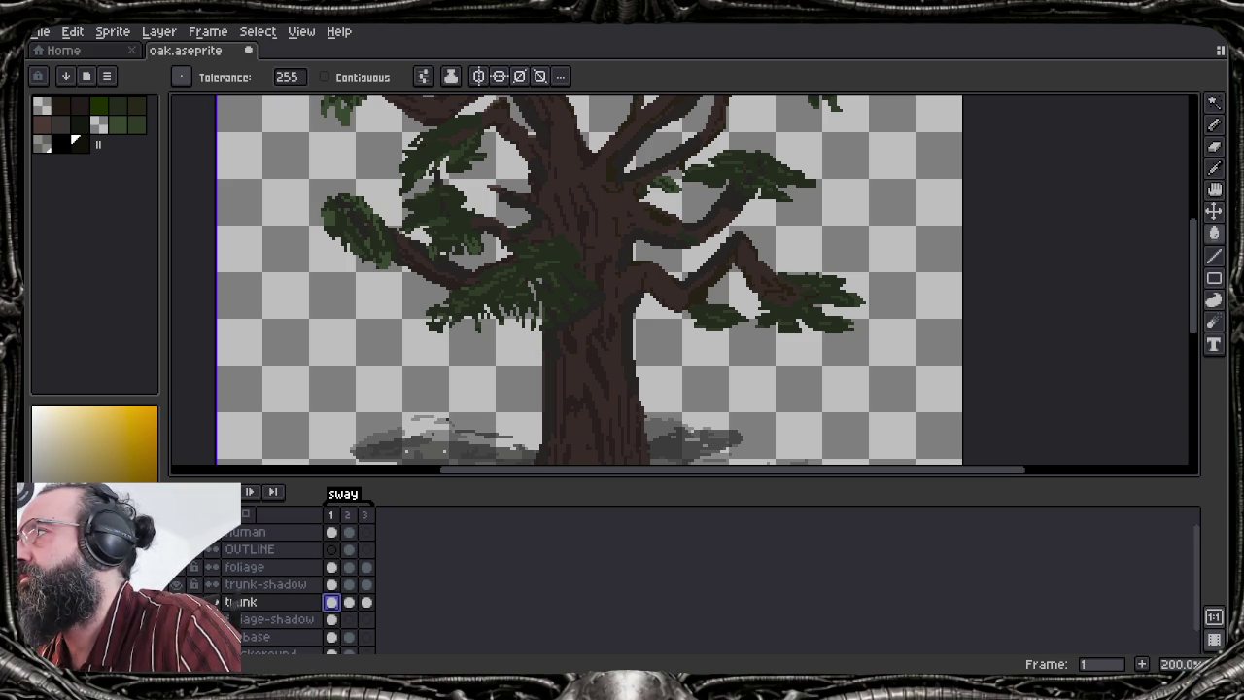
left_click(276, 602)
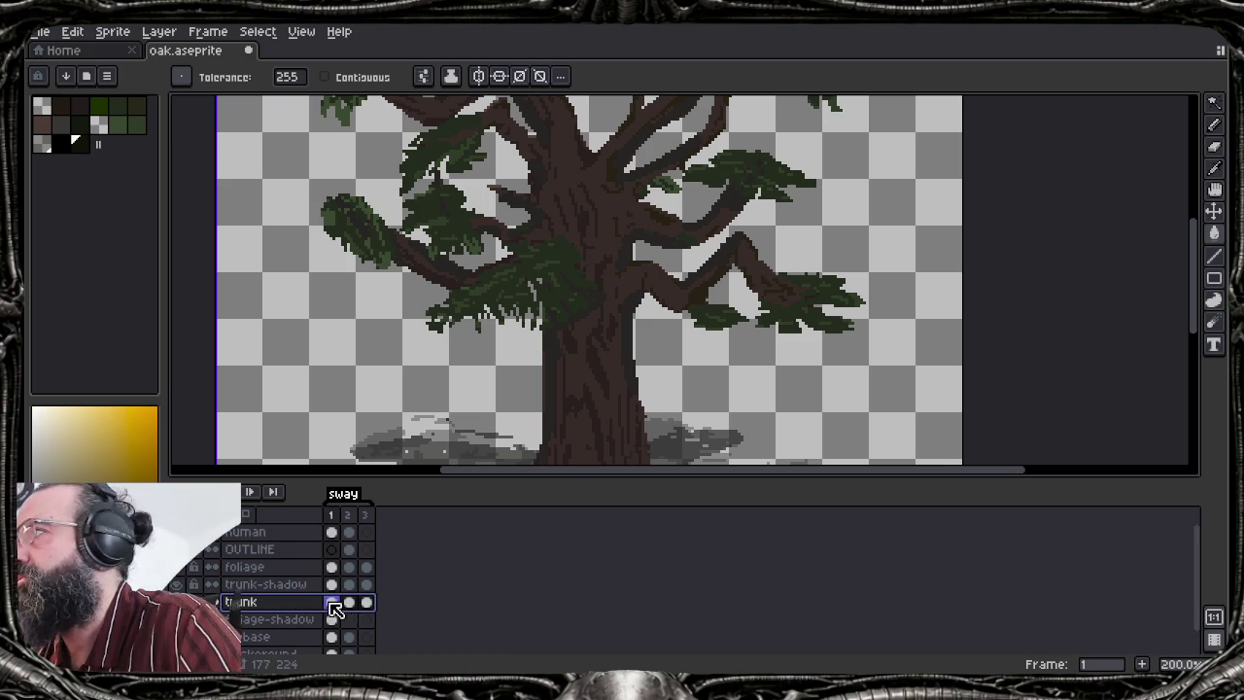
key("shift+o")
left_click(188, 76)
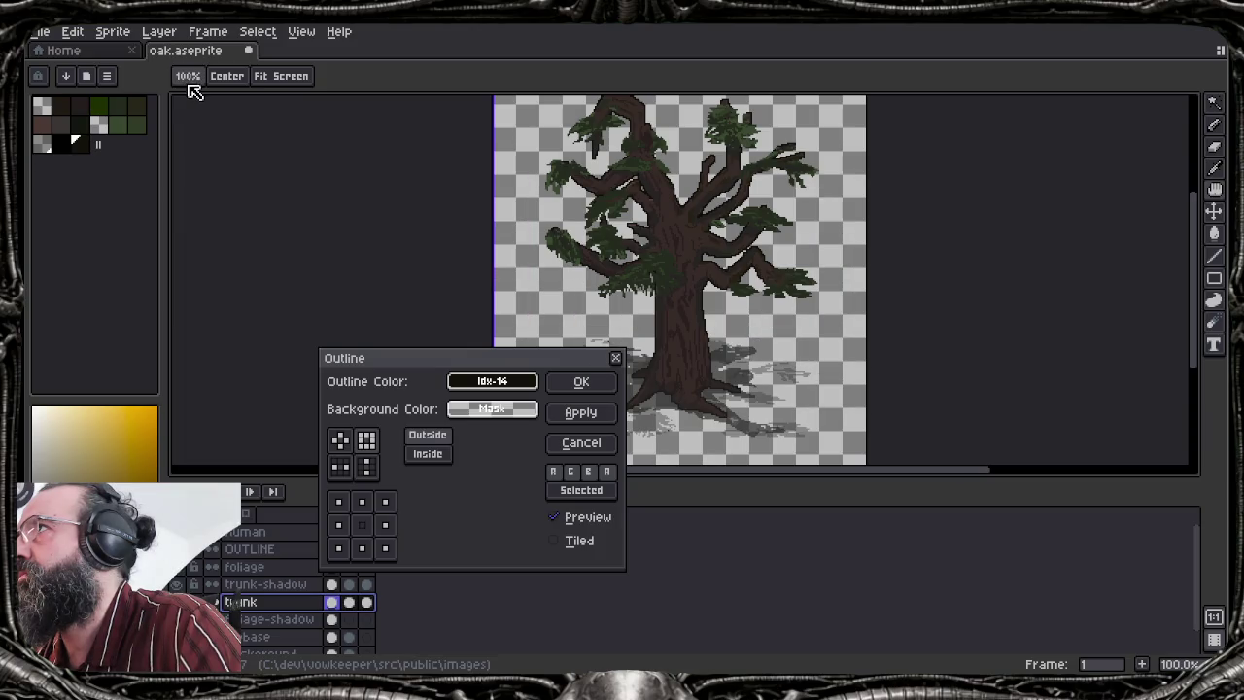
left_click_drag(494, 363, 311, 334)
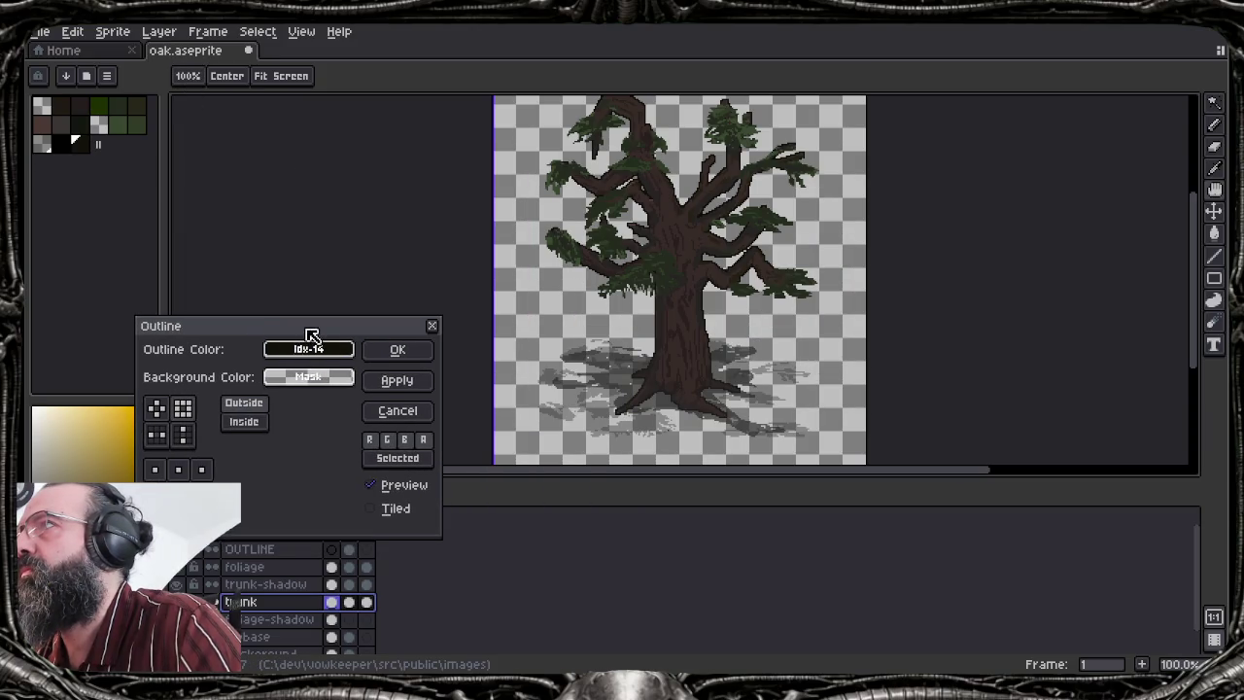
left_click(389, 352)
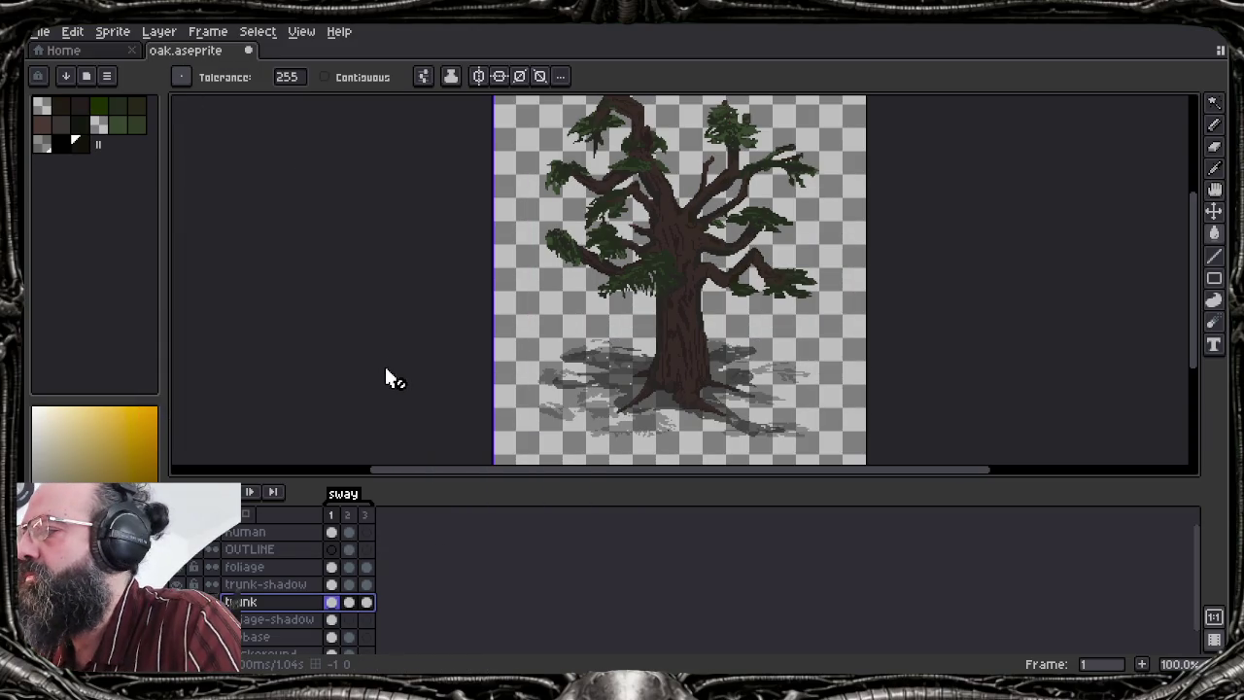
key("ctrl+z")
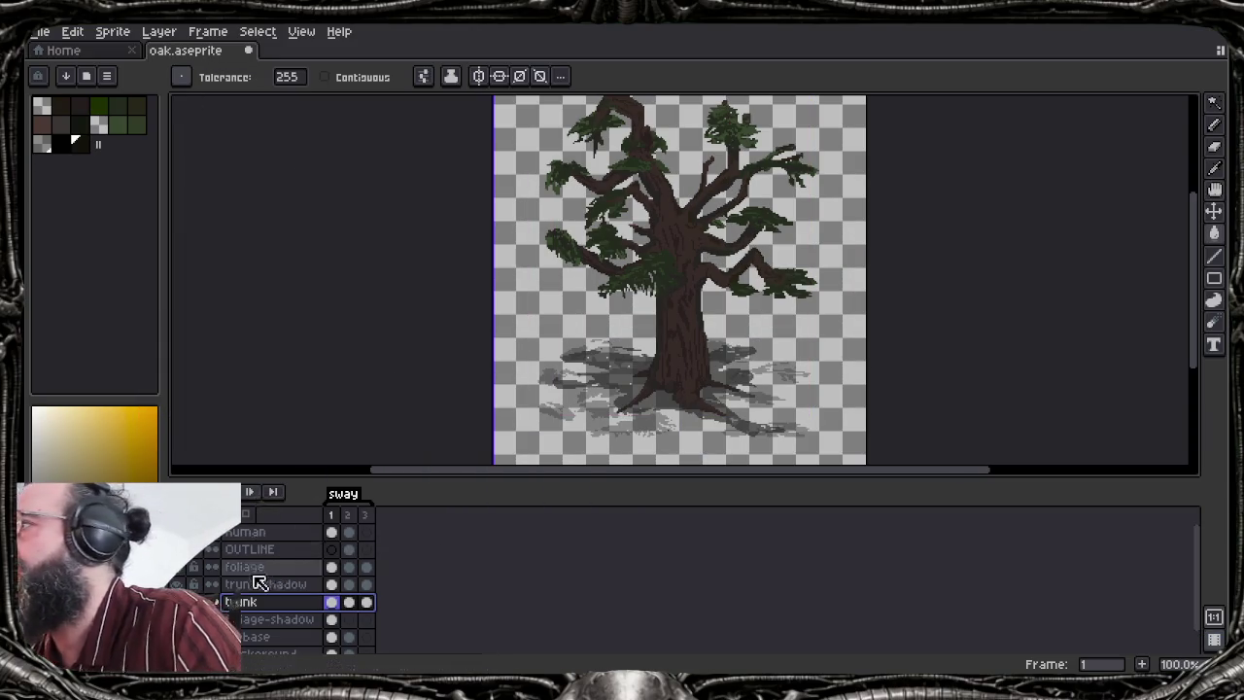
Hide the foliage layer
left_click(181, 567)
left_click(184, 567)
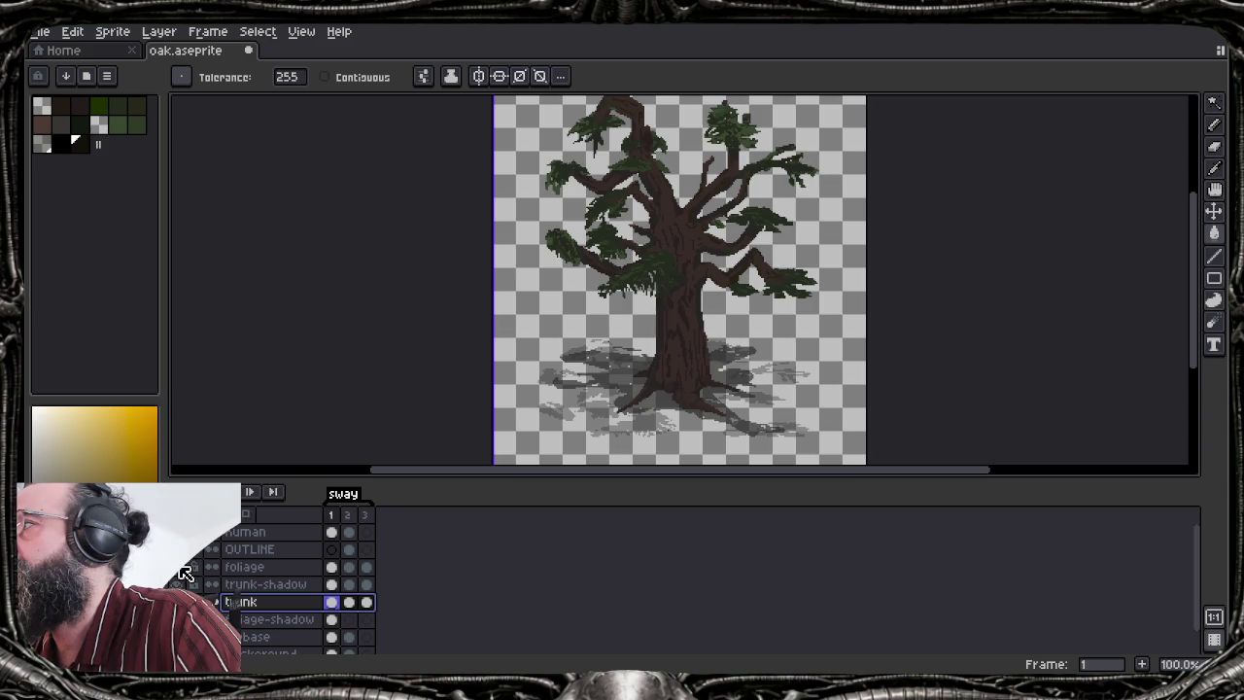
left_click(185, 585)
Hide the shadow layers and outline the isolated trunk, comparing with undo and redo
left_click(185, 619)
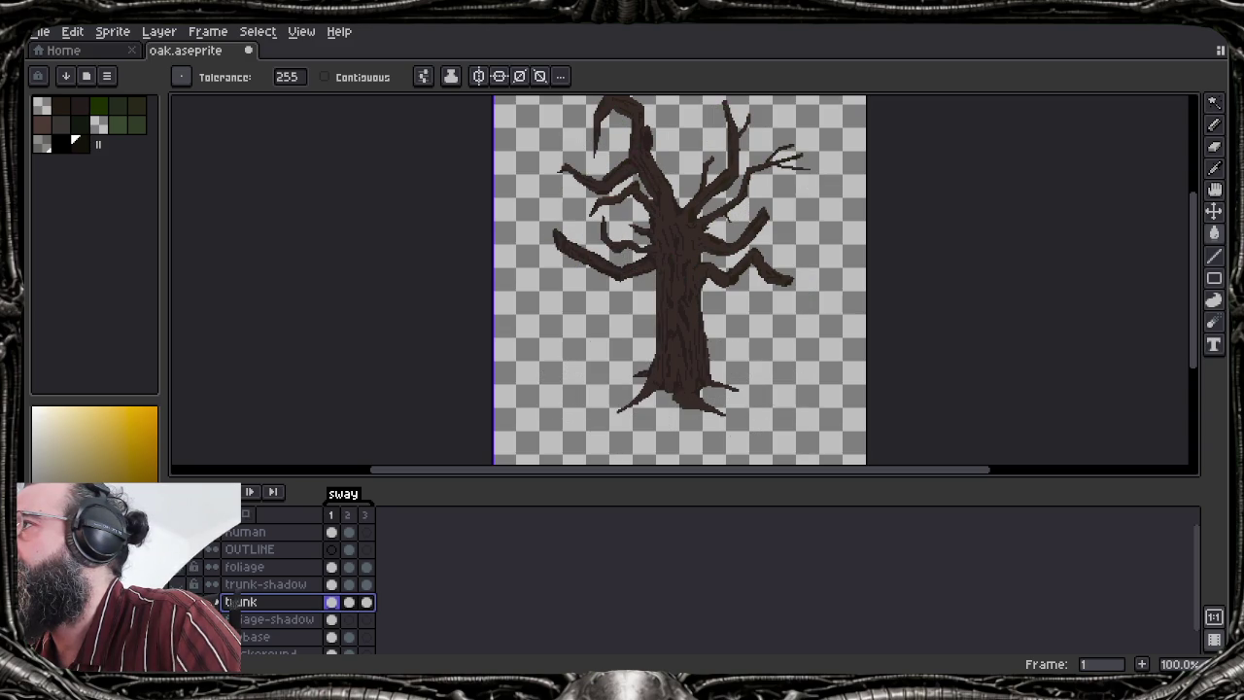
key("shift+o")
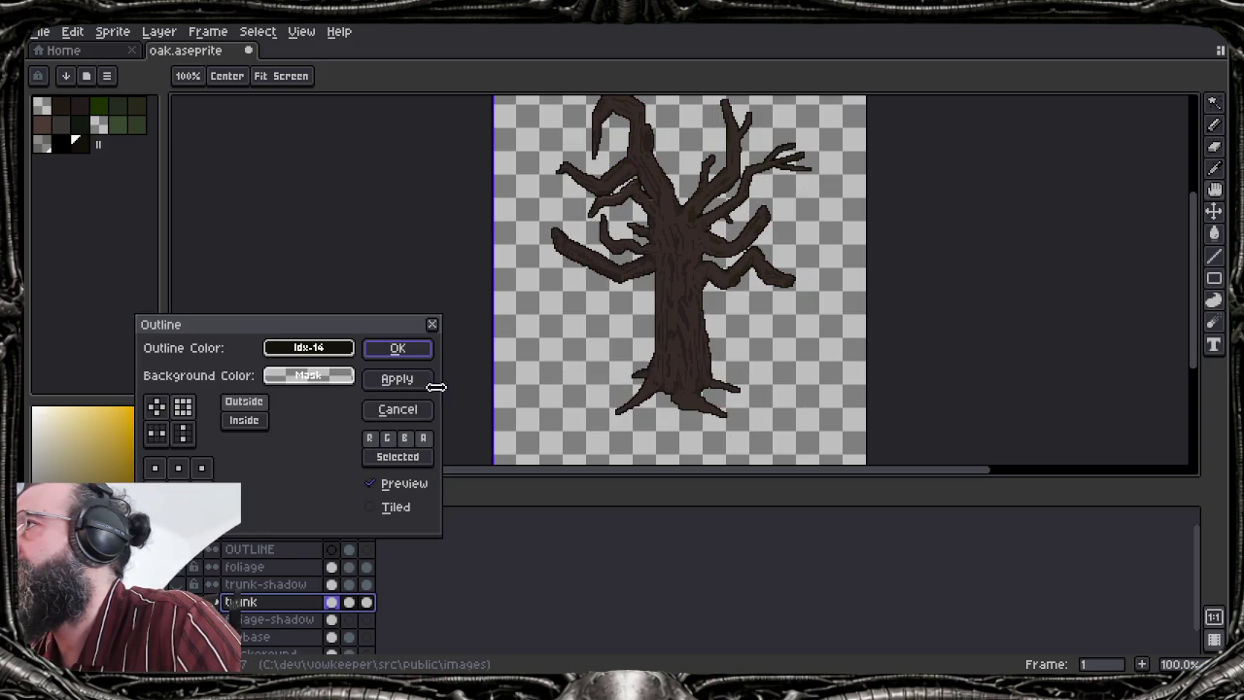
left_click(394, 353)
key("ctrl+z")
key("ctrl+y")
key("shift+o")
left_click(428, 378)
left_click(421, 352)
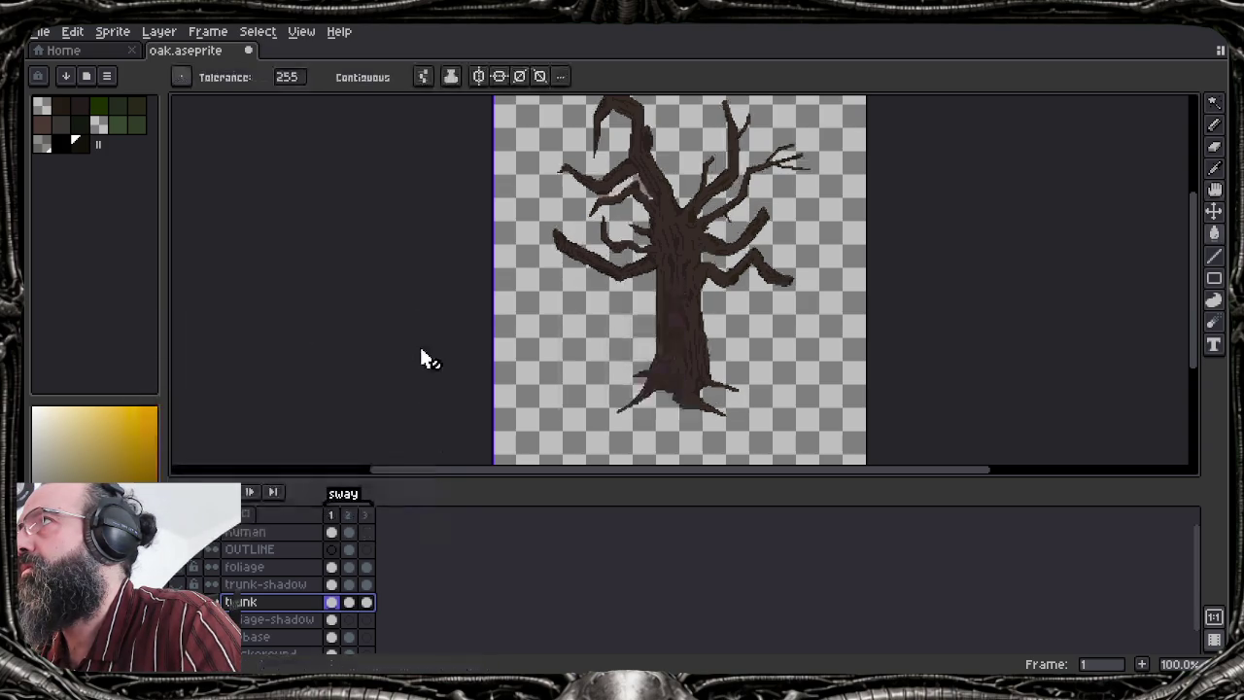
Redo the trunk outline with the dark brown palette colour Idx-2 as background
key("ctrl+z")
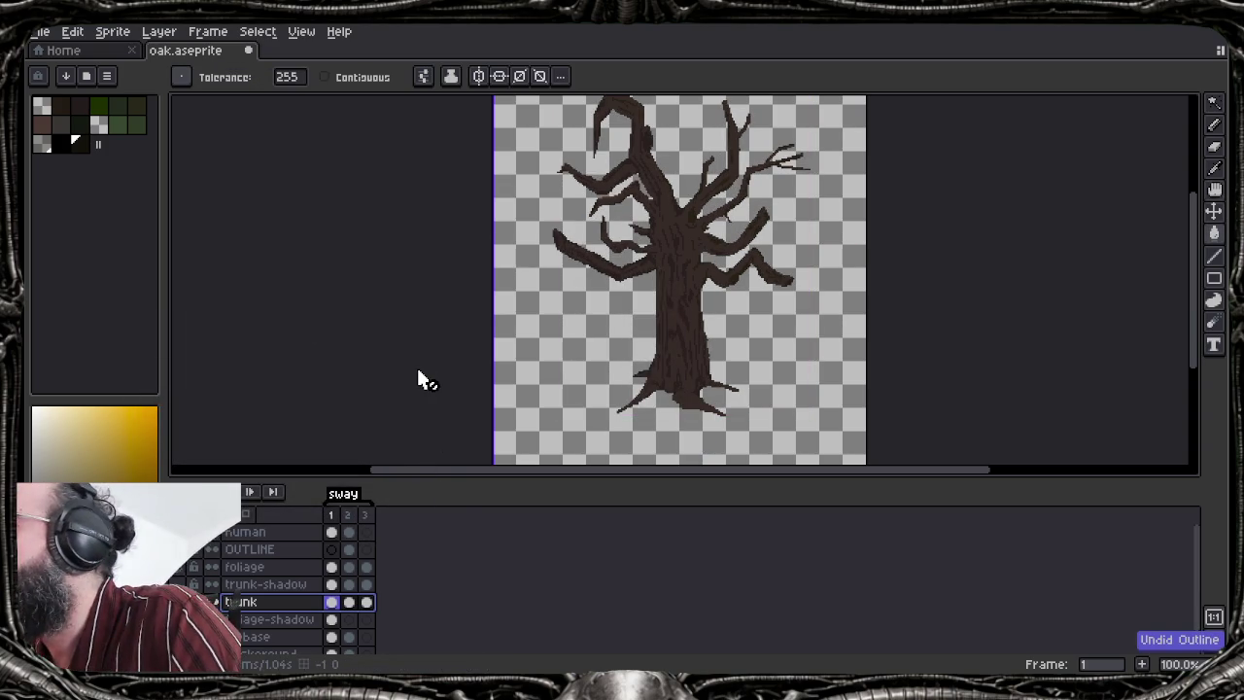
key("shift+o")
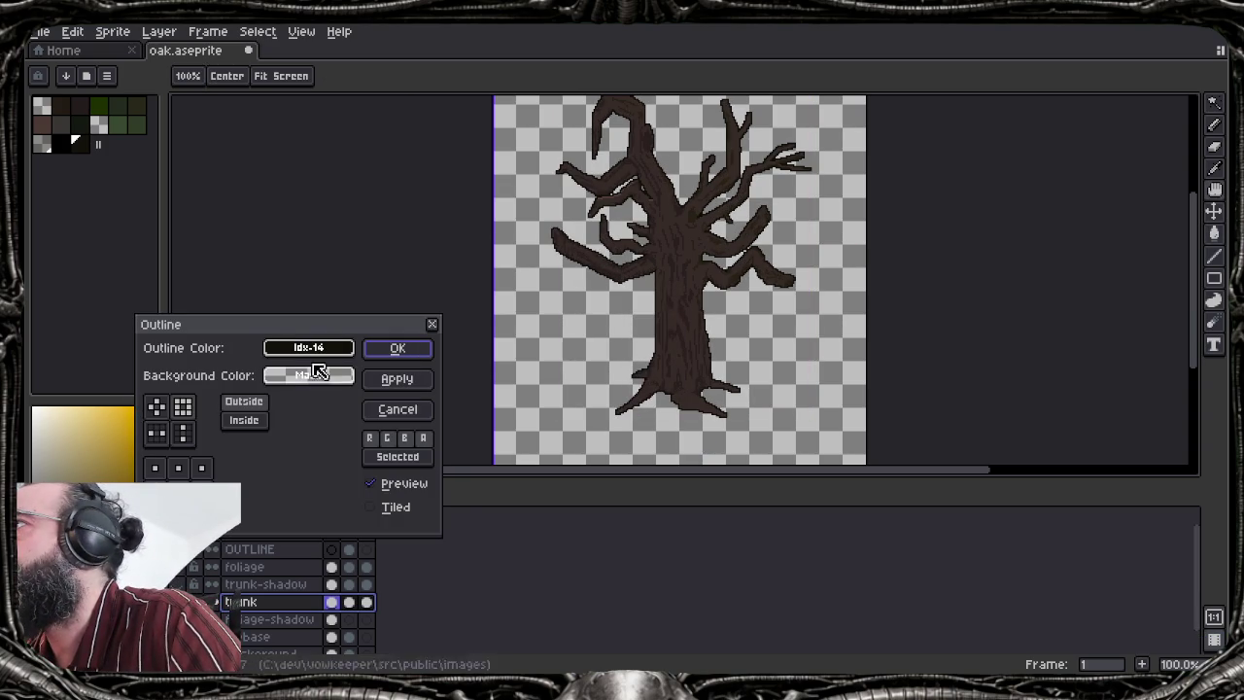
left_click(324, 379)
left_click(286, 406)
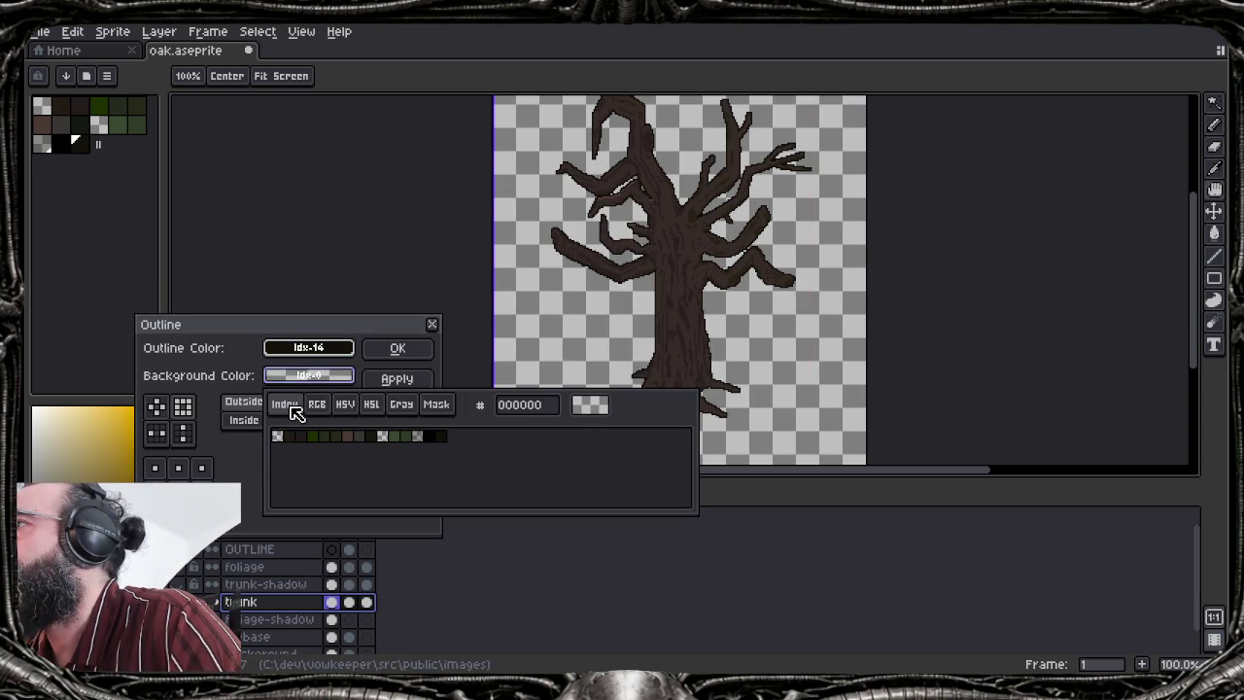
left_click(305, 435)
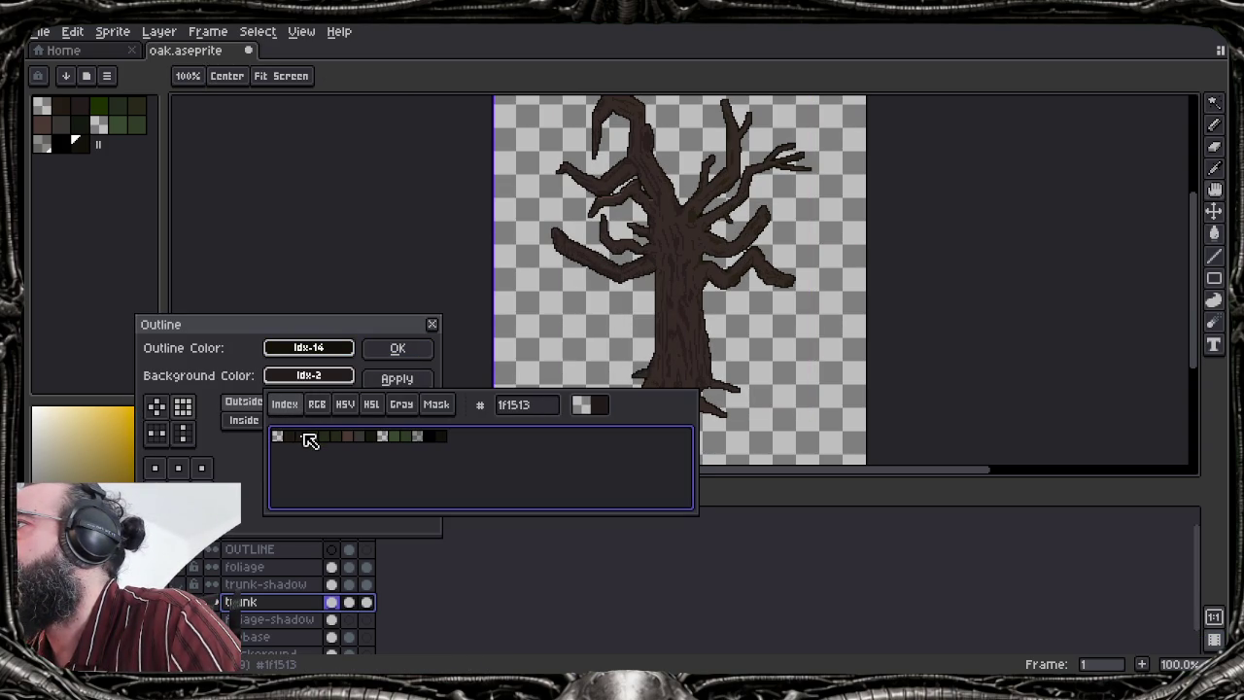
left_click(398, 347)
Redo the trunk outline using the square outline shape
key("ctrl+z")
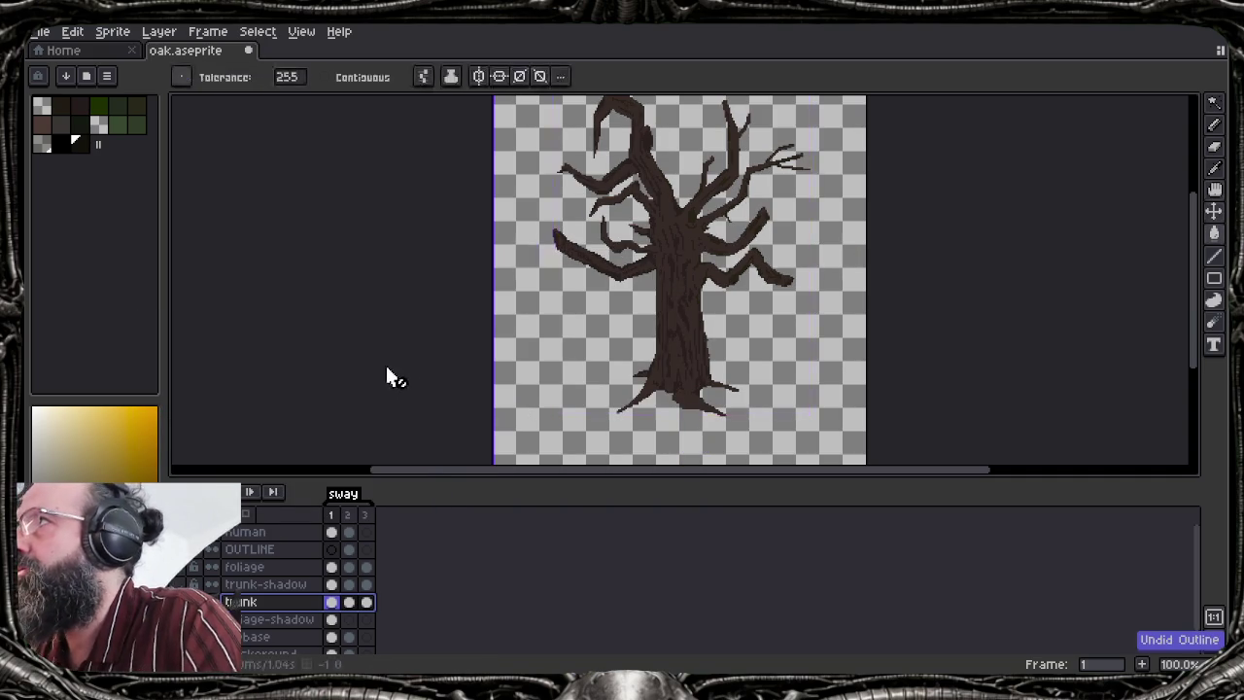
key("shift+o")
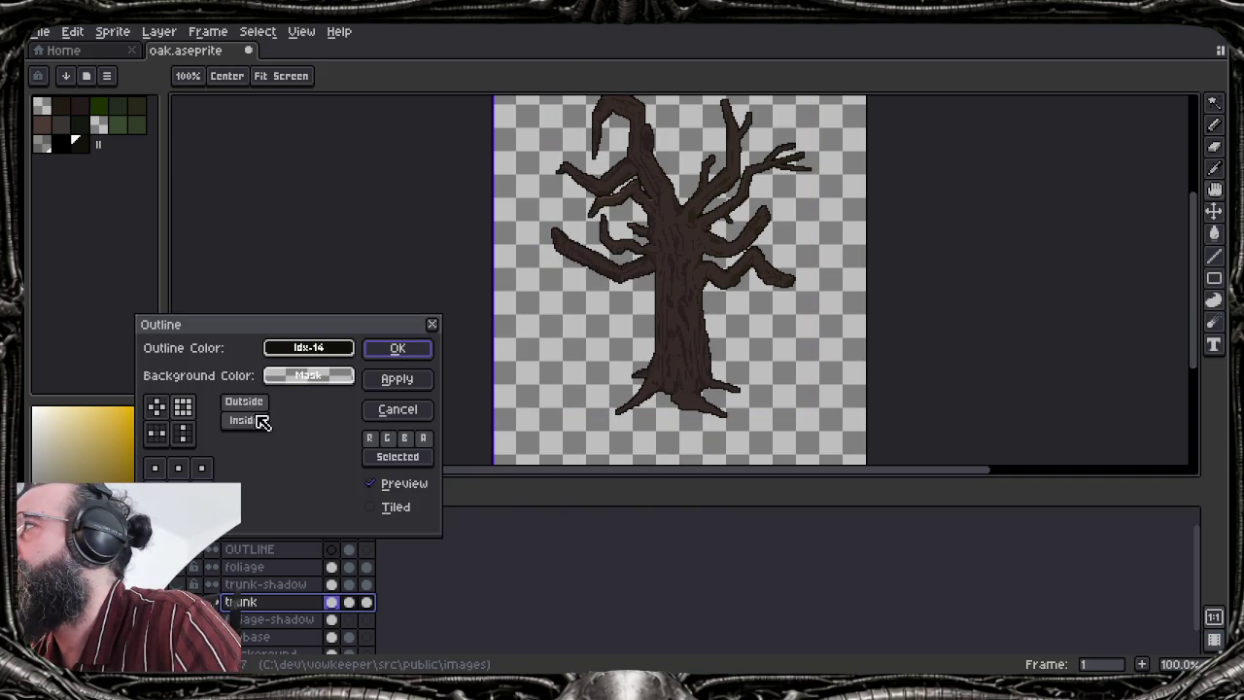
left_click(184, 408)
left_click(381, 349)
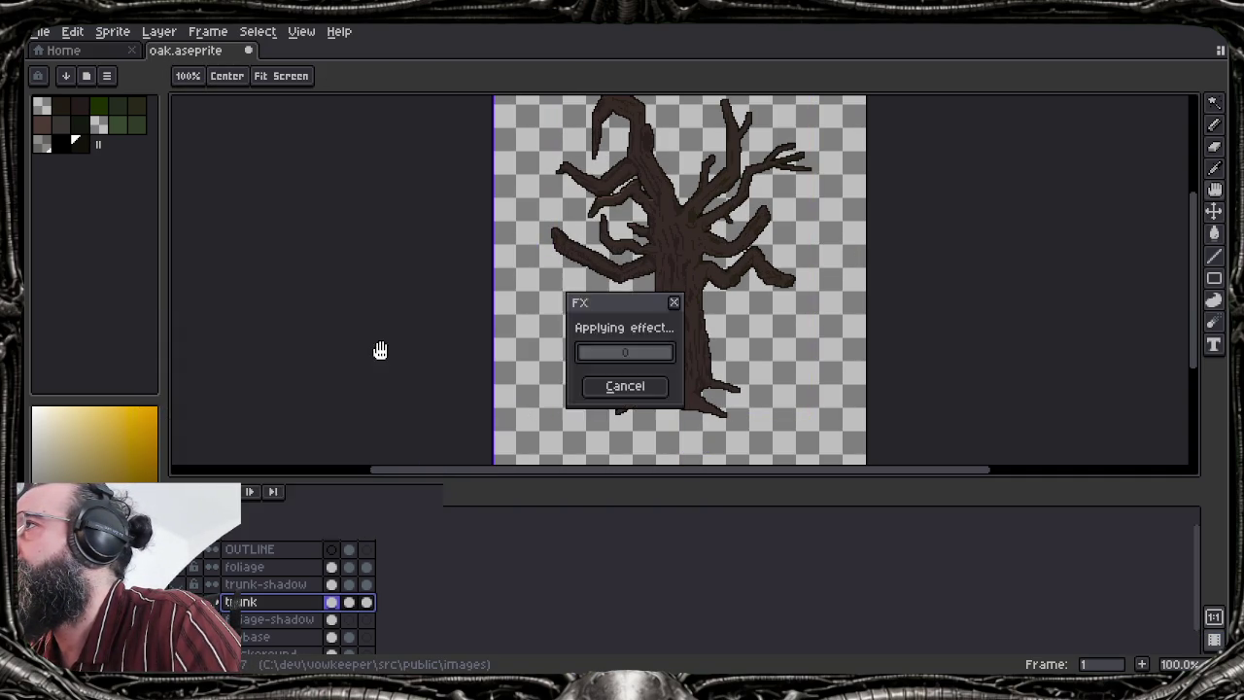
key("w")
Redo the square trunk outline with a changed cel target, then select a single trunk cel
key("ctrl+z")
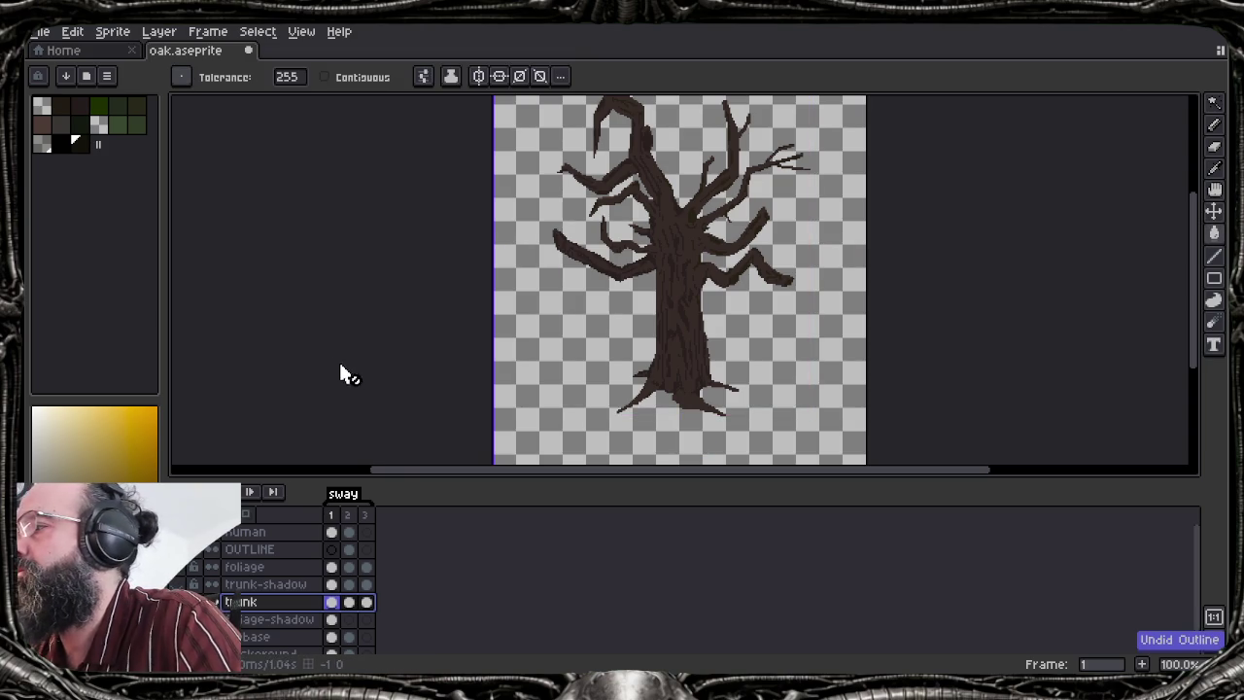
key("shift+o")
left_click(182, 407)
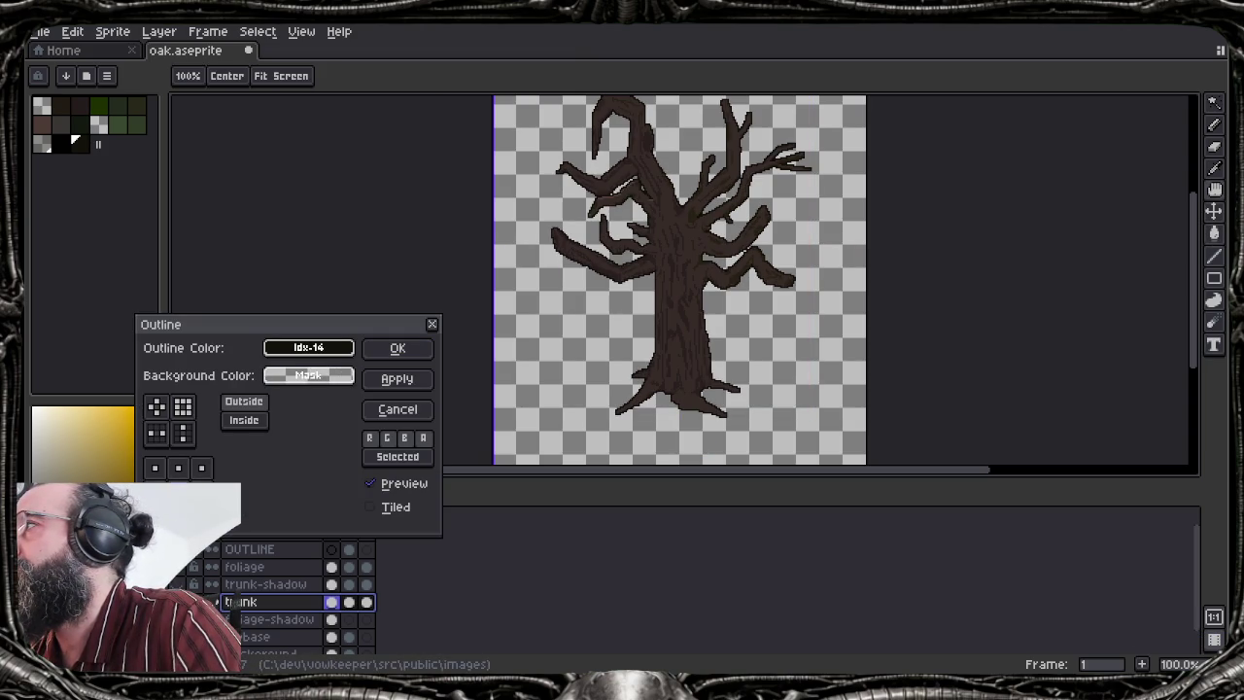
left_click(396, 460)
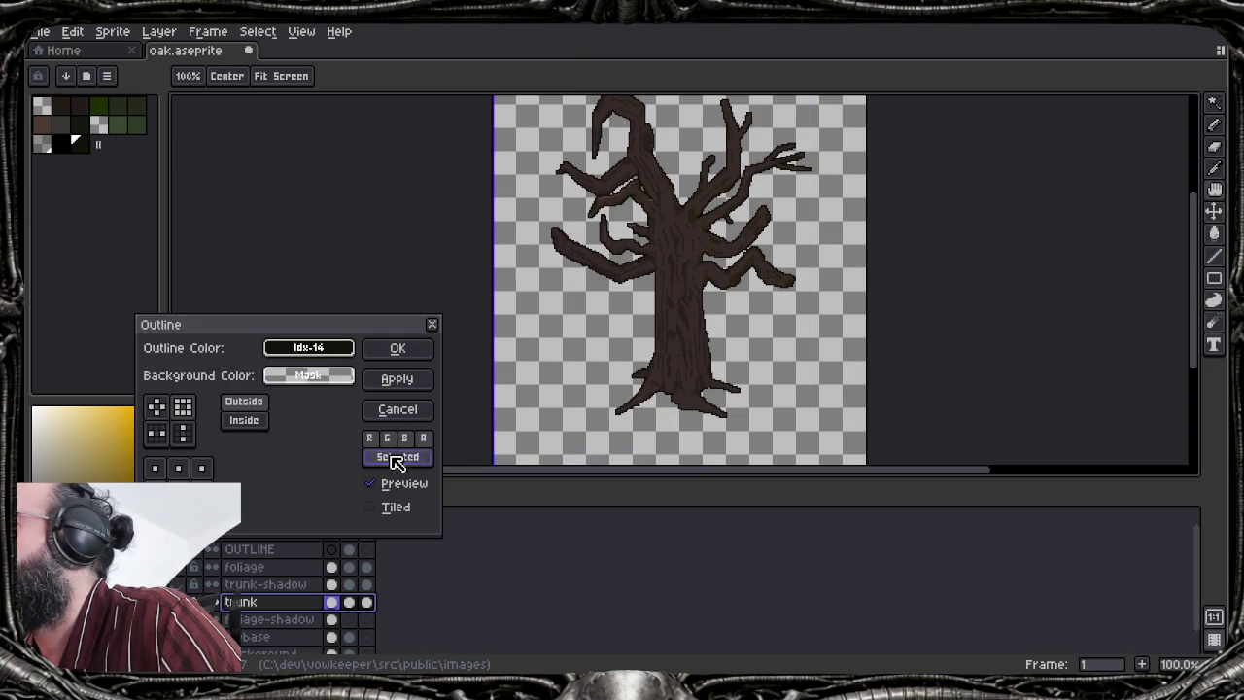
left_click(398, 348)
left_click(348, 601)
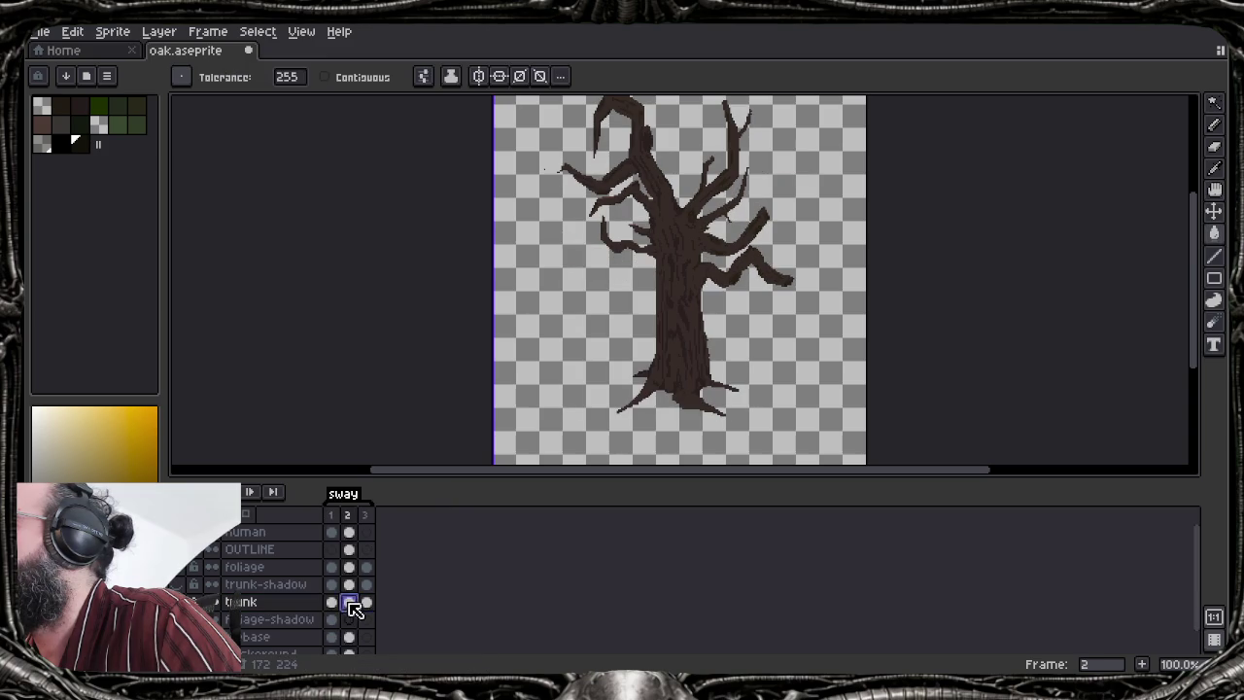
Reapply the outline on frame 1's trunk and limit selection to contiguous pixels
key("shift+o")
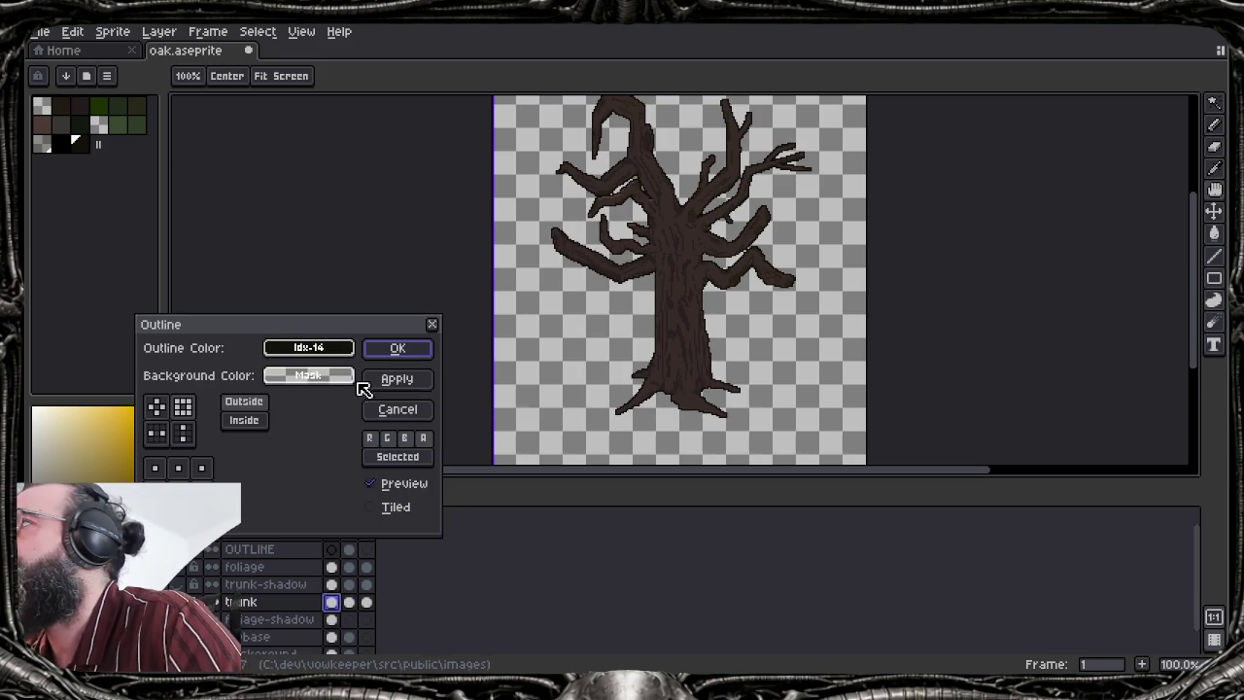
left_click(398, 348)
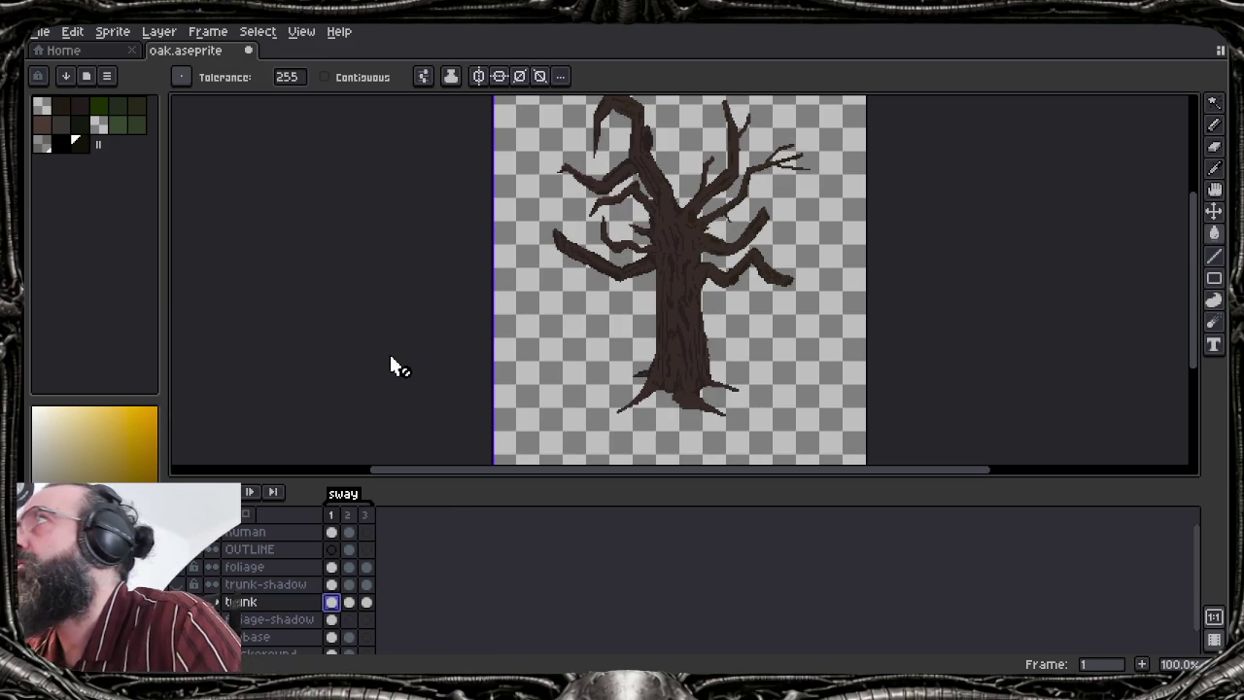
left_click(337, 82)
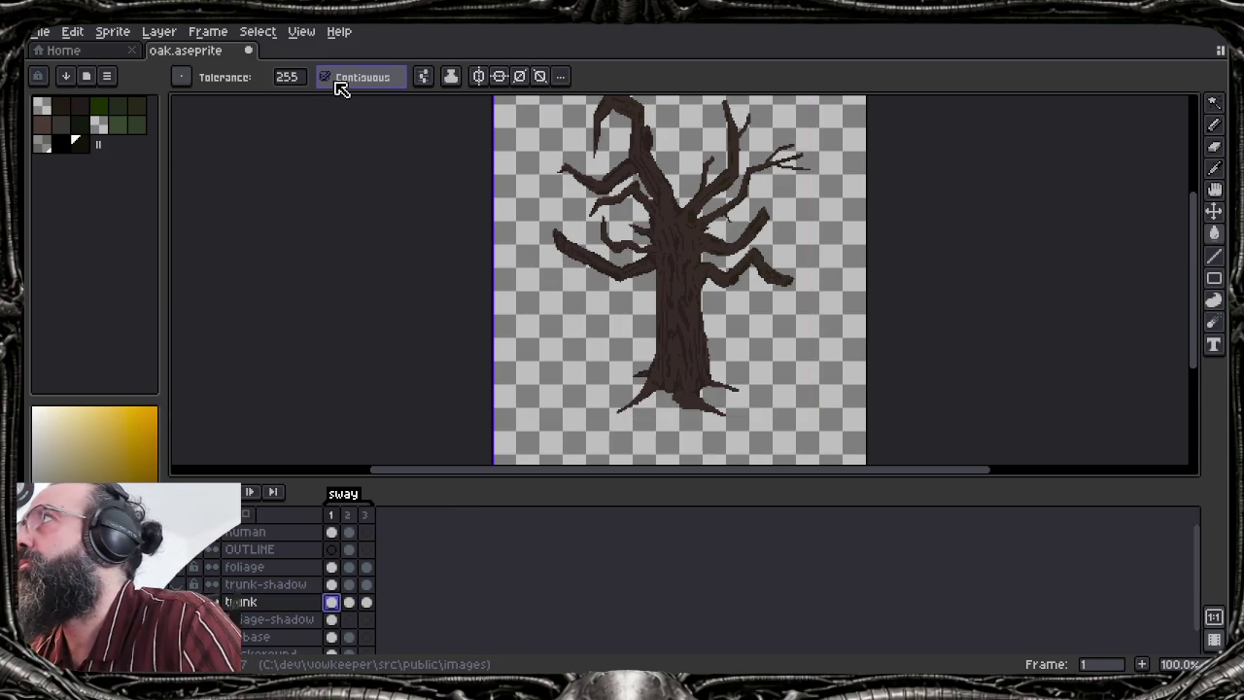
Outline the trunk with a square shape on the alpha channel, checking the preview
key("shift+o")
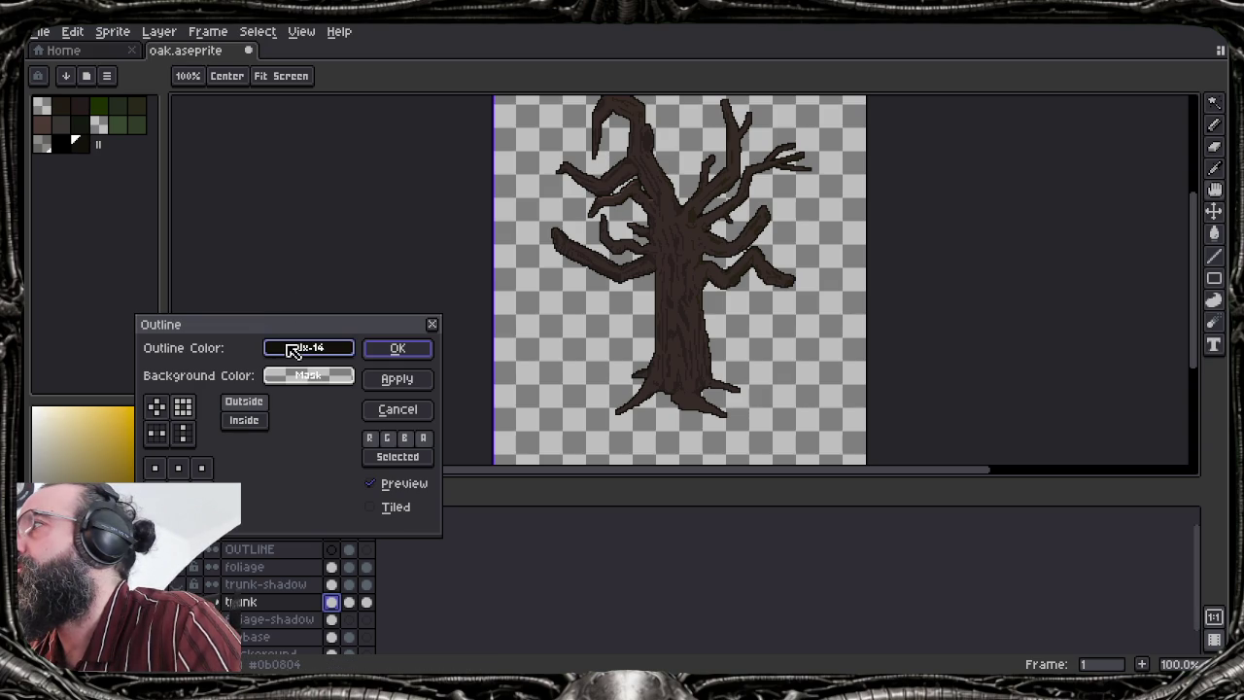
left_click(182, 412)
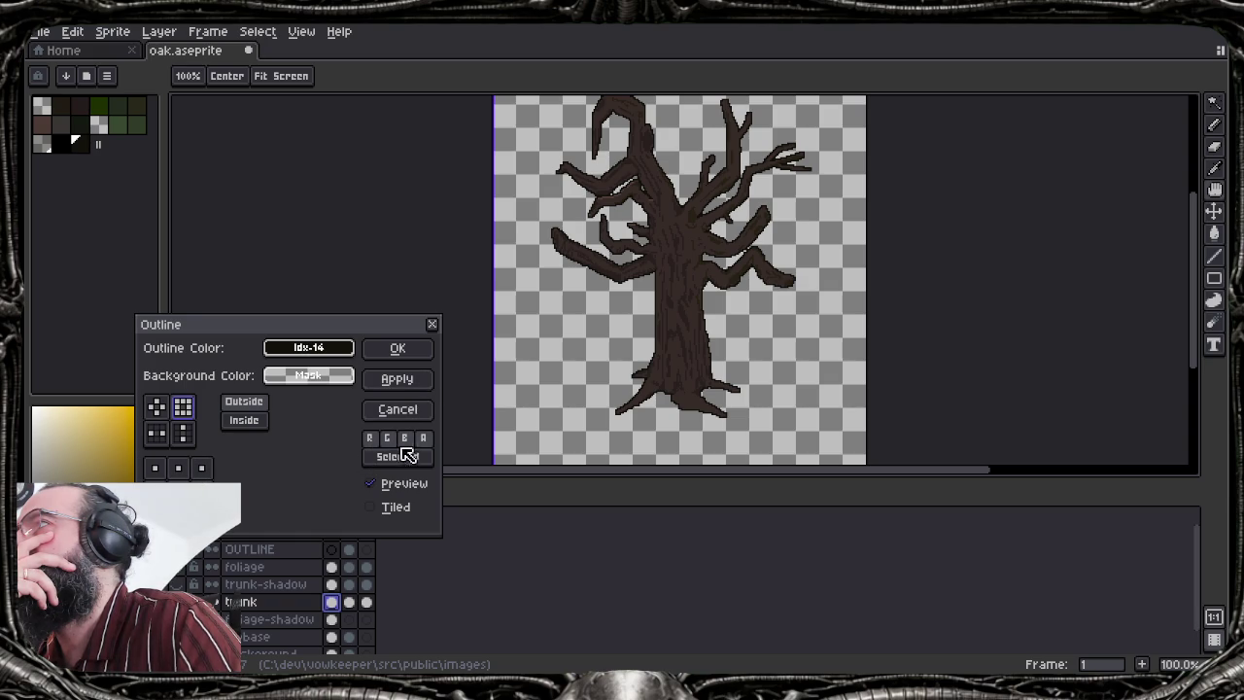
left_click(428, 439)
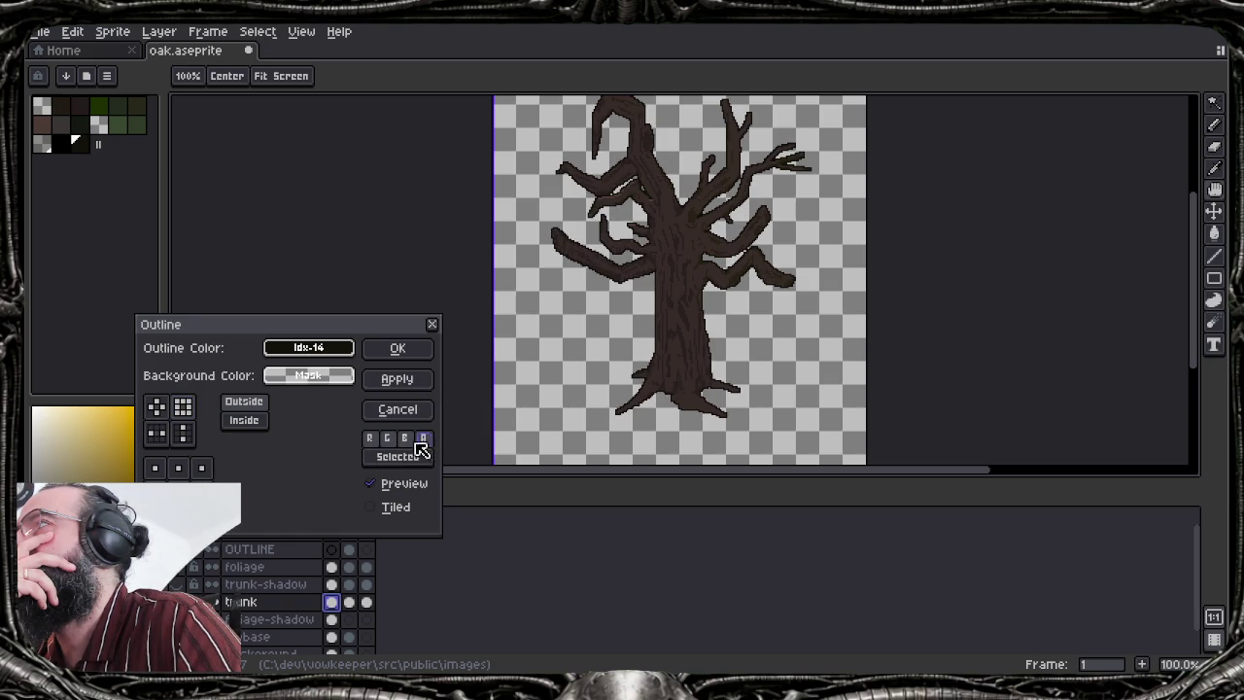
left_click(424, 438)
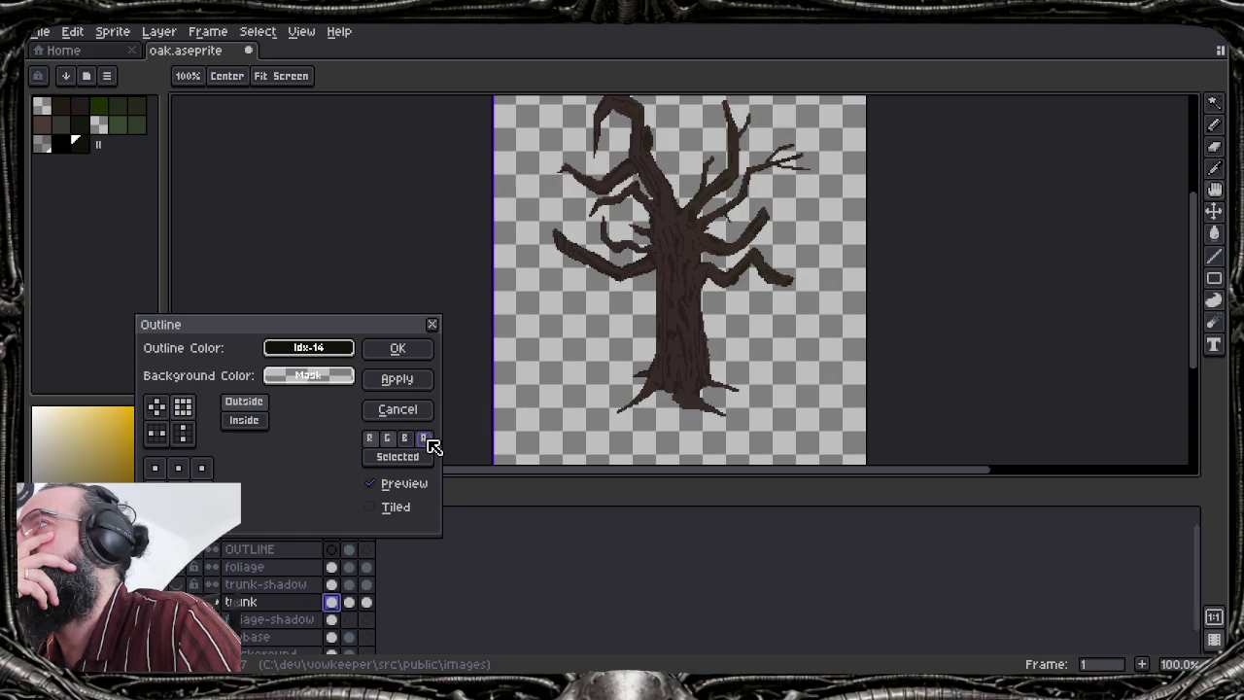
left_click(432, 439)
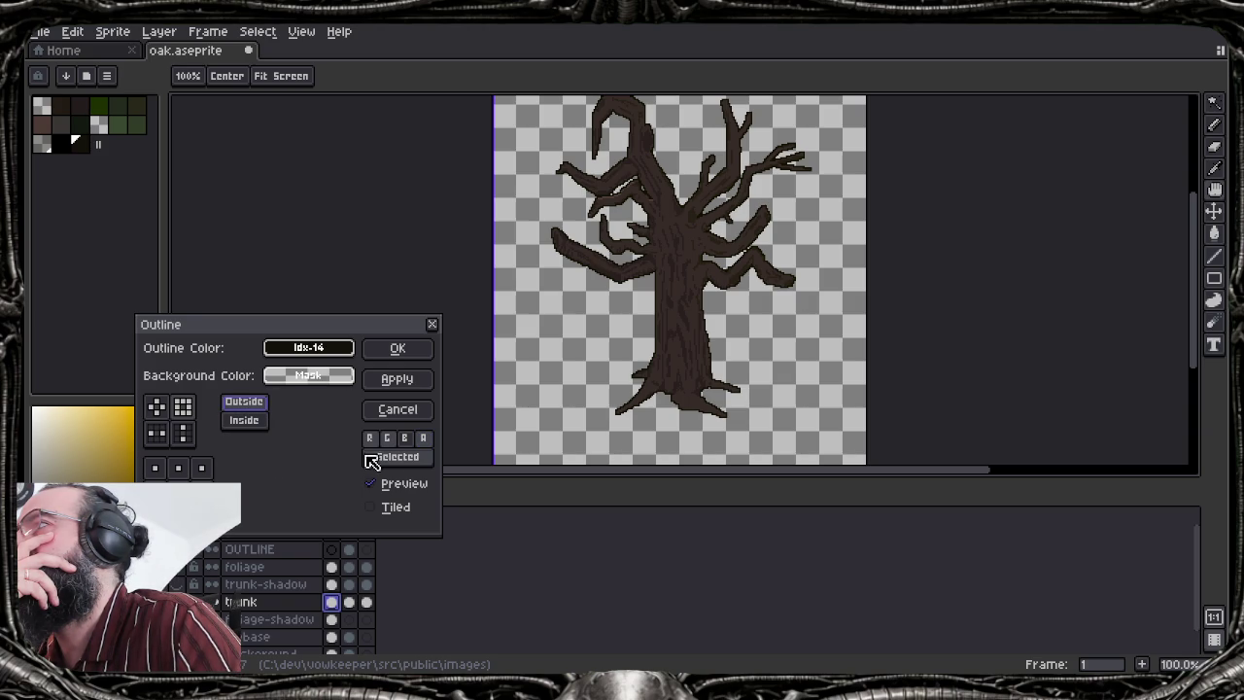
left_click(408, 486)
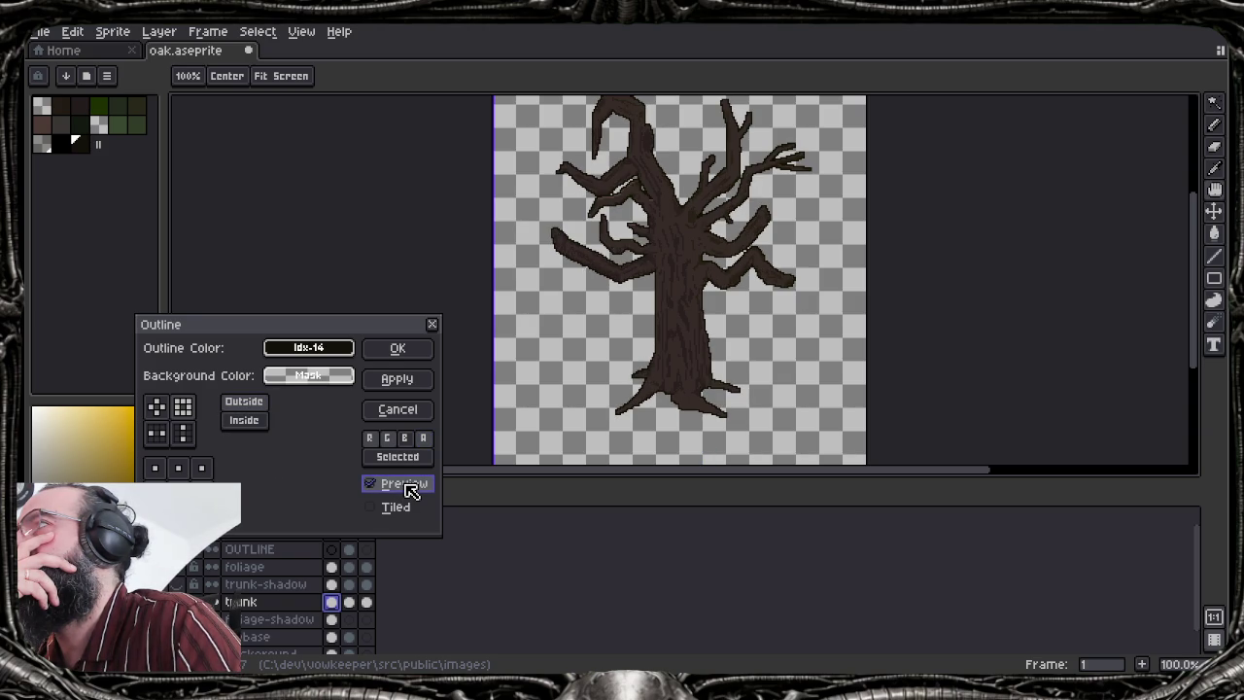
left_click(397, 348)
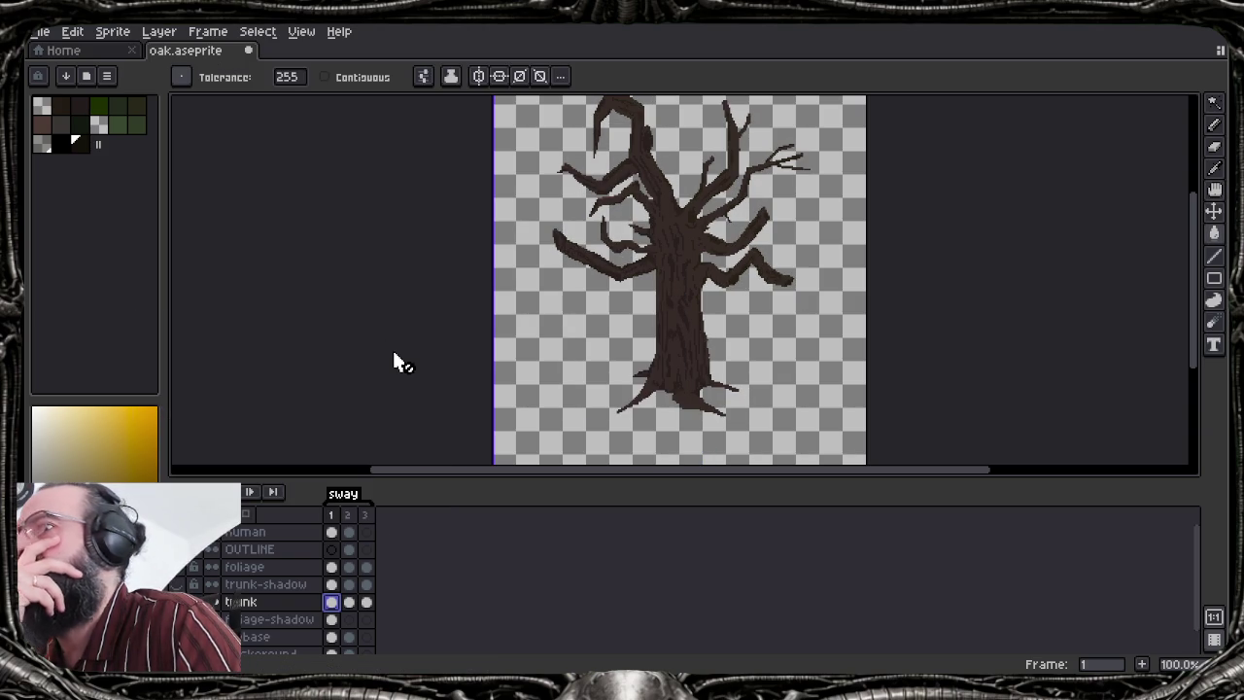
key("ctrl")
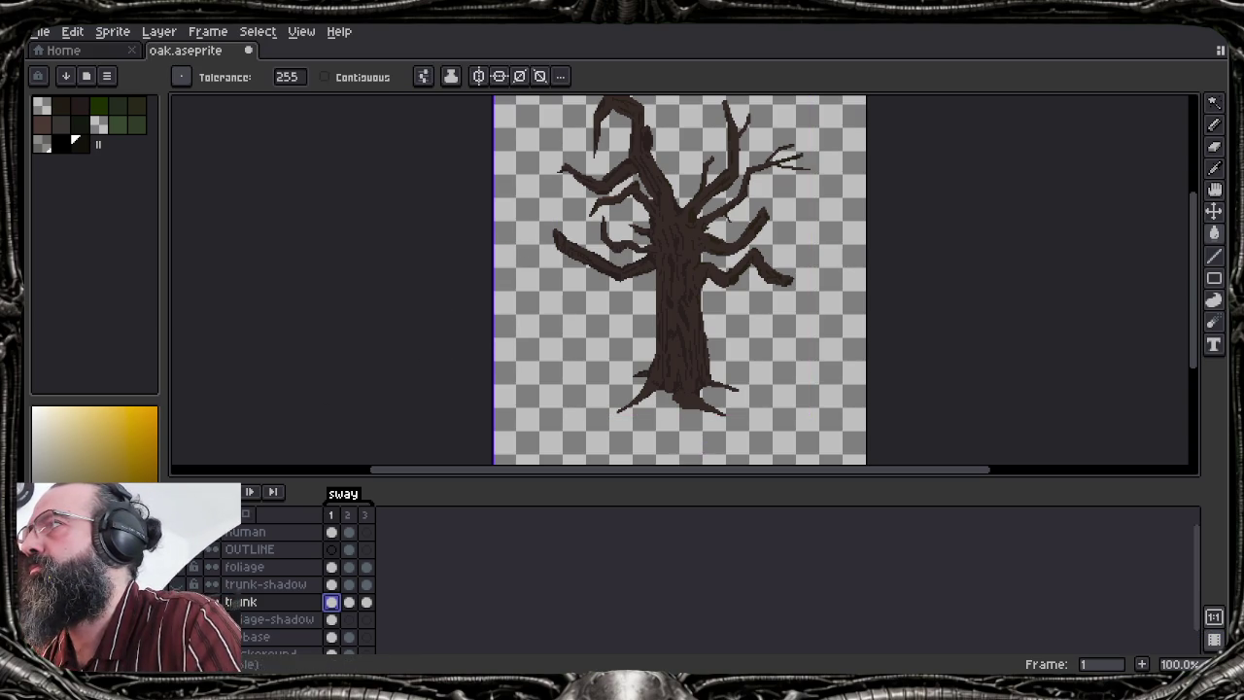
Undo back until the grey ground shadow and green foliage reappear, then recentre the tree
key("ctrl+z")
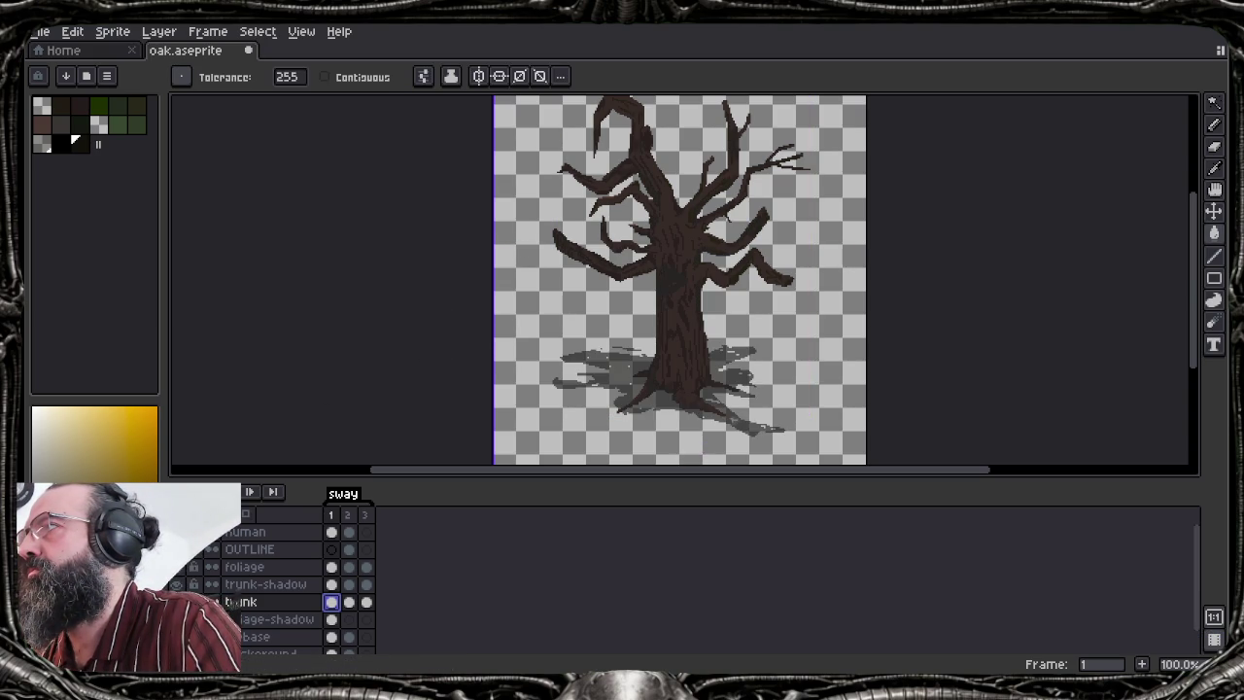
key("ctrl+z")
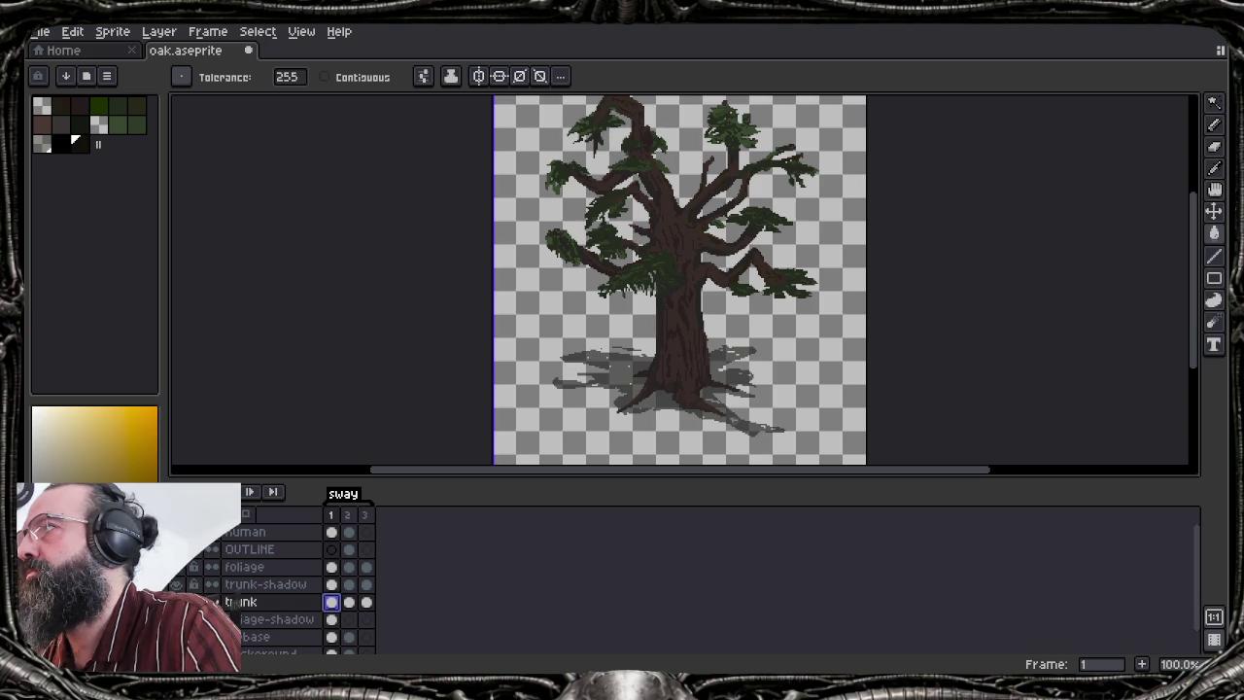
key("ctrl+z")
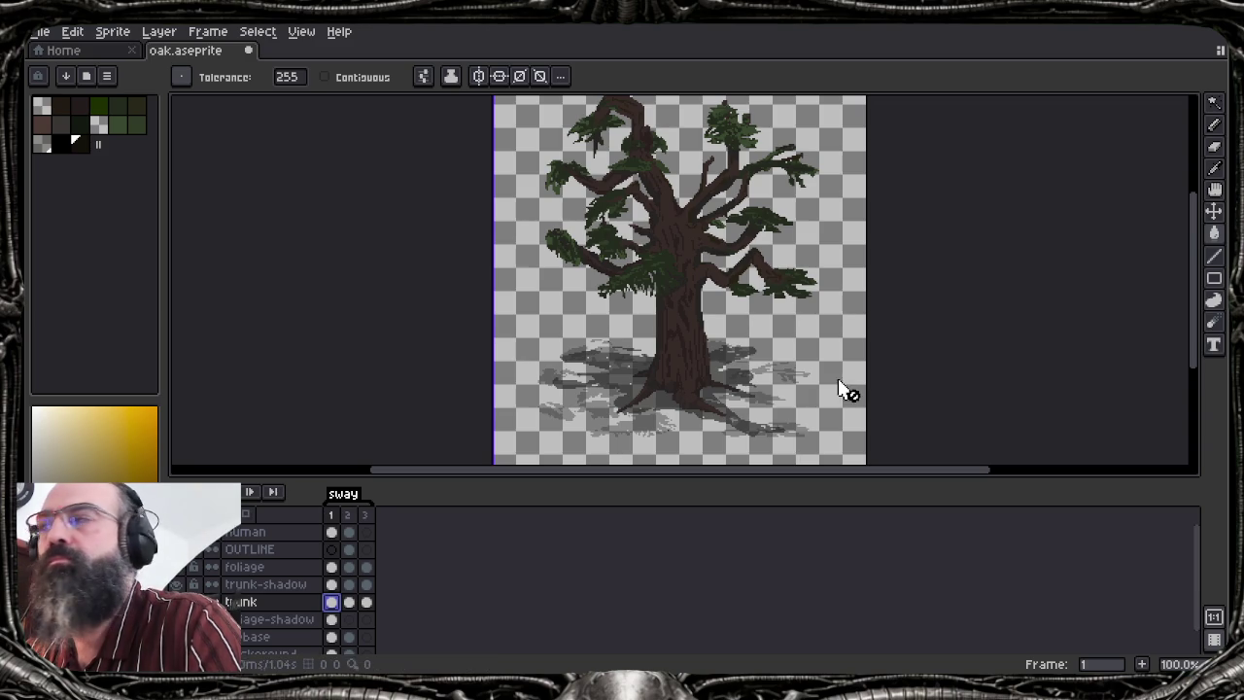
left_click_drag(682, 240, 646, 269)
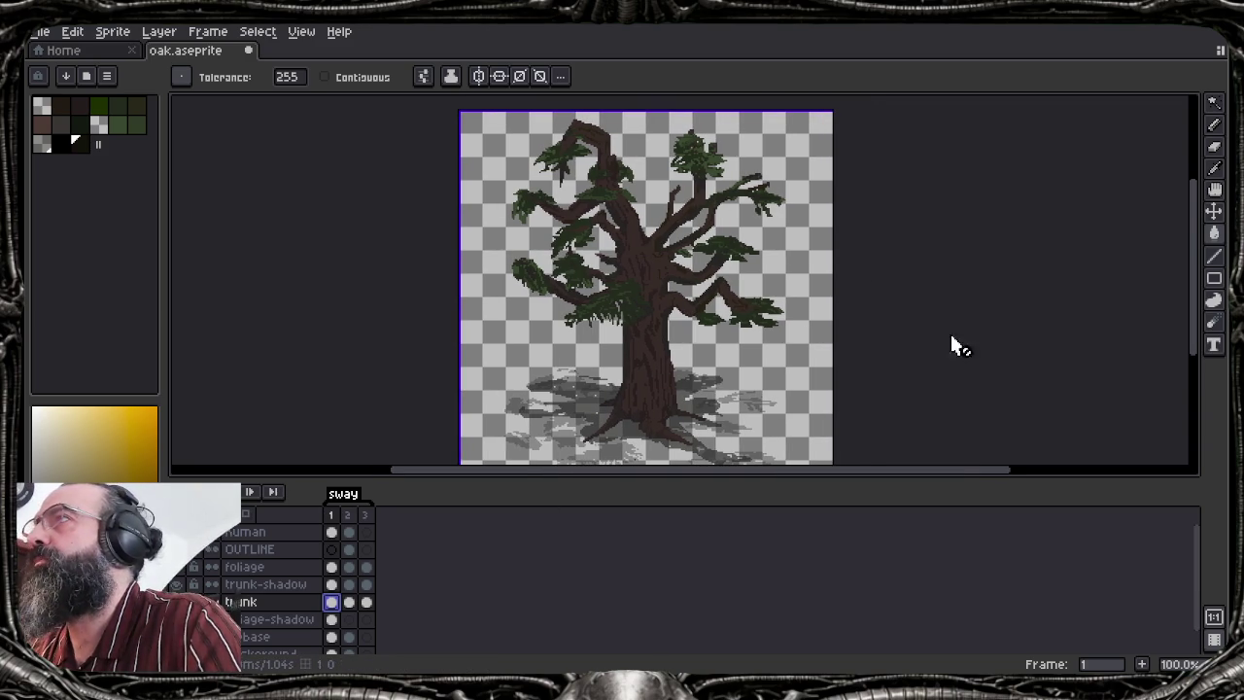